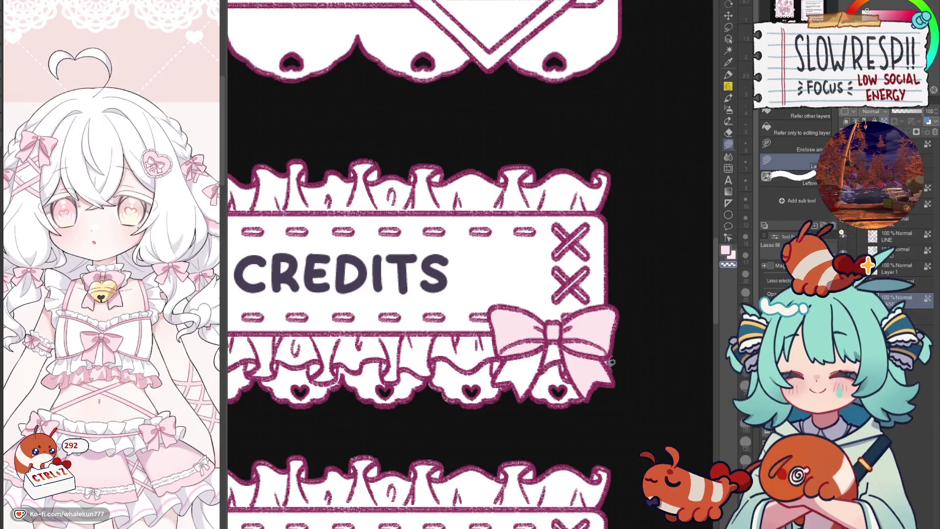
pyautogui.scroll(-5, 625, 345)
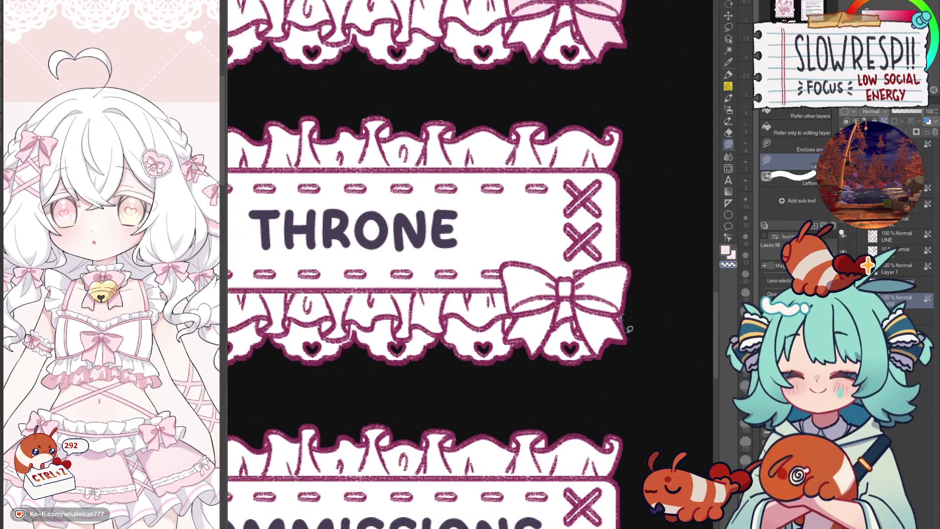
pyautogui.scroll(-3, 629, 328)
pyautogui.scroll(-2, 629, 316)
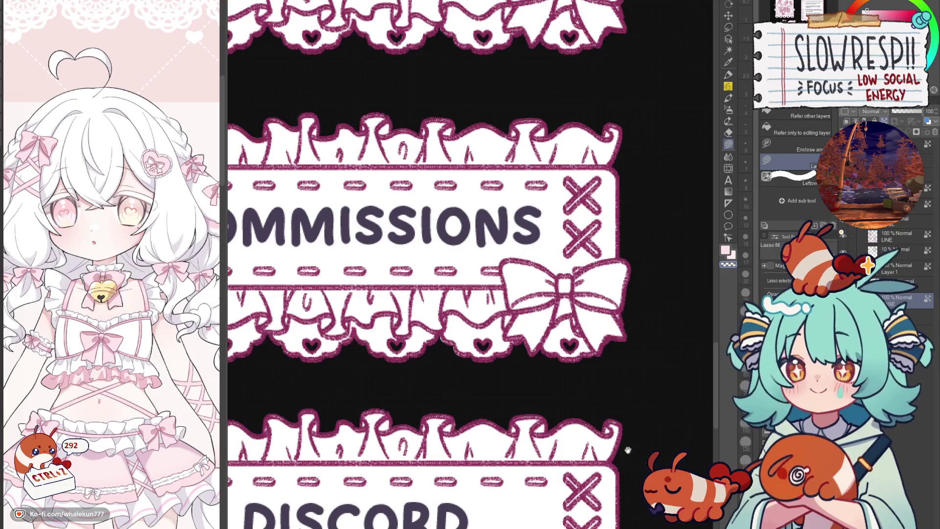
pyautogui.scroll(-5, 629, 451)
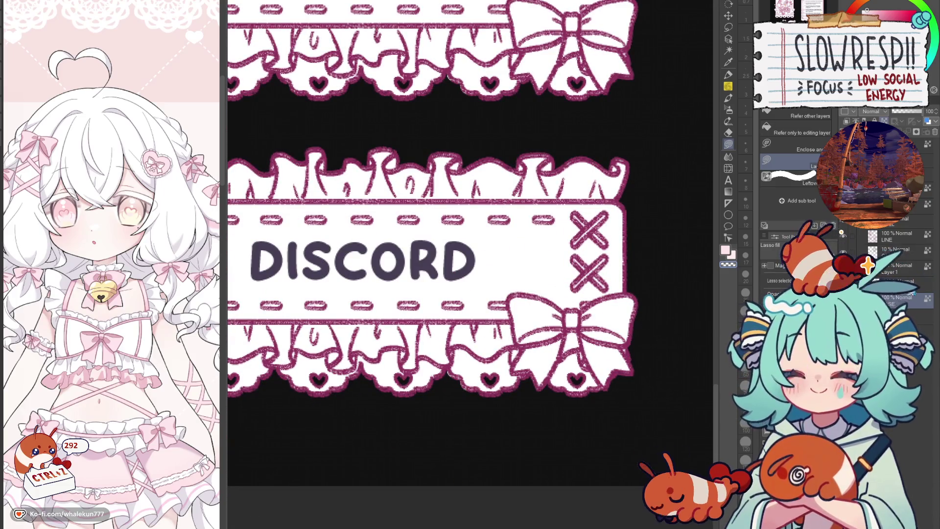
pyautogui.scroll(7, 590, 334)
pyautogui.scroll(3, 589, 334)
pyautogui.scroll(1, 590, 335)
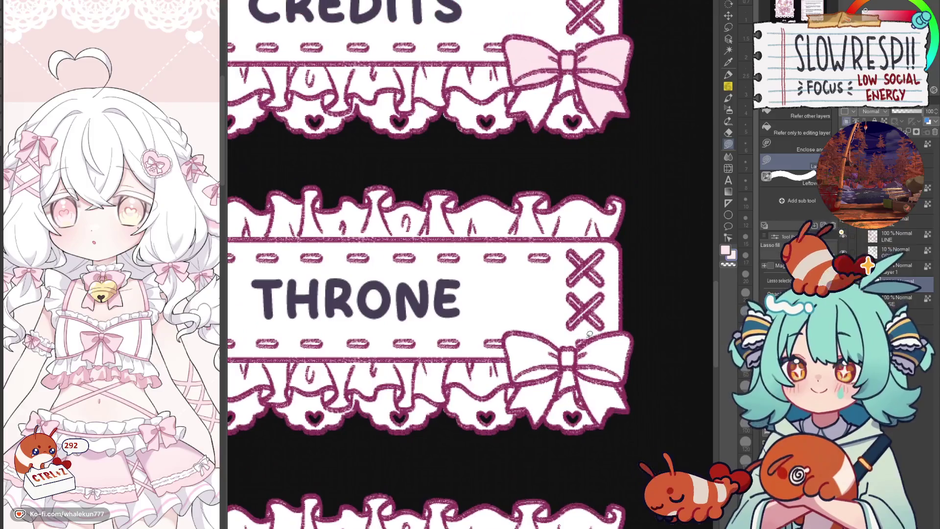
pyautogui.scroll(4, 579, 302)
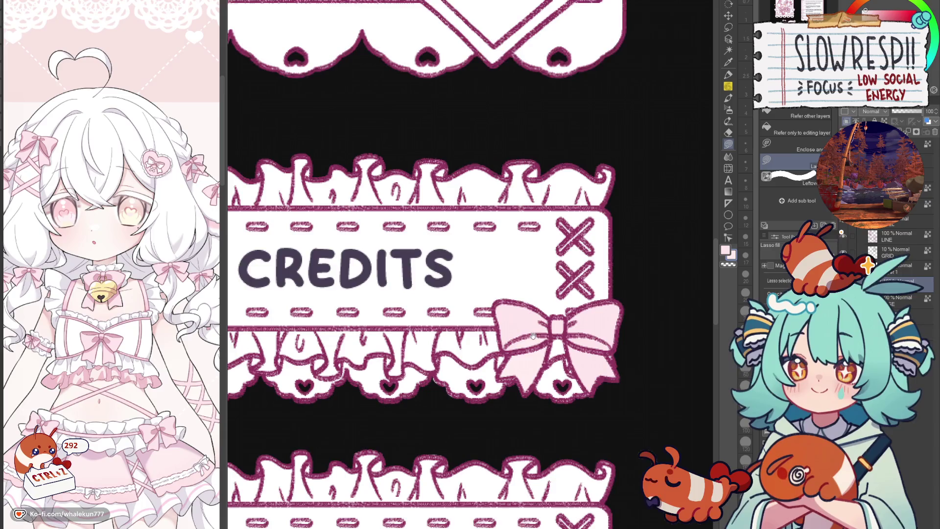
pyautogui.scroll(-2, 533, 336)
pyautogui.scroll(-2, 515, 331)
pyautogui.scroll(3, 477, 324)
pyautogui.scroll(2, 443, 319)
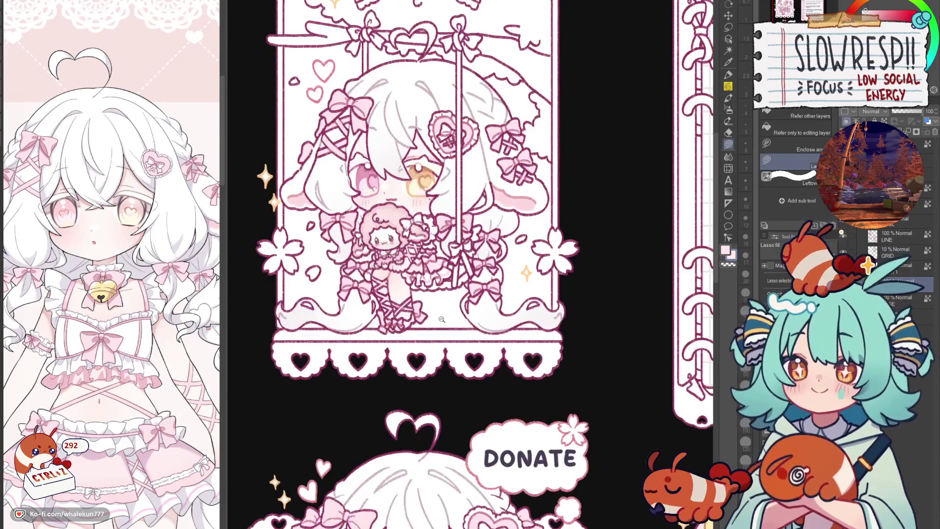
pyautogui.scroll(3, 421, 274)
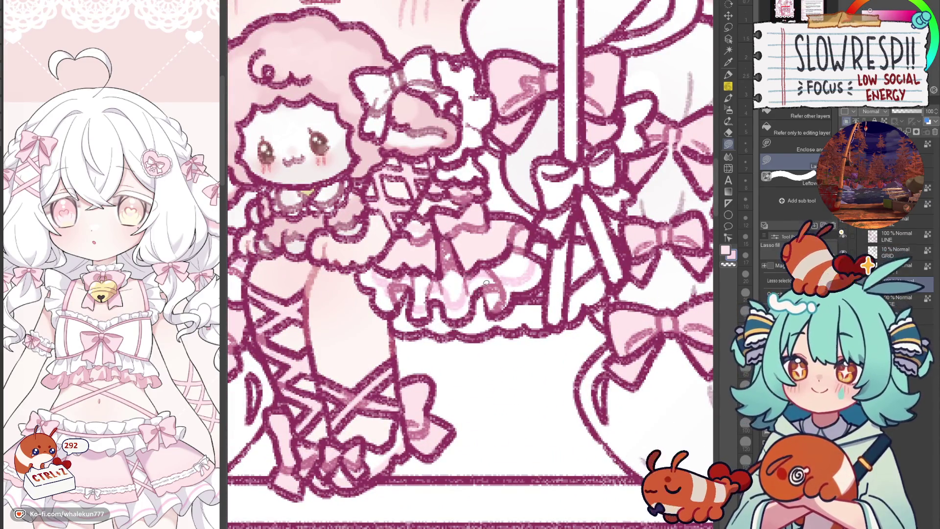
pyautogui.scroll(-5, 470, 294)
pyautogui.scroll(2, 470, 294)
# - With the Pencil sub-tool in light pink, draw a shading line along the CREDITS banner's top ruffle
pyautogui.press('p')
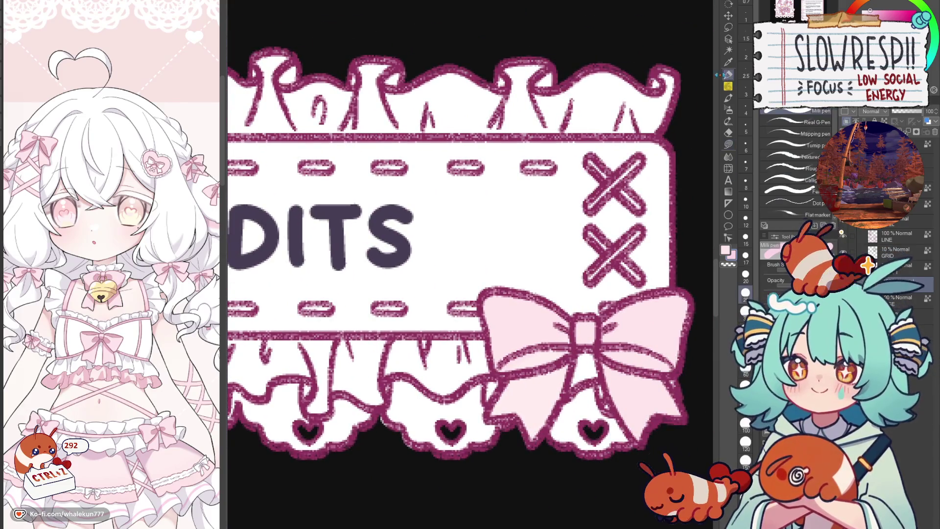
pyautogui.scroll(-2, 708, 361)
pyautogui.press('p')
pyautogui.scroll(-2, 534, 213)
pyautogui.scroll(2, 349, 265)
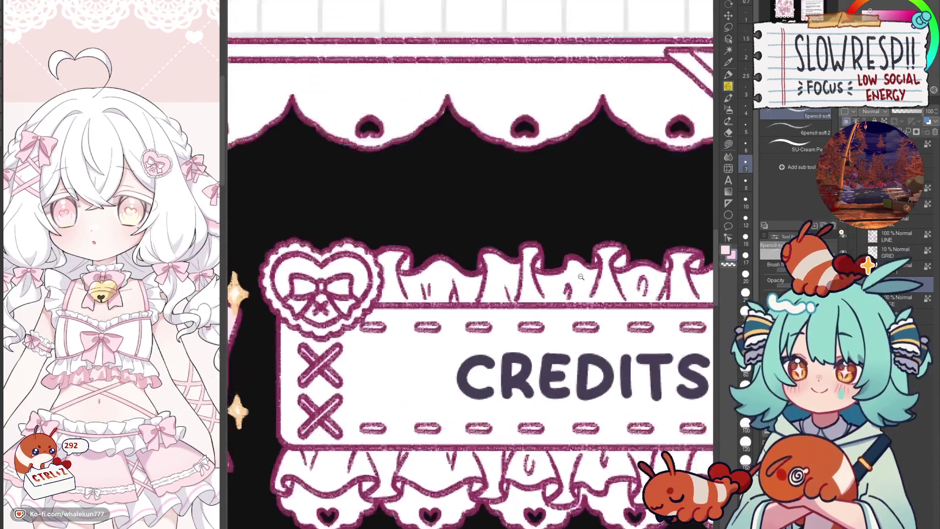
pyautogui.scroll(1, 349, 264)
pyautogui.moveTo(331, 262)
pyautogui.mouseDown()
pyautogui.moveTo(462, 290)
pyautogui.moveTo(511, 269)
pyautogui.moveTo(610, 272)
pyautogui.moveTo(559, 269)
pyautogui.moveTo(633, 290)
pyautogui.moveTo(583, 298)
pyautogui.moveTo(692, 301)
pyautogui.moveTo(569, 312)
pyautogui.moveTo(707, 323)
pyautogui.moveTo(567, 318)
pyautogui.mouseUp()
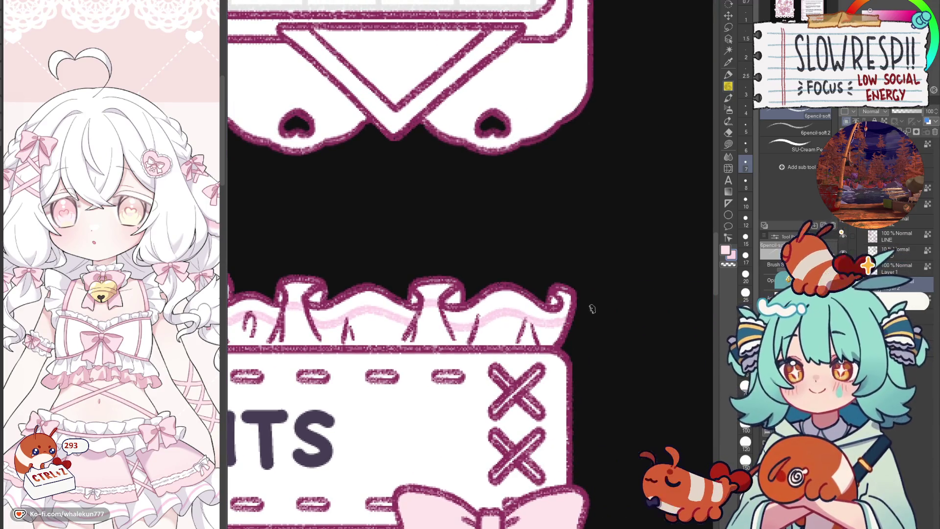
pyautogui.scroll(-5, 592, 309)
pyautogui.moveTo(443, 301); pyautogui.dragTo(467, 299)
pyautogui.scroll(5, 468, 299)
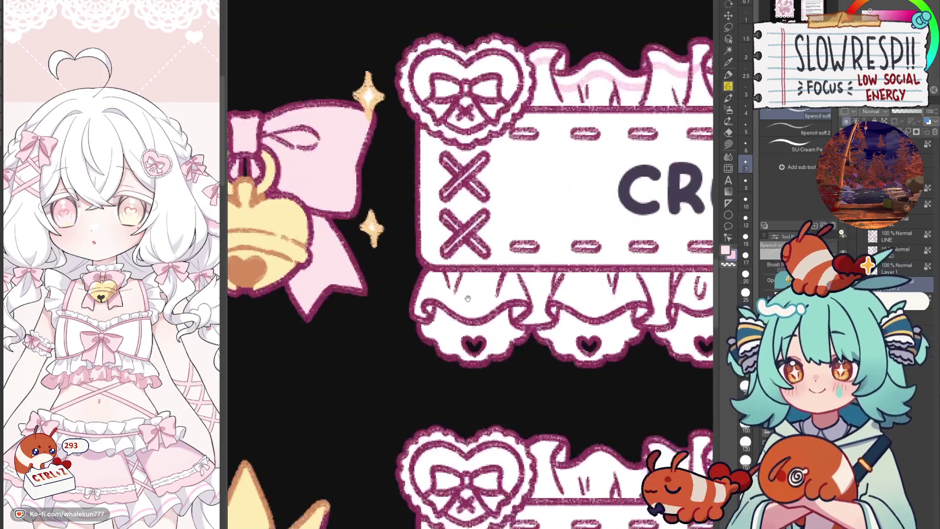
pyautogui.scroll(3, 468, 299)
# - Shade the left half of the lower frill and its knot in pink, redoing one bad stroke
pyautogui.moveTo(400, 328)
pyautogui.mouseDown()
pyautogui.moveTo(435, 335)
pyautogui.moveTo(578, 321)
pyautogui.moveTo(515, 298)
pyautogui.mouseUp()
pyautogui.moveTo(517, 339)
pyautogui.mouseDown()
pyautogui.moveTo(555, 344)
pyautogui.moveTo(398, 354)
pyautogui.mouseUp()
pyautogui.moveTo(411, 315)
pyautogui.mouseDown()
pyautogui.moveTo(497, 352)
pyautogui.moveTo(579, 320)
pyautogui.mouseUp()
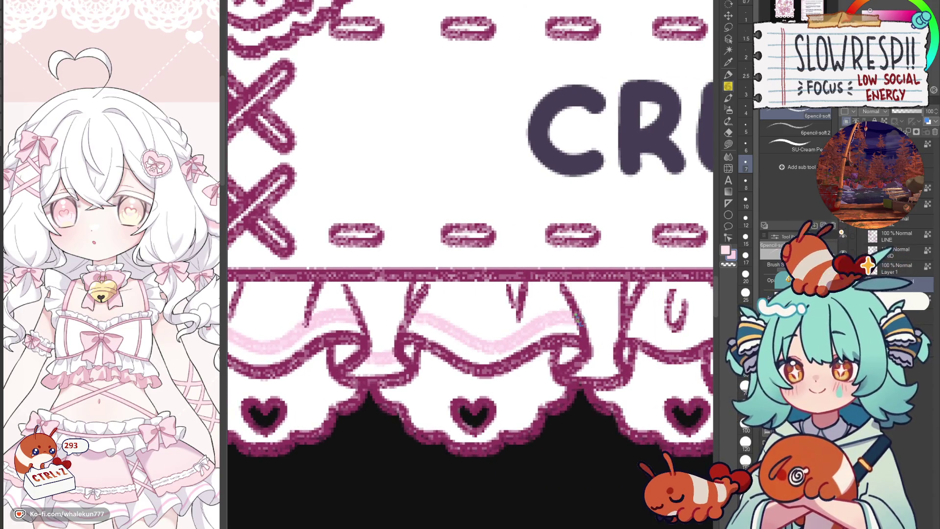
pyautogui.hotkey('ctrl', 'z')
pyautogui.moveTo(409, 315)
pyautogui.mouseDown()
pyautogui.moveTo(505, 334)
pyautogui.moveTo(581, 317)
pyautogui.mouseUp()
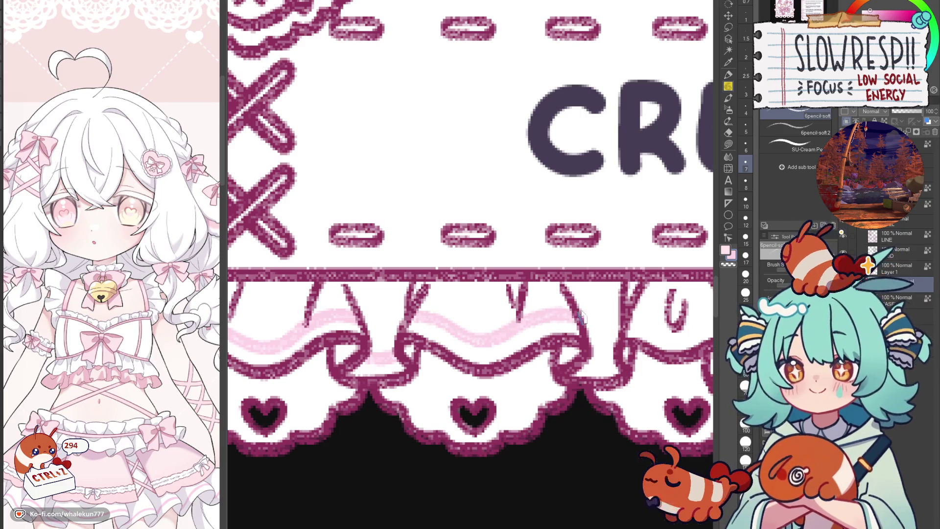
pyautogui.moveTo(588, 359)
pyautogui.mouseDown()
pyautogui.moveTo(617, 366)
pyautogui.moveTo(493, 364)
pyautogui.mouseUp()
pyautogui.moveTo(508, 320)
pyautogui.mouseDown()
pyautogui.moveTo(568, 327)
pyautogui.moveTo(493, 319)
pyautogui.mouseUp()
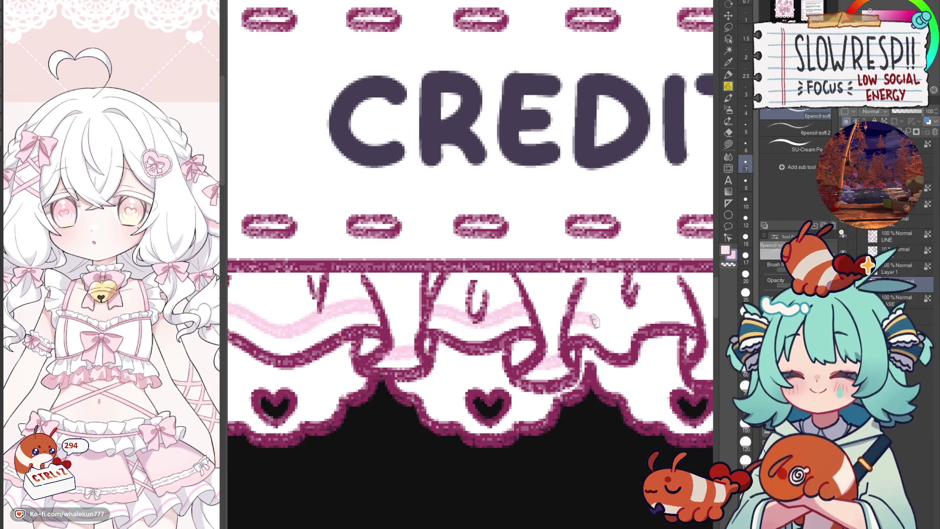
# - Extend the pink shading rightward along the lower frill to beneath the bow
pyautogui.moveTo(594, 321)
pyautogui.mouseDown()
pyautogui.moveTo(655, 308)
pyautogui.moveTo(705, 314)
pyautogui.mouseUp()
pyautogui.moveTo(705, 361); pyautogui.dragTo(553, 347)
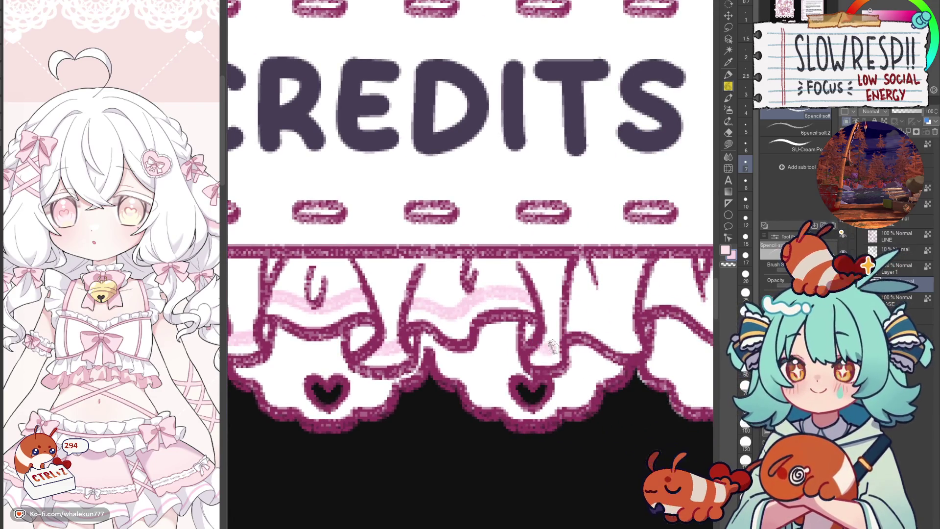
pyautogui.moveTo(564, 310); pyautogui.dragTo(643, 331)
pyautogui.moveTo(643, 295)
pyautogui.mouseDown()
pyautogui.moveTo(555, 301)
pyautogui.moveTo(621, 323)
pyautogui.moveTo(698, 301)
pyautogui.mouseUp()
pyautogui.moveTo(709, 342); pyautogui.dragTo(610, 349)
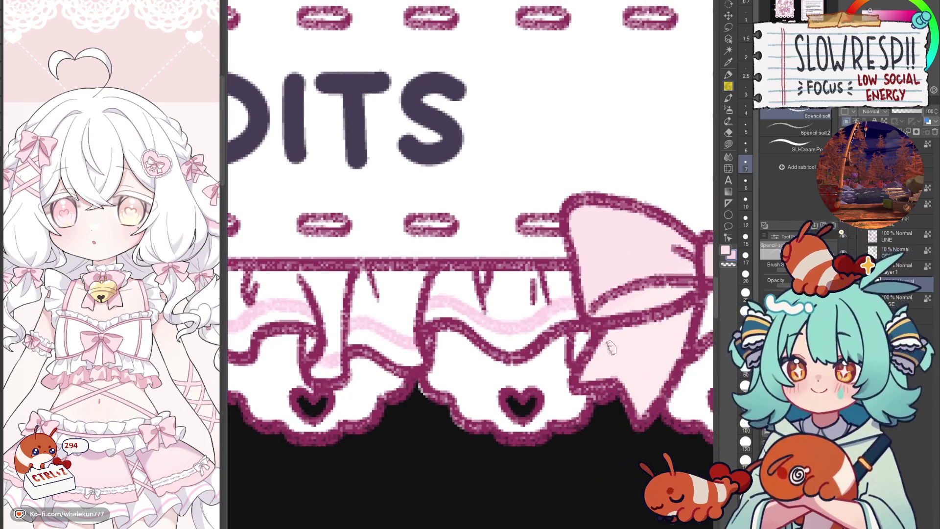
pyautogui.scroll(-3, 610, 349)
pyautogui.scroll(-3, 563, 374)
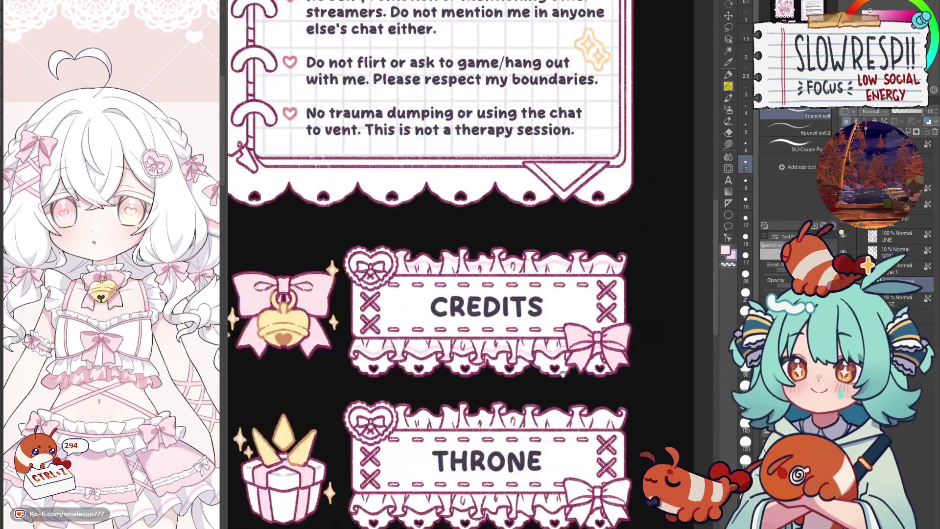
pyautogui.scroll(2, 563, 373)
# - Lasso-fill pink shading into the frill regions under the left and right hearts
pyautogui.press('g')
pyautogui.scroll(3, 532, 343)
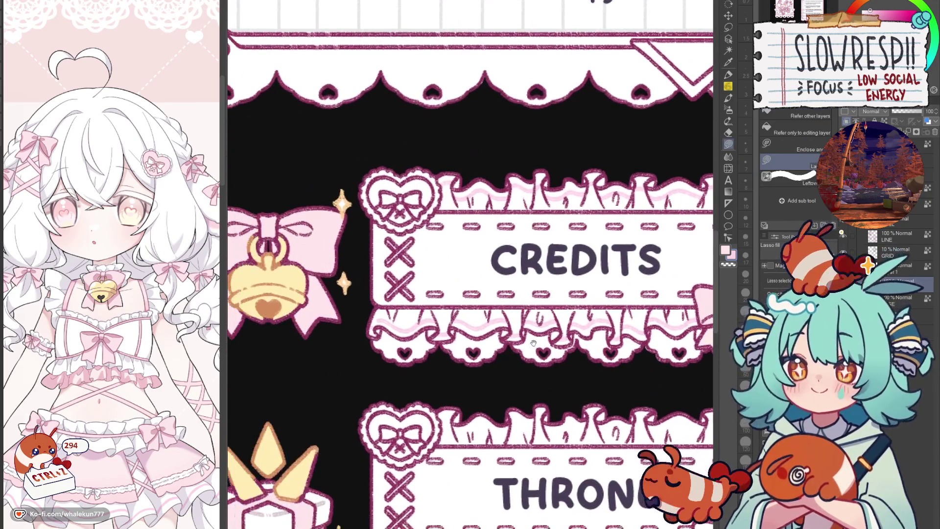
pyautogui.scroll(2, 532, 343)
pyautogui.moveTo(351, 342); pyautogui.dragTo(487, 328)
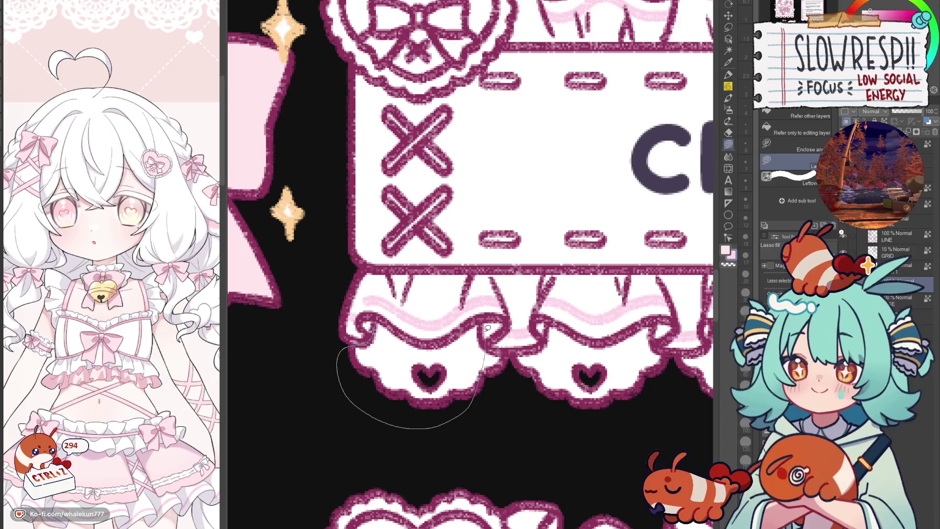
pyautogui.moveTo(481, 368)
pyautogui.mouseDown()
pyautogui.moveTo(486, 344)
pyautogui.moveTo(544, 340)
pyautogui.mouseUp()
pyautogui.hscroll(1, 471, 265)
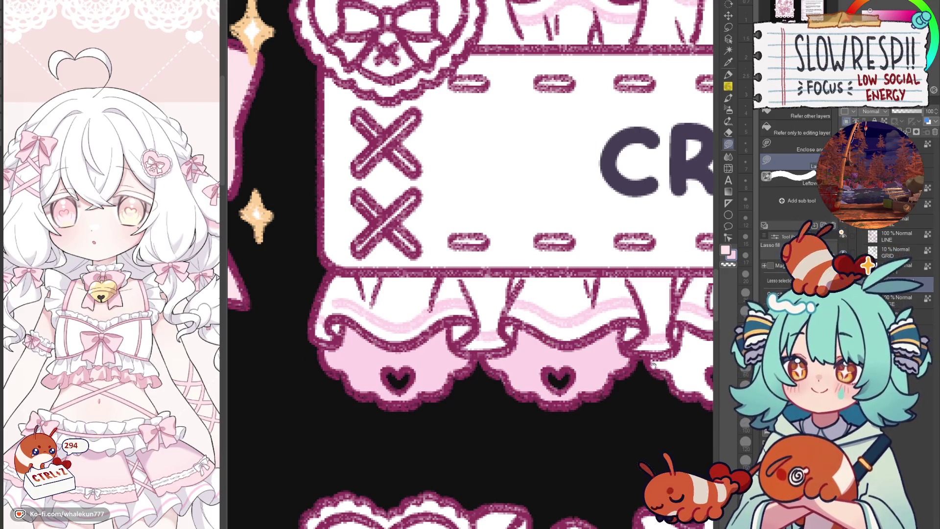
pyautogui.hscroll(5, 530, 321)
pyautogui.moveTo(461, 358); pyautogui.dragTo(586, 397)
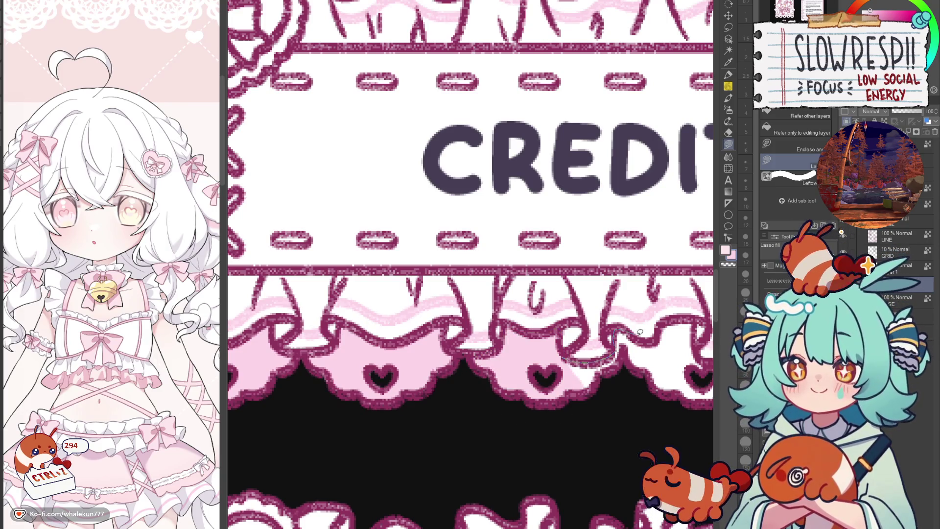
pyautogui.moveTo(572, 360); pyautogui.dragTo(613, 397)
pyautogui.hscroll(4, 613, 397)
pyautogui.moveTo(520, 304)
pyautogui.mouseDown()
pyautogui.moveTo(560, 368)
pyautogui.moveTo(574, 306)
pyautogui.mouseUp()
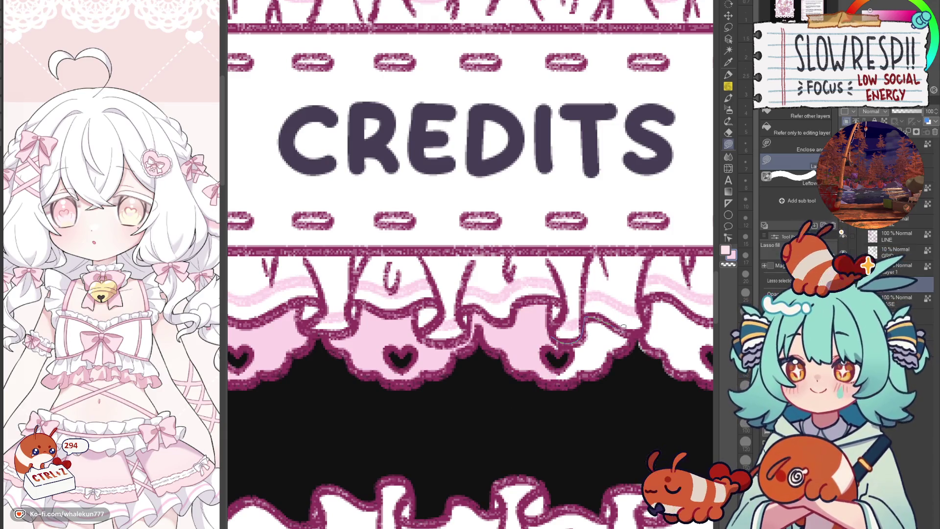
pyautogui.moveTo(622, 328); pyautogui.dragTo(626, 354)
pyautogui.hscroll(4, 624, 345)
# - Fill the remaining frill scallops under the right heart and bow with pink
pyautogui.moveTo(500, 309)
pyautogui.mouseDown()
pyautogui.moveTo(583, 377)
pyautogui.moveTo(507, 305)
pyautogui.mouseUp()
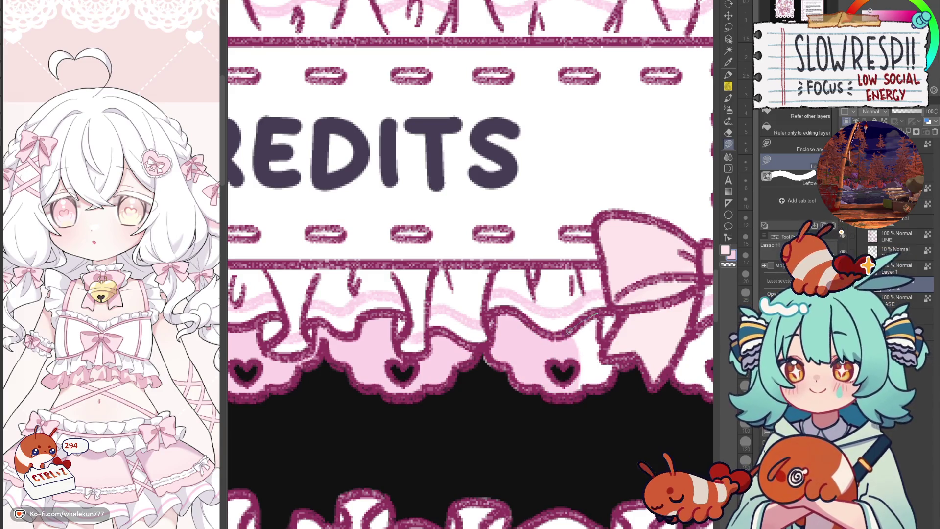
pyautogui.moveTo(563, 342); pyautogui.dragTo(628, 374)
pyautogui.moveTo(581, 416)
pyautogui.mouseDown()
pyautogui.moveTo(566, 353)
pyautogui.moveTo(621, 381)
pyautogui.mouseUp()
pyautogui.hscroll(1, 588, 368)
pyautogui.hscroll(3, 551, 364)
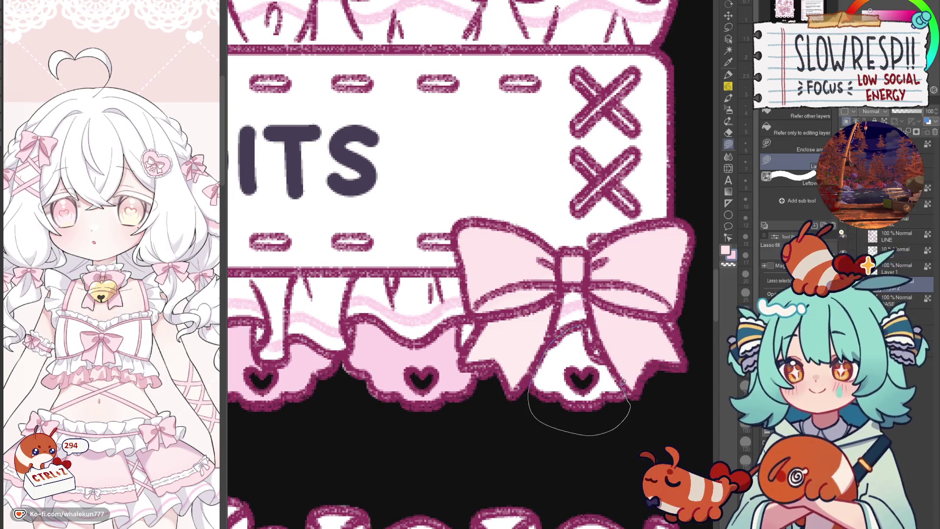
pyautogui.moveTo(592, 344); pyautogui.dragTo(565, 330)
pyautogui.scroll(-2, 573, 354)
pyautogui.scroll(-1, 558, 360)
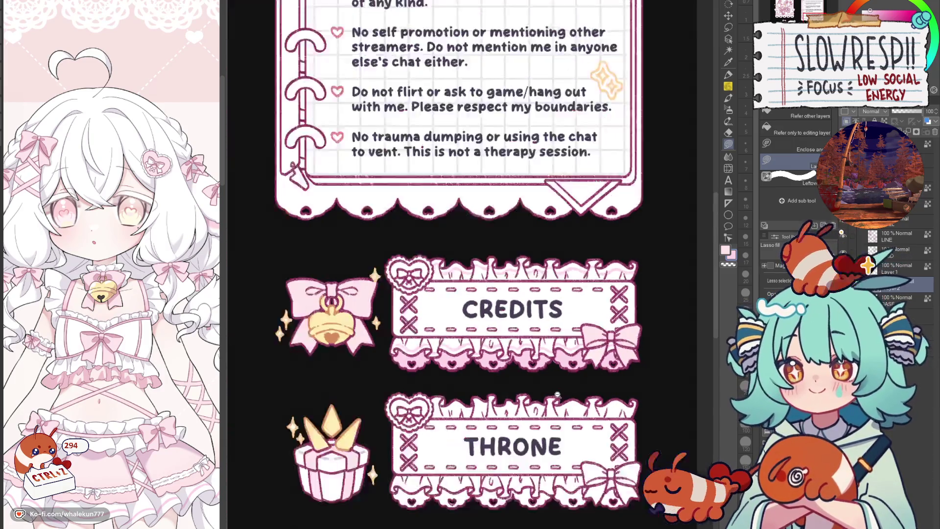
pyautogui.scroll(-1, 553, 357)
pyautogui.scroll(2, 553, 360)
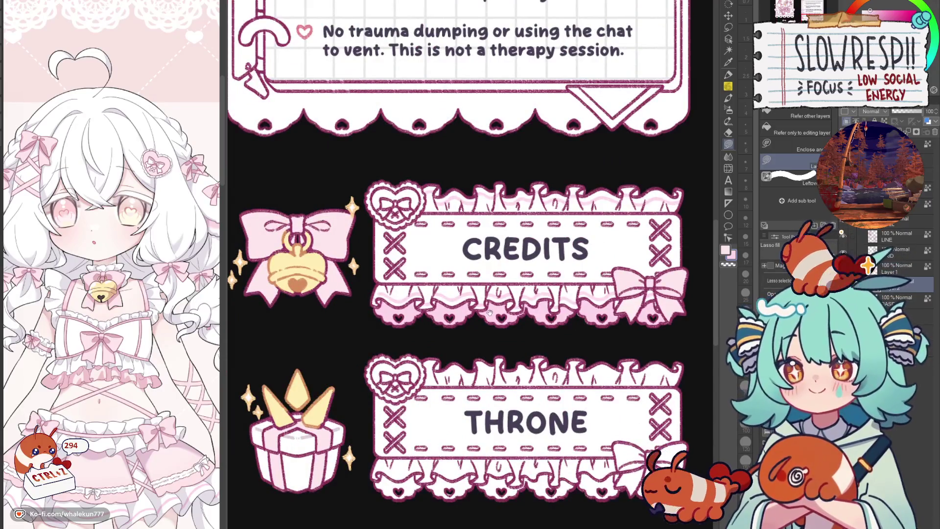
pyautogui.moveTo(443, 363); pyautogui.dragTo(482, 419)
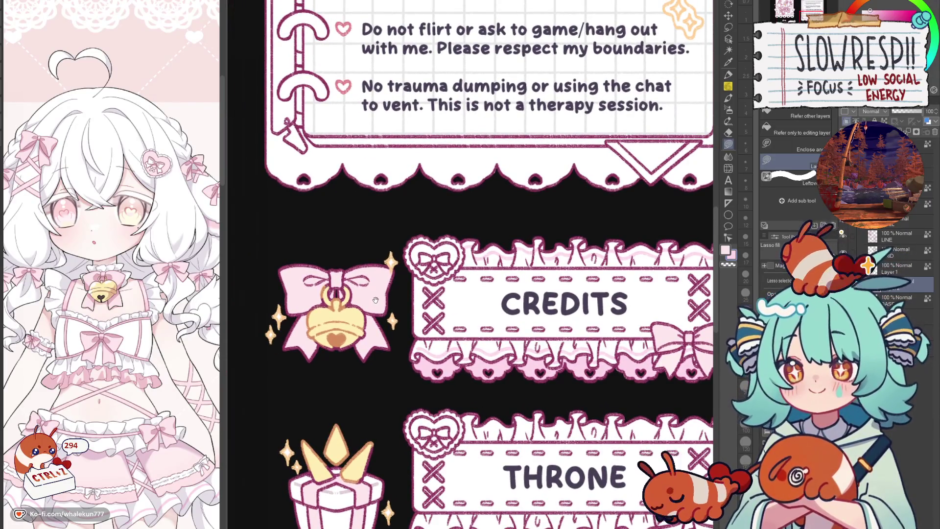
pyautogui.moveTo(505, 382)
pyautogui.mouseDown()
pyautogui.moveTo(478, 367)
pyautogui.moveTo(441, 431)
pyautogui.mouseUp()
pyautogui.scroll(3, 403, 367)
pyautogui.moveTo(403, 368); pyautogui.dragTo(430, 301)
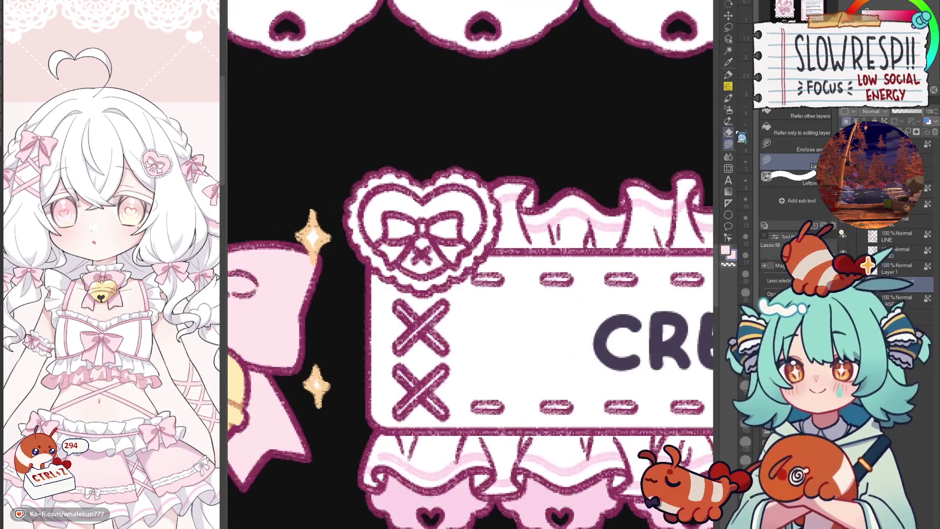
# - Reduce the brush size, return to Lasso Fill, and pan across the bell ornament and name-plate banners
pyautogui.press('p')
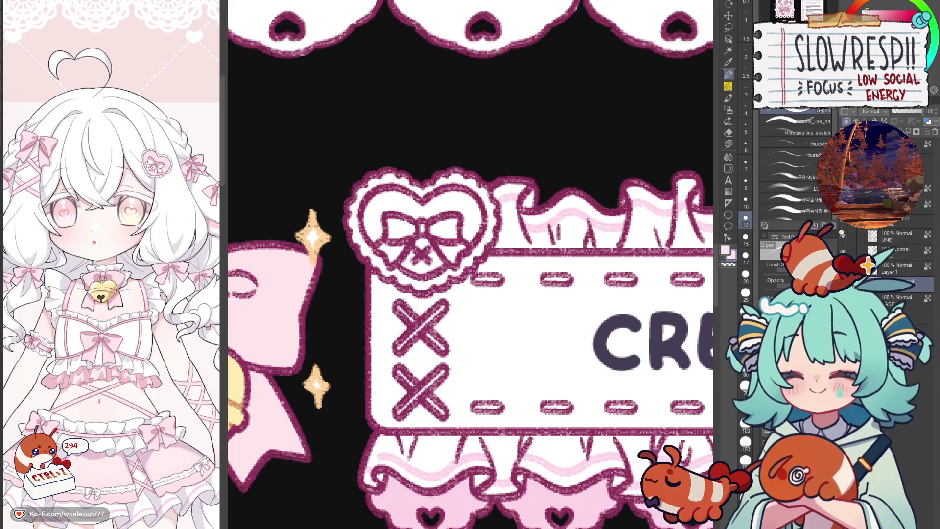
pyautogui.press('[')
pyautogui.press('[')
pyautogui.press('[')
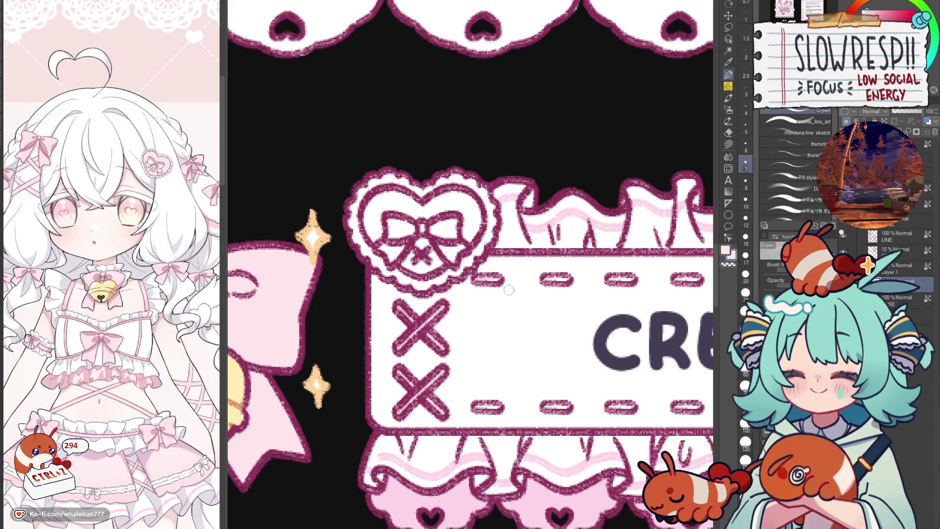
pyautogui.click(728, 143)
pyautogui.moveTo(264, 324); pyautogui.dragTo(401, 321)
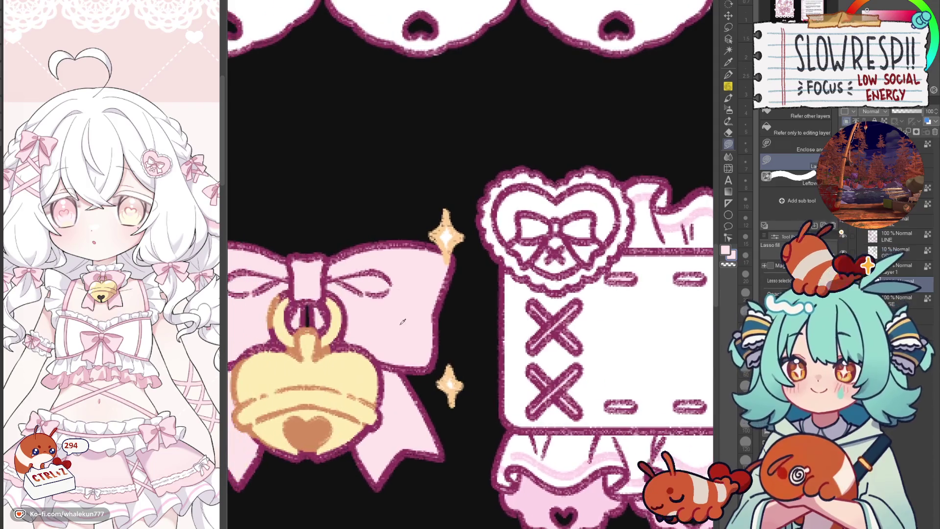
pyautogui.moveTo(632, 324); pyautogui.dragTo(500, 328)
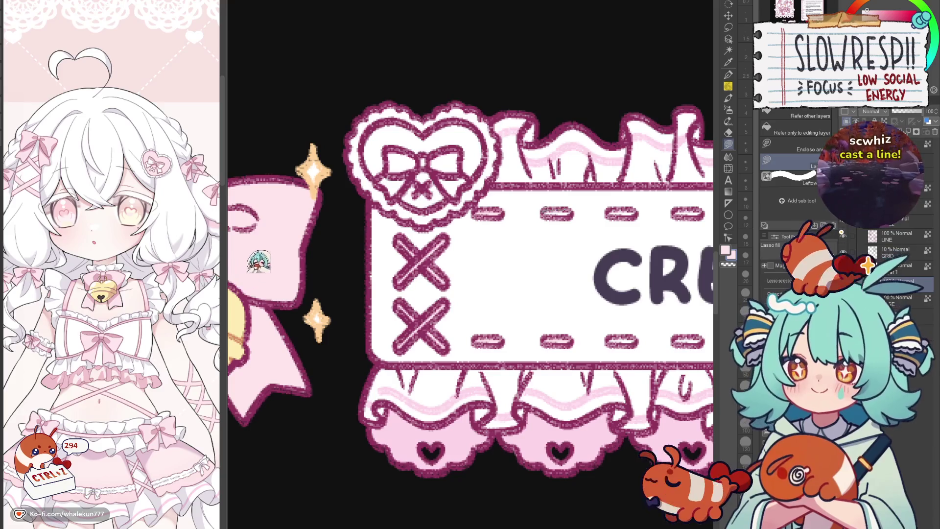
pyautogui.moveTo(696, 205); pyautogui.dragTo(570, 282)
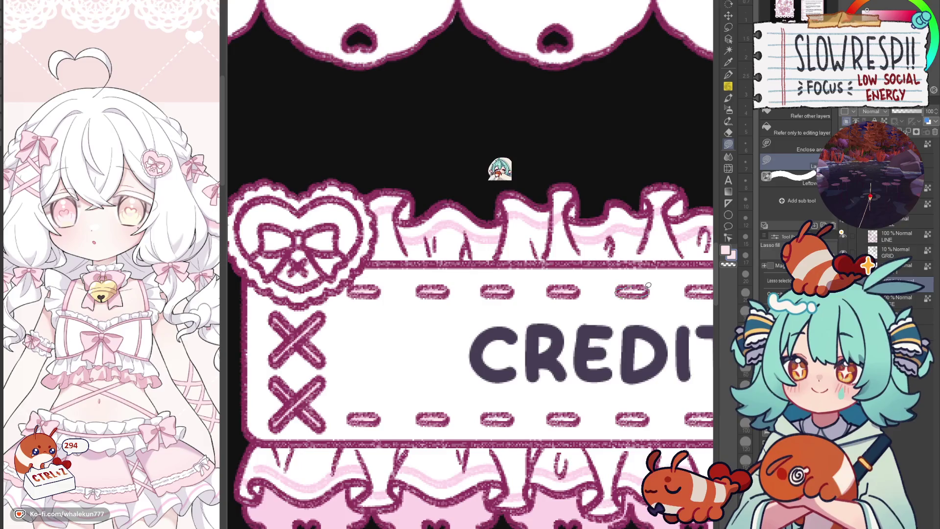
# - Pan along the full CREDITS banner to review its lower trim and cross-stitched right end
pyautogui.moveTo(648, 286); pyautogui.dragTo(539, 304)
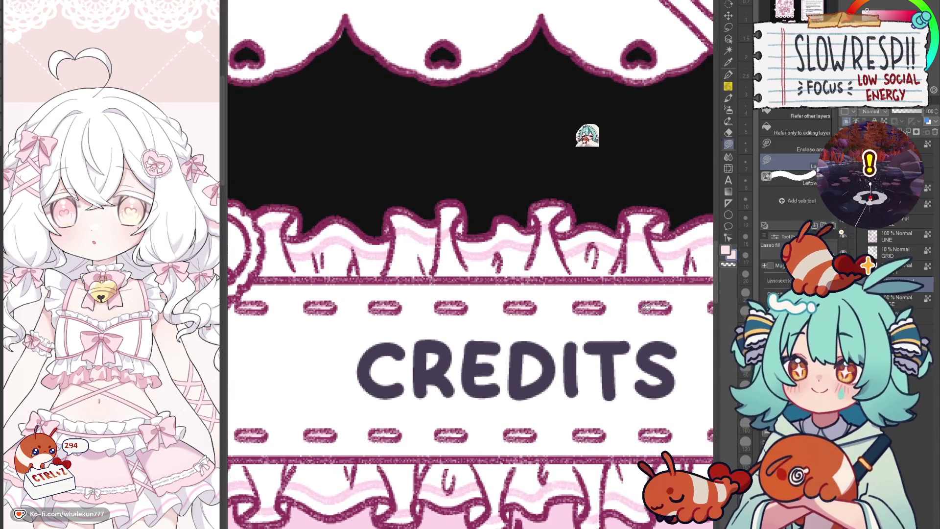
pyautogui.moveTo(666, 308)
pyautogui.mouseDown()
pyautogui.moveTo(629, 319)
pyautogui.moveTo(505, 323)
pyautogui.mouseUp()
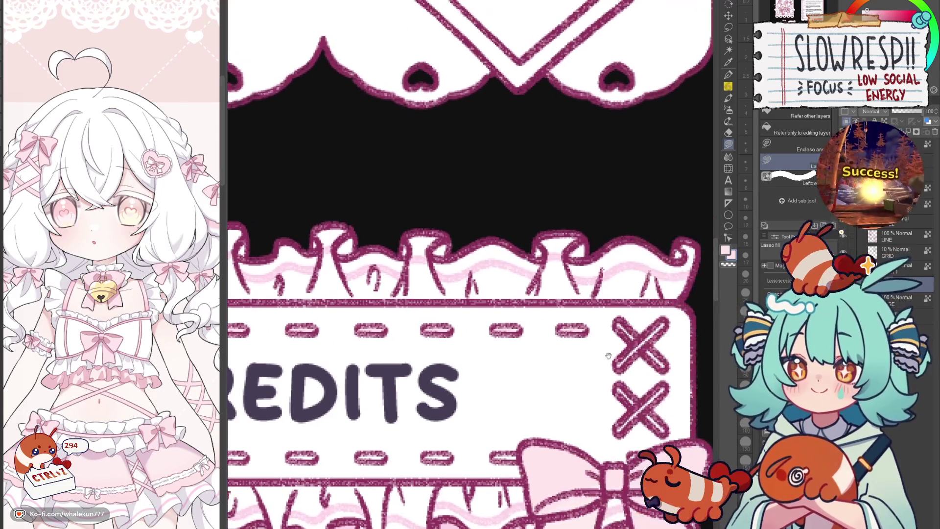
pyautogui.moveTo(387, 441); pyautogui.dragTo(571, 302)
pyautogui.moveTo(283, 306)
pyautogui.mouseDown()
pyautogui.moveTo(460, 328)
pyautogui.moveTo(274, 347)
pyautogui.moveTo(91, 427)
pyautogui.mouseUp()
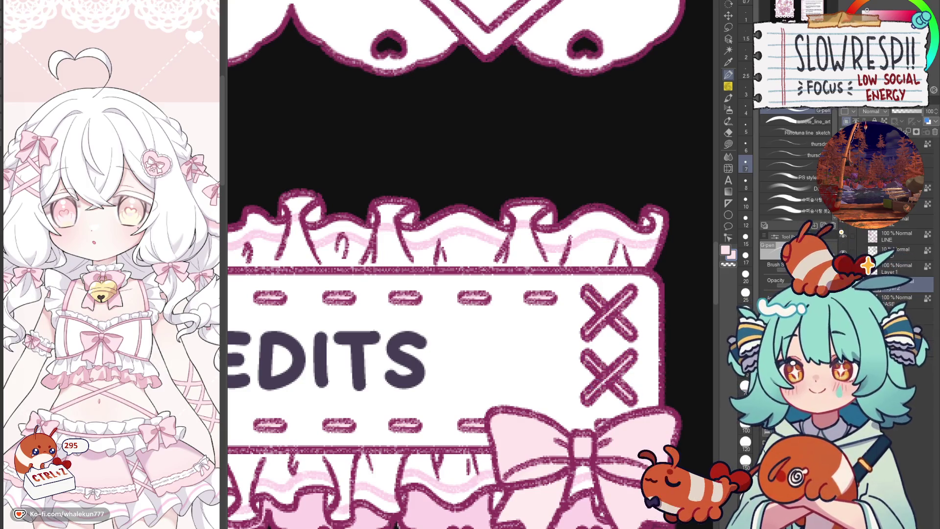
pyautogui.scroll(-5, 597, 306)
pyautogui.scroll(3, 571, 364)
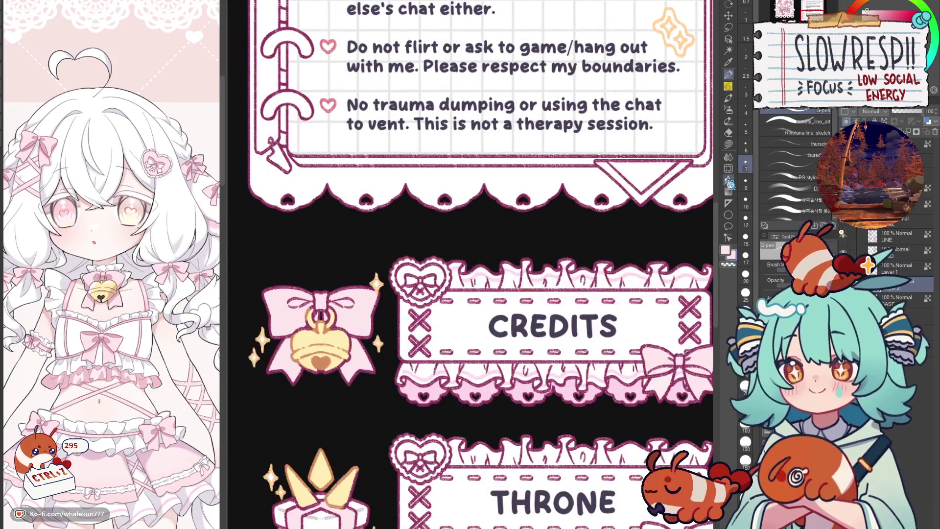
pyautogui.scroll(1, 400, 285)
pyautogui.scroll(1, 433, 286)
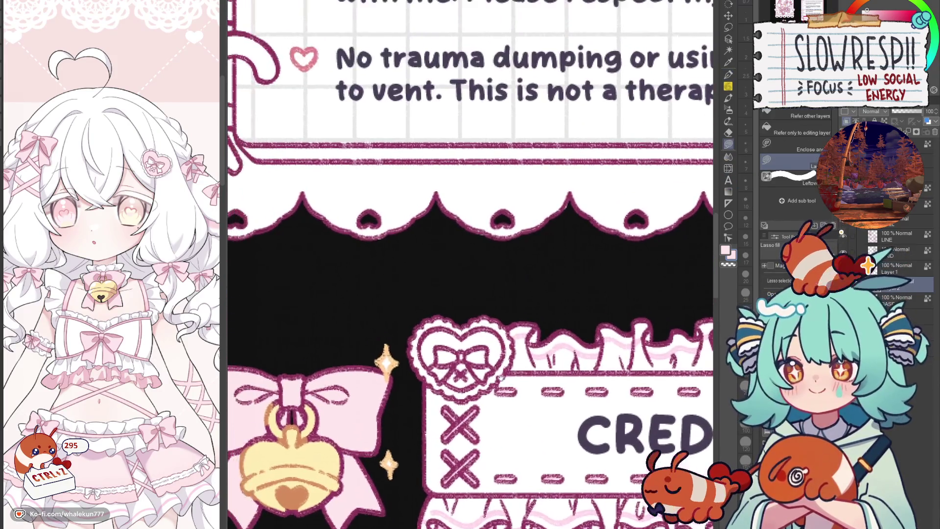
pyautogui.scroll(1, 486, 331)
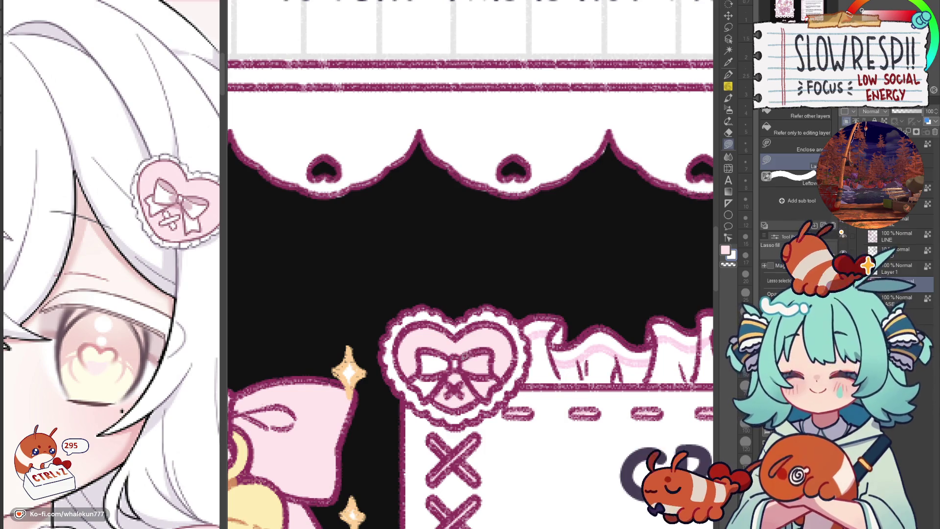
pyautogui.scroll(-2, 486, 361)
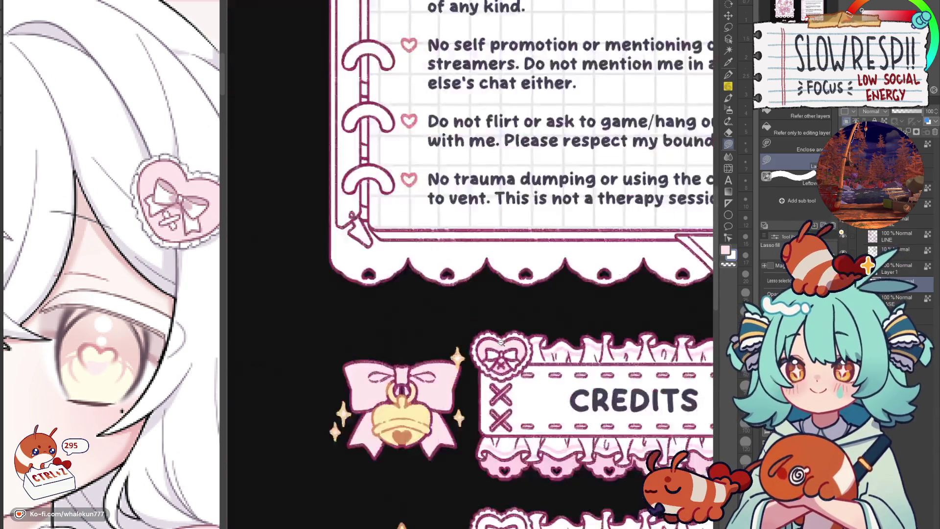
pyautogui.scroll(-3, 492, 345)
pyautogui.scroll(3, 504, 328)
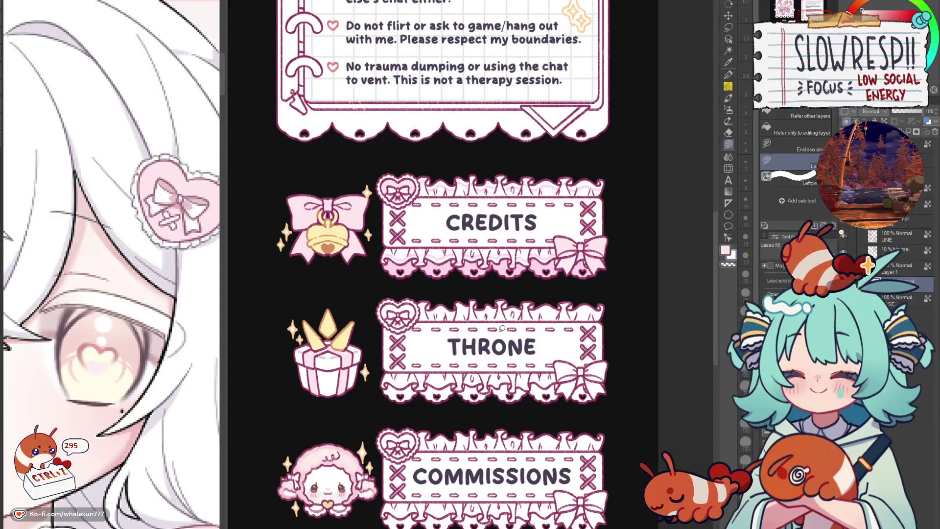
pyautogui.press('h')
pyautogui.press('h')
pyautogui.scroll(-4, 485, 352)
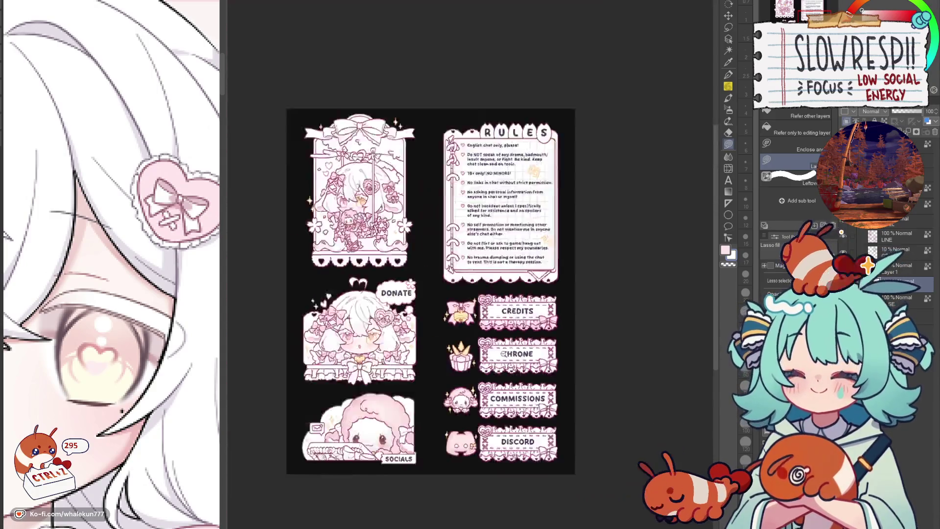
pyautogui.scroll(-1, 466, 381)
pyautogui.scroll(4, 465, 379)
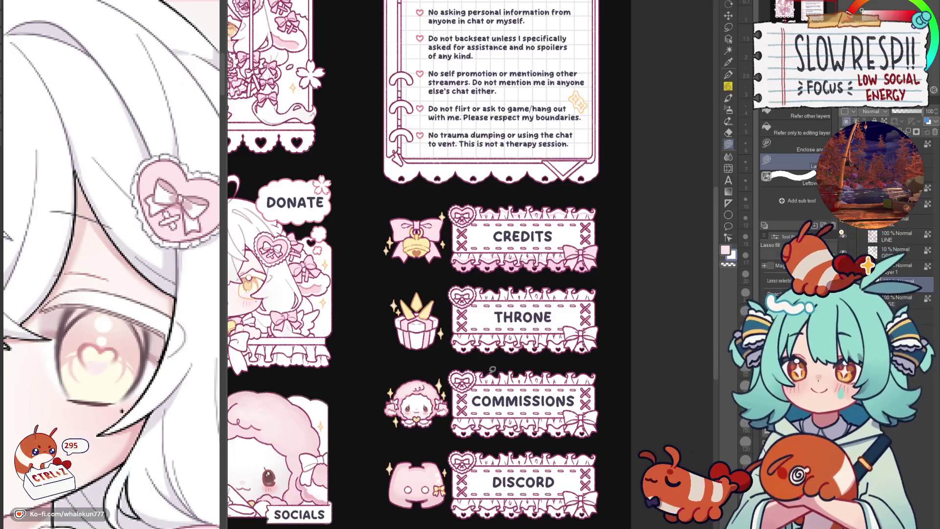
pyautogui.press('h')
pyautogui.press('h')
pyautogui.moveTo(494, 371); pyautogui.dragTo(501, 424)
pyautogui.press('h')
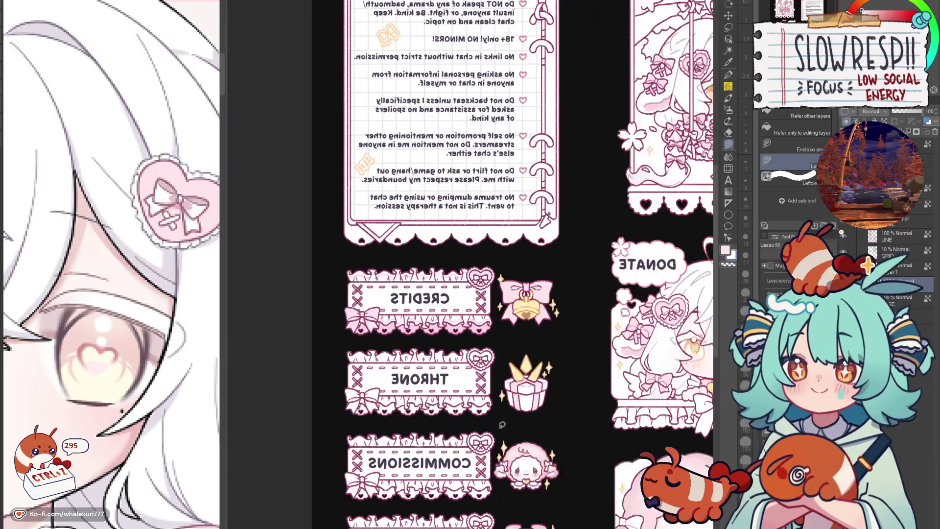
pyautogui.press('h')
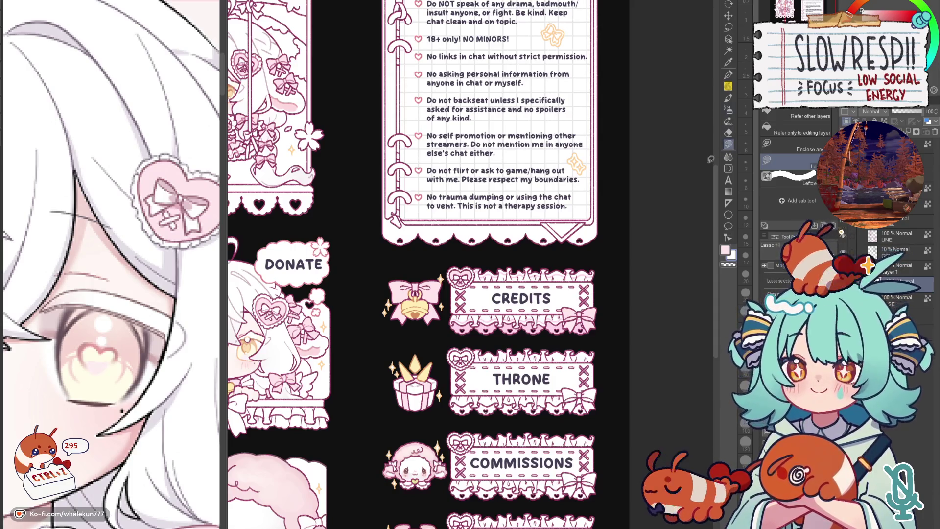
pyautogui.moveTo(559, 340); pyautogui.dragTo(618, 285)
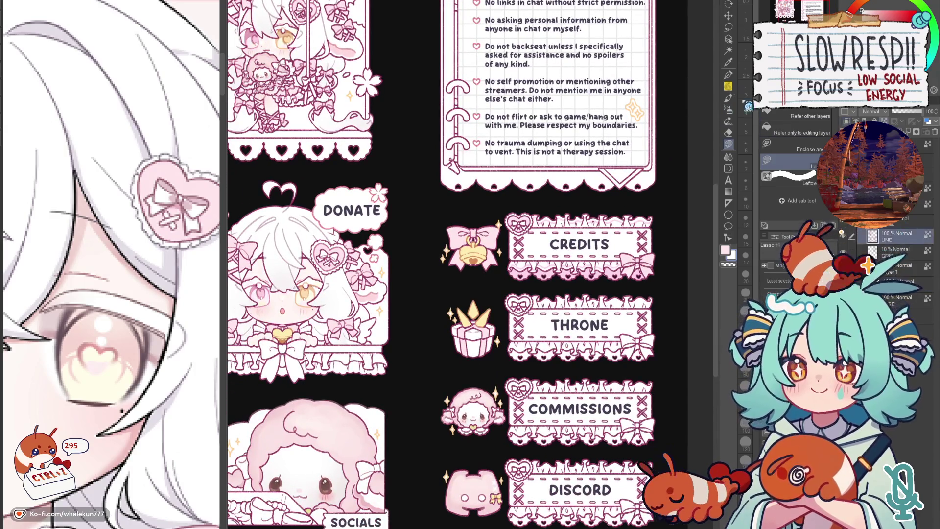
pyautogui.click(544, 257)
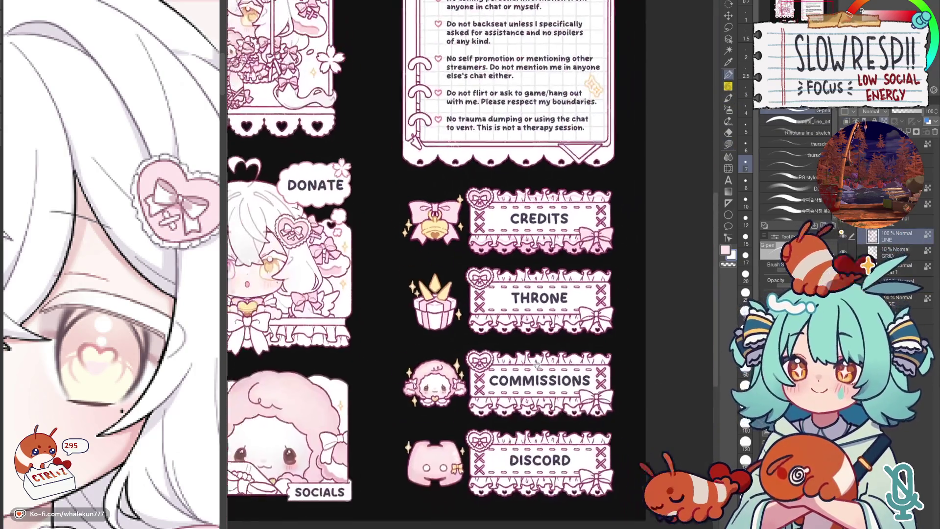
pyautogui.click(507, 298)
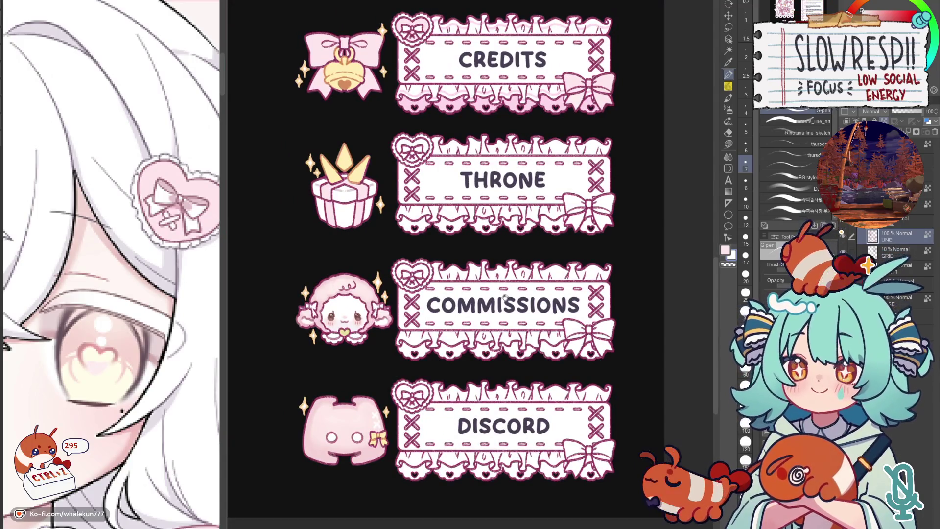
pyautogui.scroll(-1, 512, 270)
pyautogui.scroll(1, 511, 283)
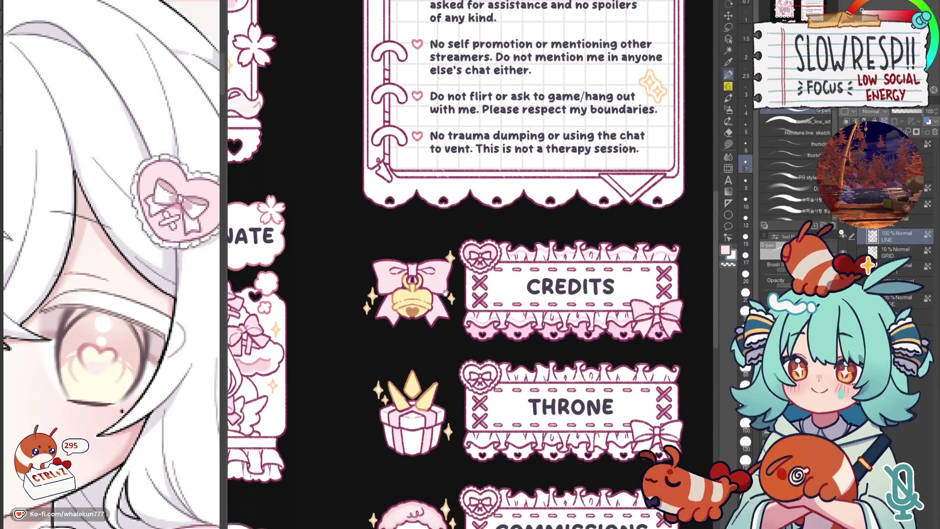
pyautogui.moveTo(317, 350); pyautogui.dragTo(518, 426)
pyautogui.hotkey('ctrl', '+')
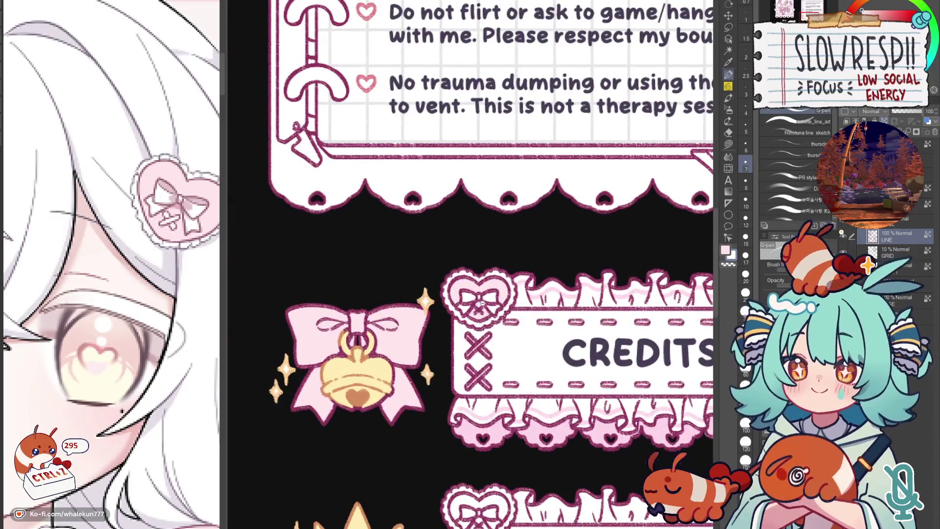
pyautogui.scroll(1, 482, 303)
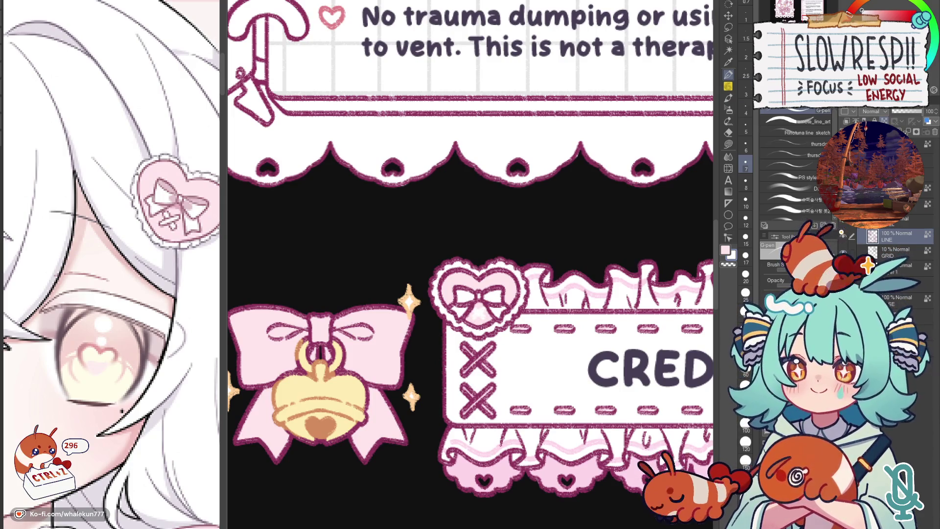
pyautogui.moveTo(478, 294); pyautogui.dragTo(455, 271)
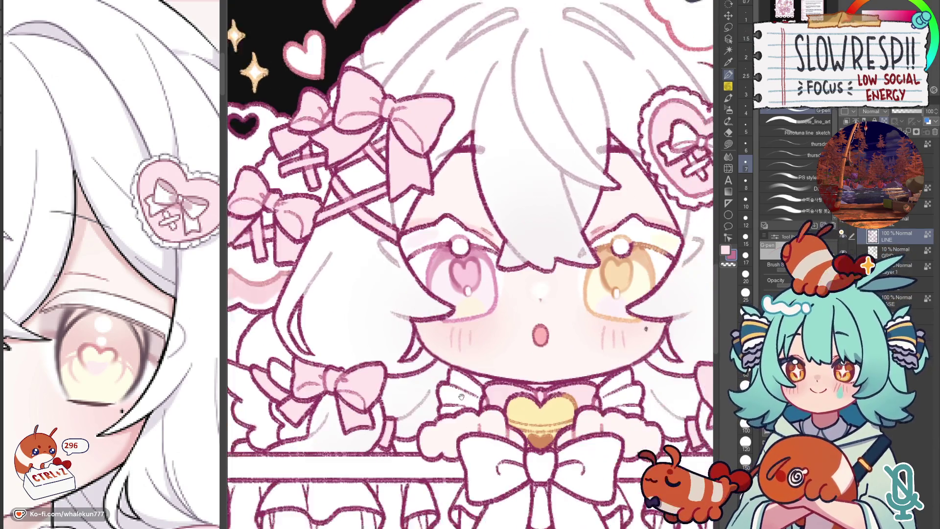
pyautogui.moveTo(510, 401); pyautogui.dragTo(419, 317)
pyautogui.moveTo(659, 183)
pyautogui.mouseDown()
pyautogui.moveTo(565, 221)
pyautogui.moveTo(544, 147)
pyautogui.moveTo(522, 245)
pyautogui.mouseUp()
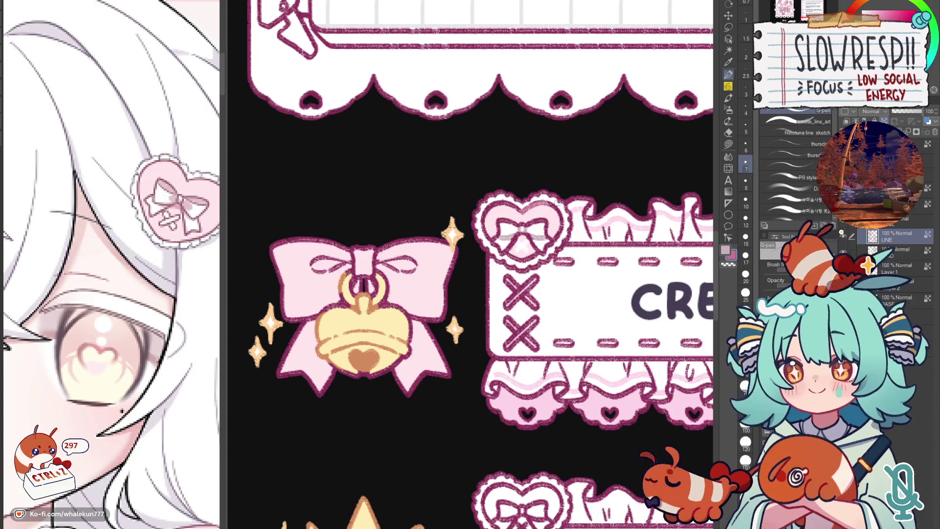
pyautogui.press(']')
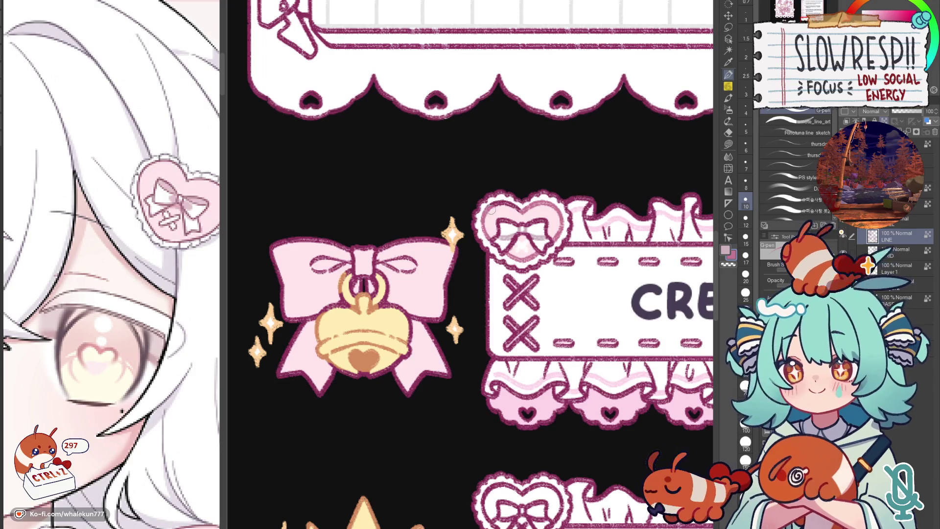
pyautogui.press('[')
pyautogui.press('[')
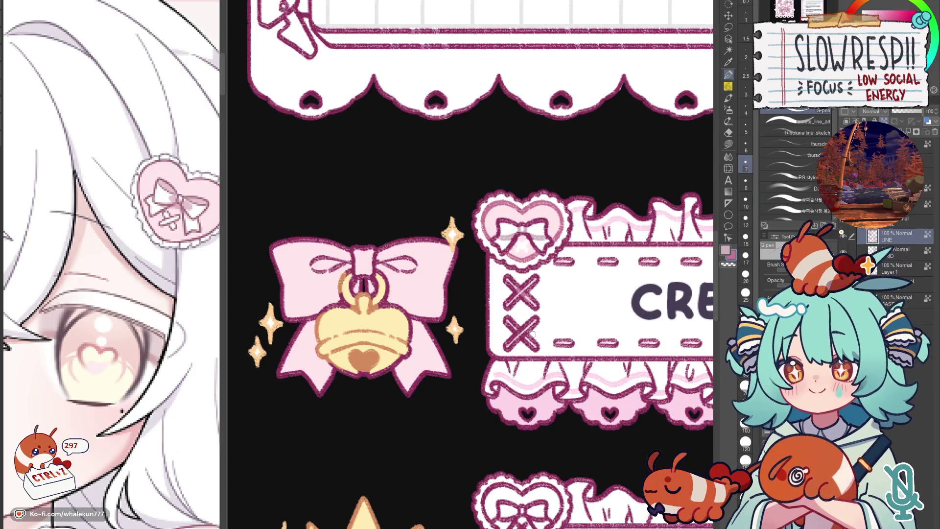
pyautogui.moveTo(523, 336); pyautogui.dragTo(120, 365)
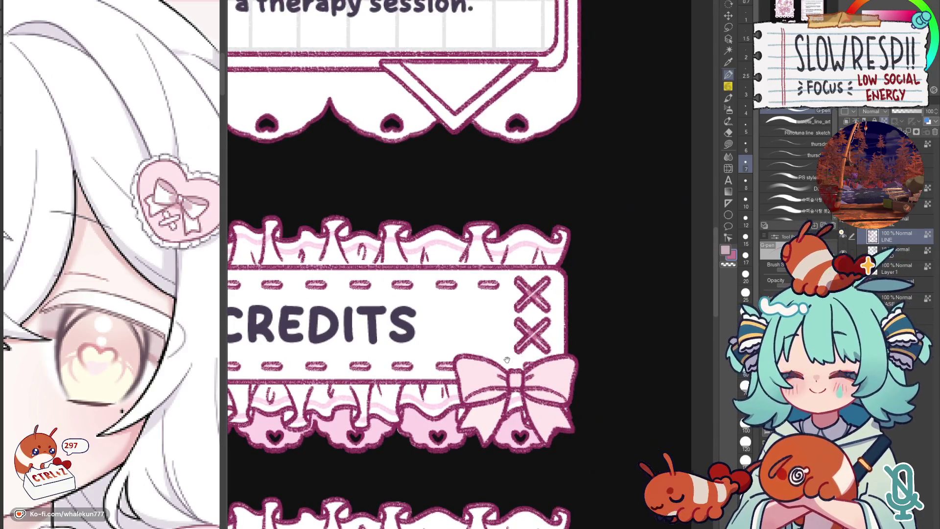
pyautogui.moveTo(507, 359); pyautogui.dragTo(670, 350)
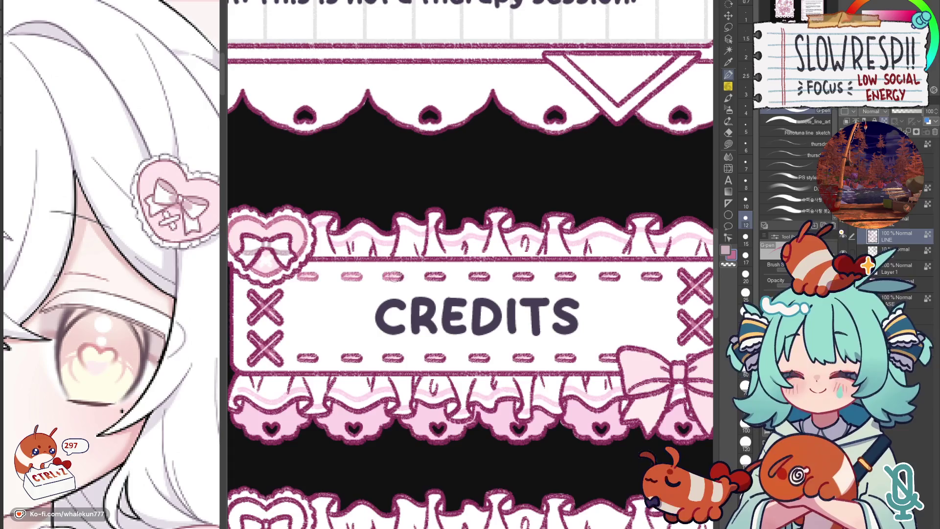
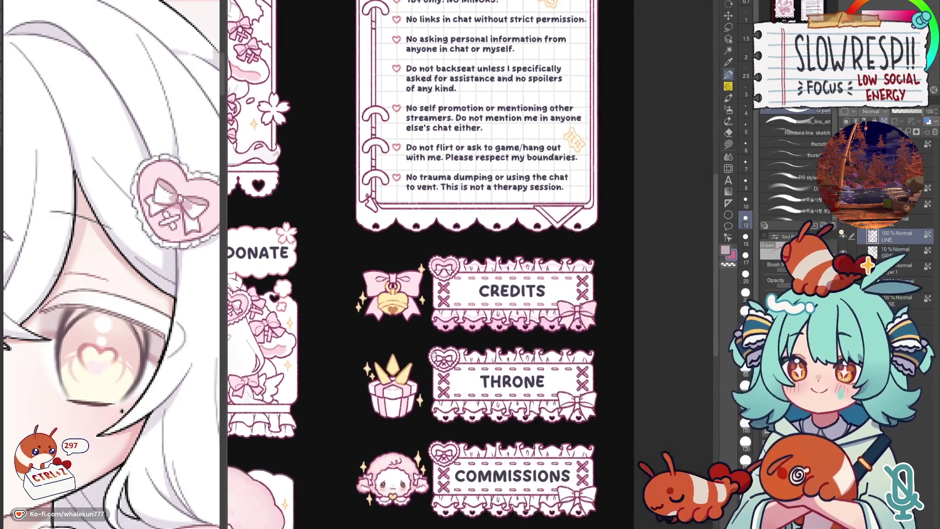
# - Inspect the CREDITS banner and its end bow up close and adjust the brush size
pyautogui.hotkey('ctrl', '+')
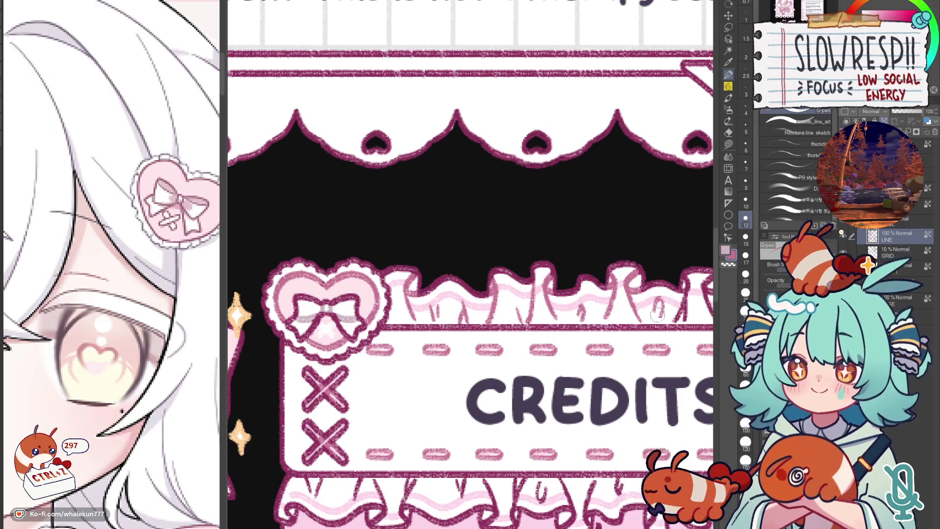
pyautogui.moveTo(661, 308); pyautogui.dragTo(616, 321)
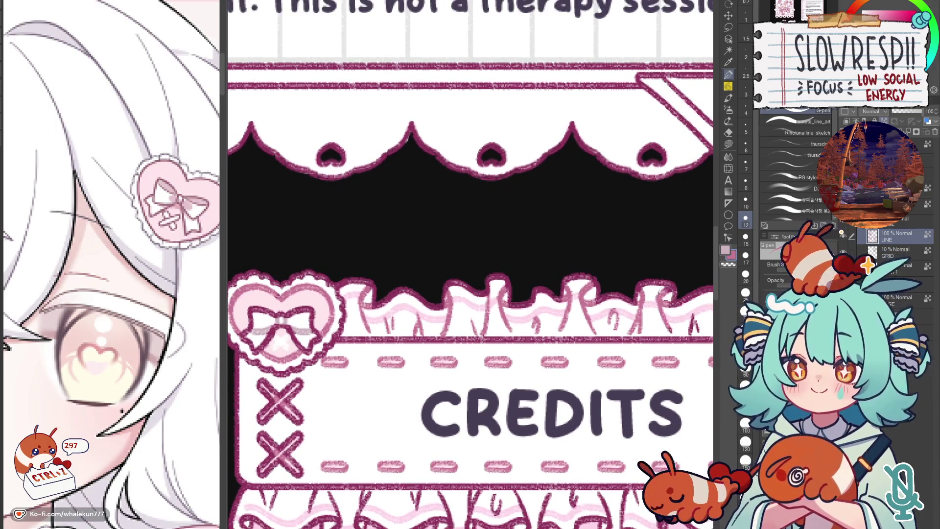
pyautogui.moveTo(666, 297); pyautogui.dragTo(603, 334)
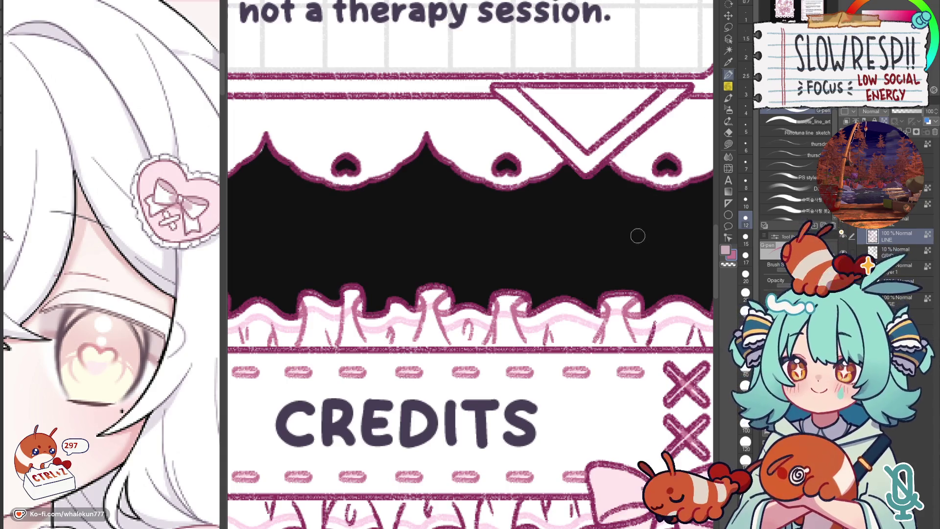
pyautogui.moveTo(638, 236); pyautogui.dragTo(558, 273)
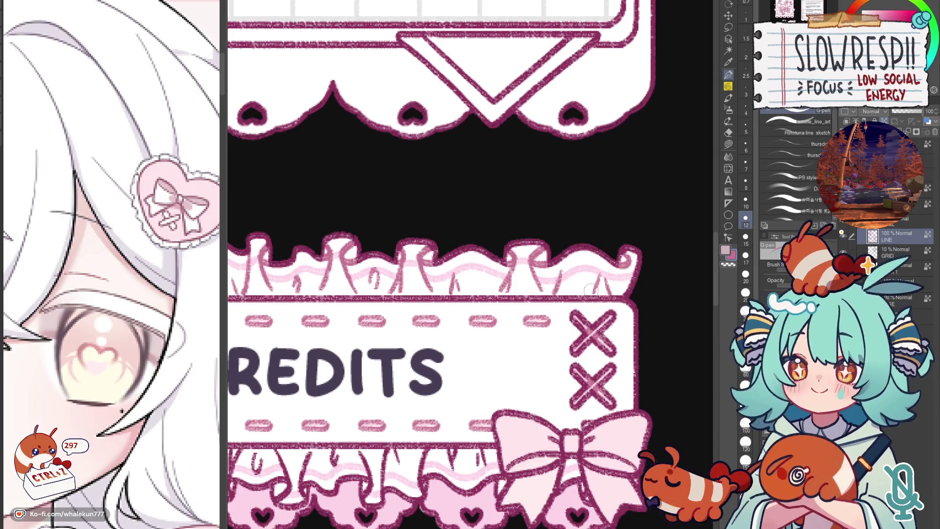
pyautogui.scroll(-2, 618, 285)
pyautogui.scroll(2, 613, 292)
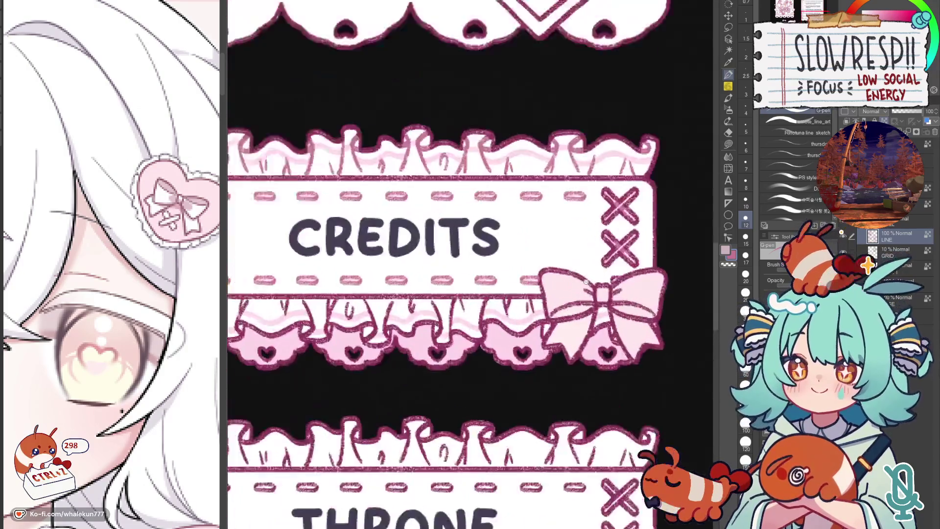
pyautogui.scroll(1, 609, 298)
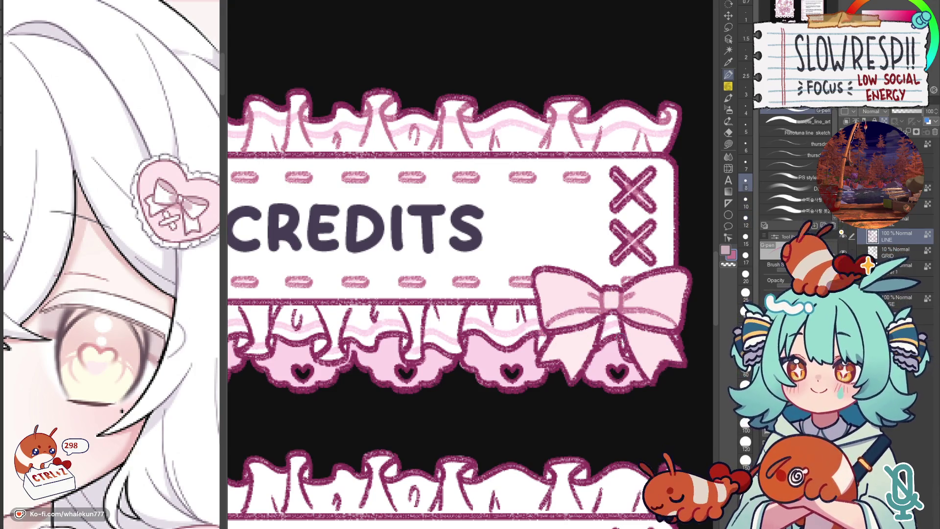
pyautogui.press('[')
pyautogui.press('[')
pyautogui.press(']')
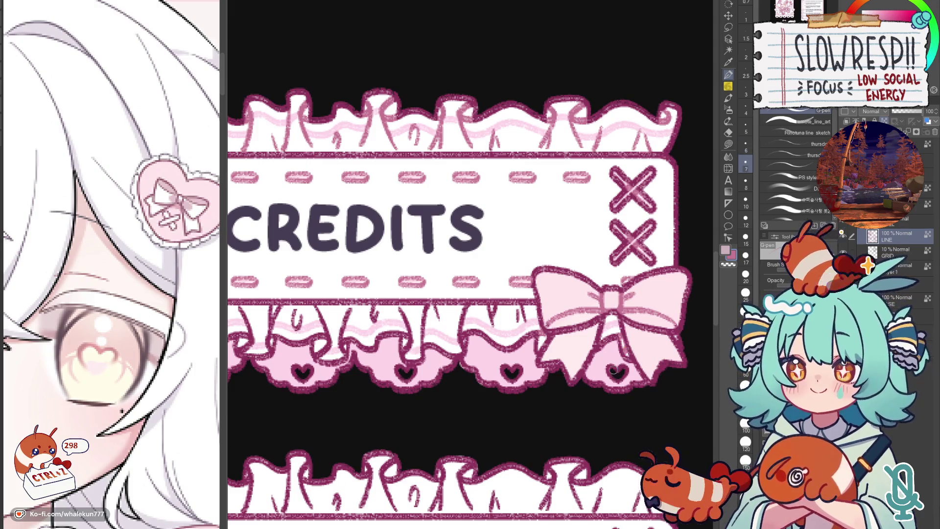
pyautogui.press(']')
pyautogui.press(']')
pyautogui.press(']')
pyautogui.scroll(-5, 518, 394)
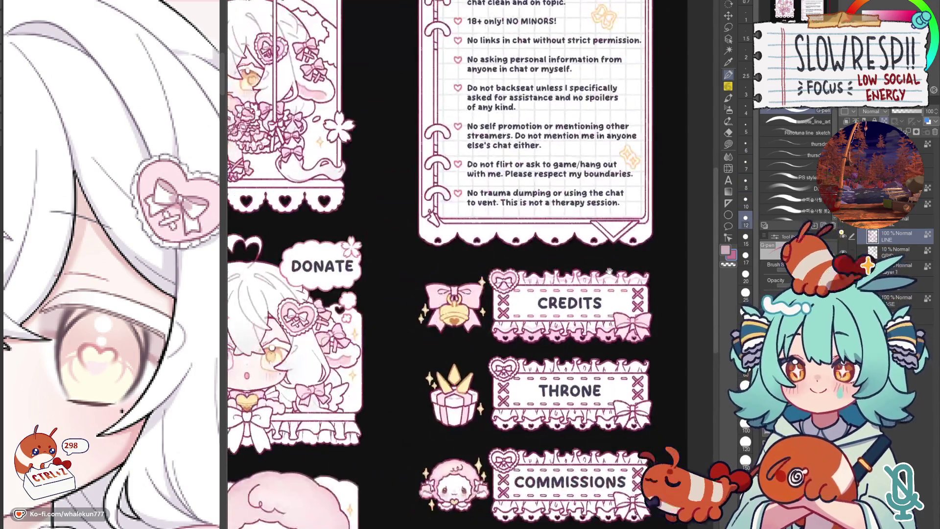
pyautogui.scroll(3, 517, 394)
pyautogui.scroll(2, 517, 394)
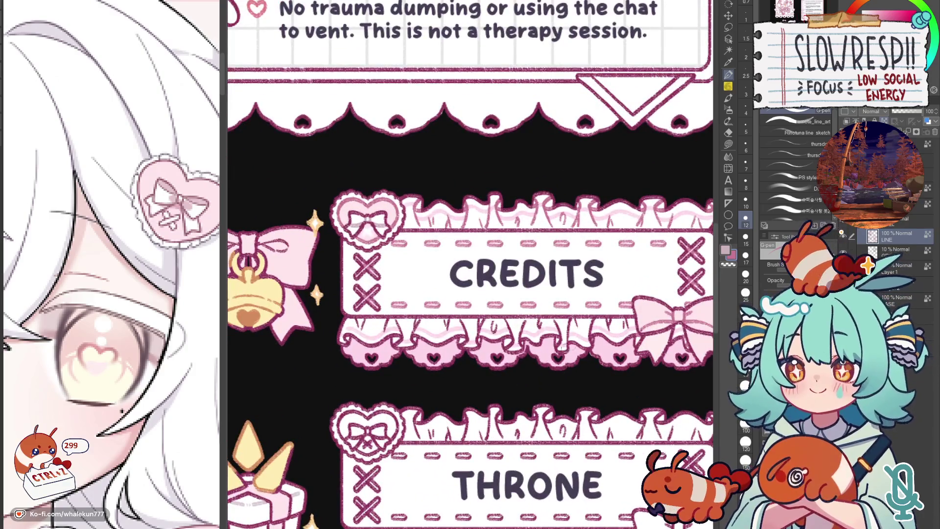
pyautogui.scroll(1, 568, 326)
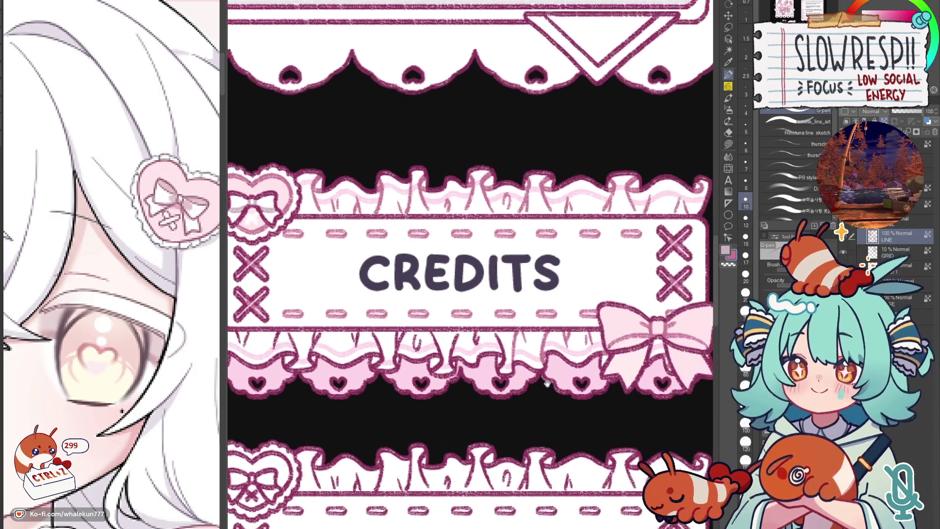
# - Sample the banner frill's colour with the eyedropper as the current drawing colour
pyautogui.moveTo(597, 364); pyautogui.dragTo(551, 381)
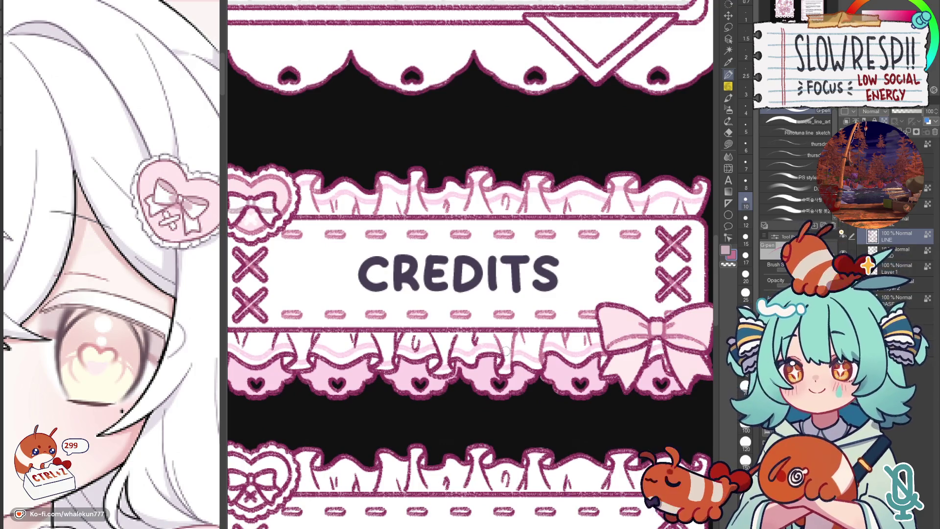
pyautogui.moveTo(506, 351); pyautogui.dragTo(517, 356)
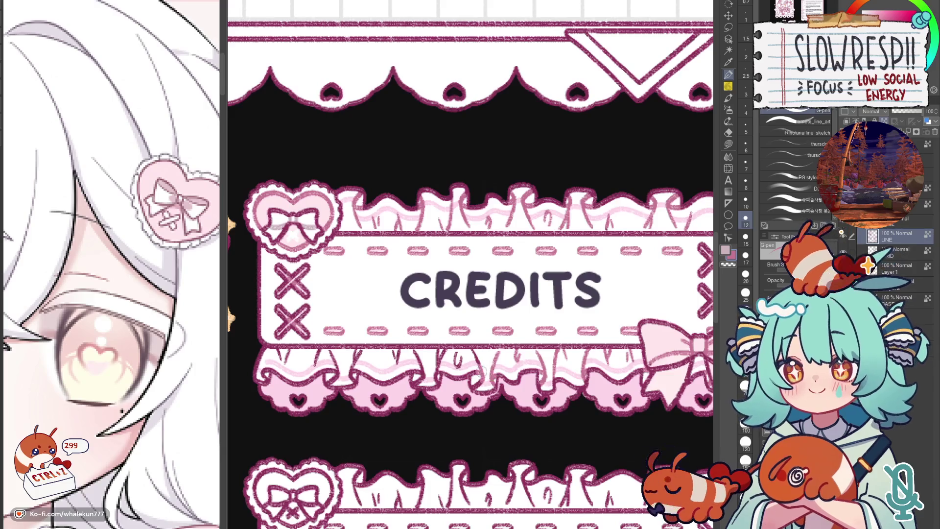
pyautogui.moveTo(475, 355); pyautogui.dragTo(511, 366)
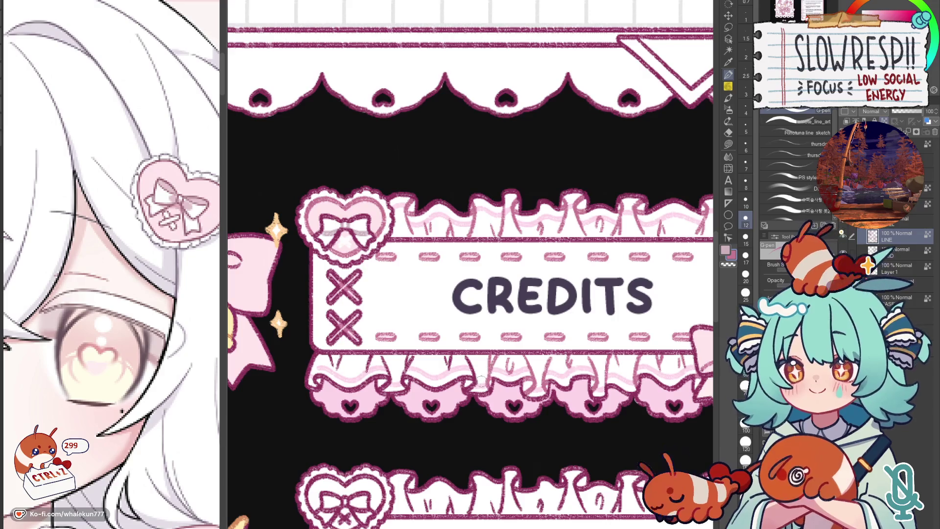
pyautogui.moveTo(473, 369)
pyautogui.mouseDown()
pyautogui.moveTo(509, 371)
pyautogui.moveTo(478, 392)
pyautogui.mouseUp()
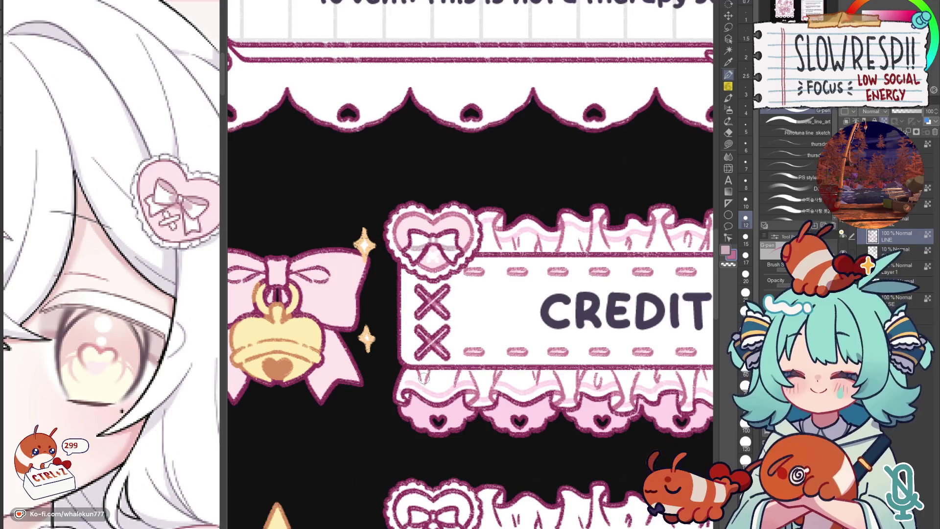
pyautogui.moveTo(539, 379); pyautogui.dragTo(521, 350)
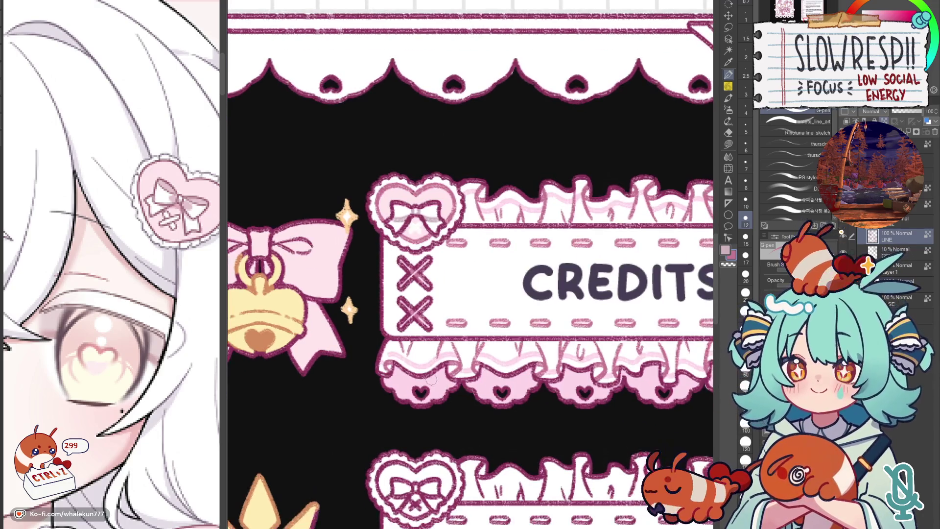
pyautogui.keyDown('alt'); pyautogui.click(440, 378); pyautogui.keyUp('alt')
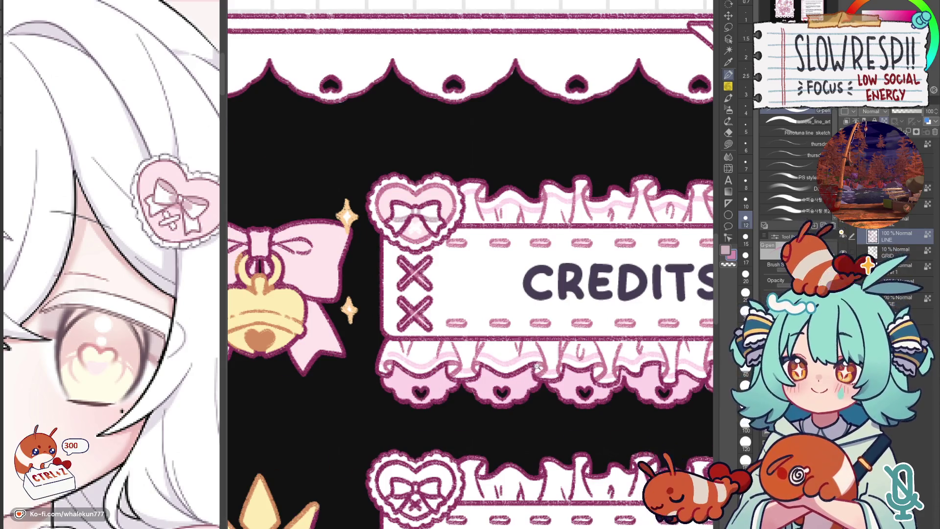
pyautogui.scroll(-3, 529, 379)
pyautogui.scroll(3, 548, 360)
pyautogui.scroll(1, 553, 311)
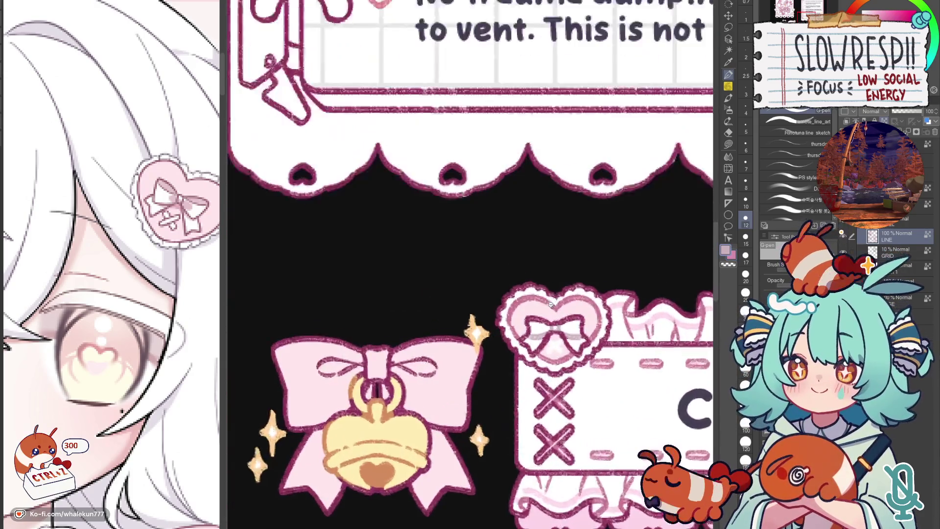
pyautogui.scroll(1, 556, 313)
pyautogui.scroll(-1, 560, 314)
pyautogui.scroll(1, 404, 349)
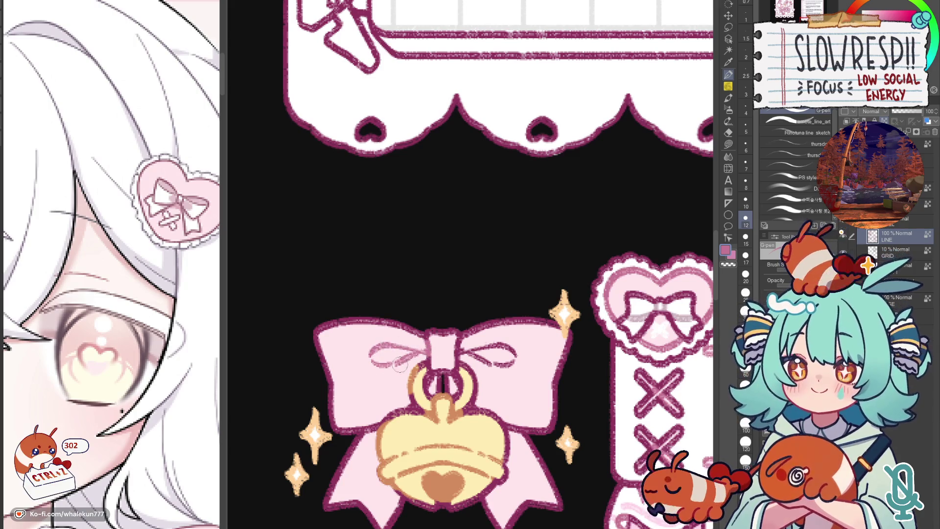
pyautogui.scroll(-3, 524, 375)
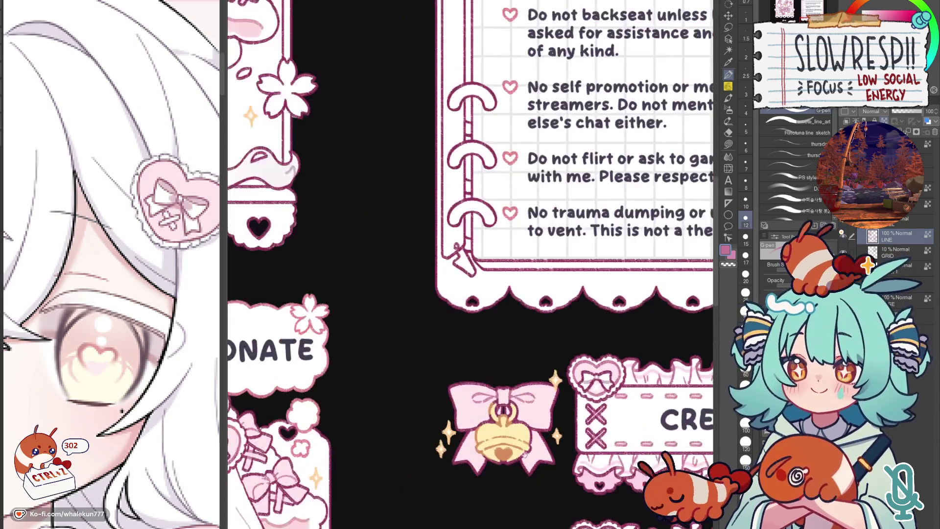
pyautogui.scroll(2, 529, 367)
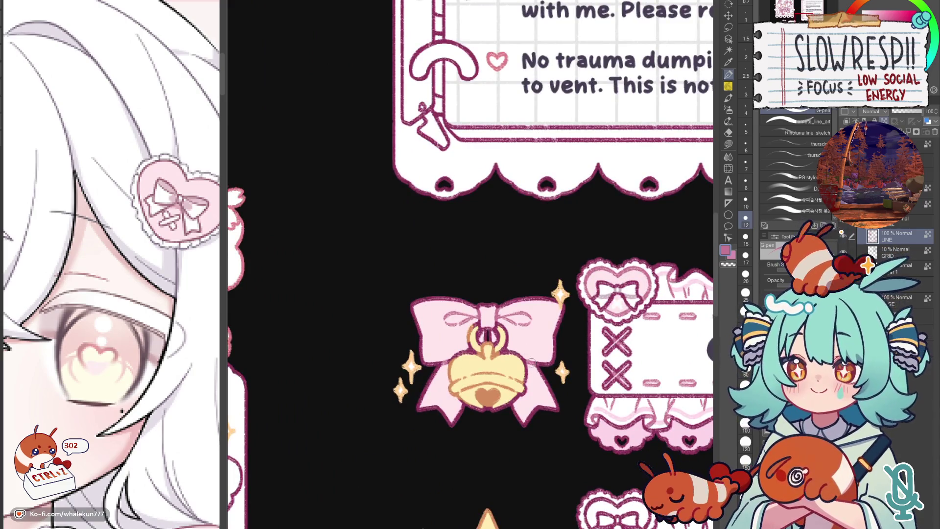
pyautogui.scroll(-3, 456, 365)
pyautogui.scroll(-2, 455, 331)
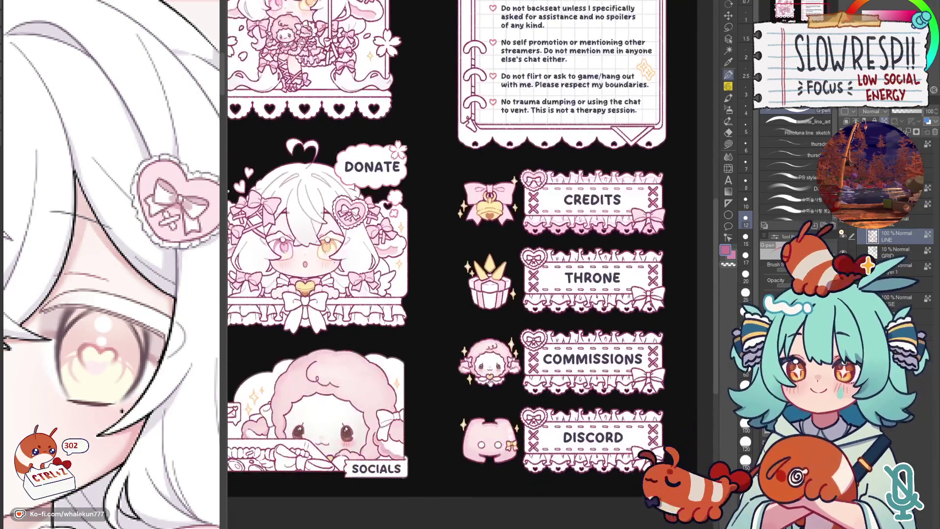
pyautogui.scroll(3, 452, 283)
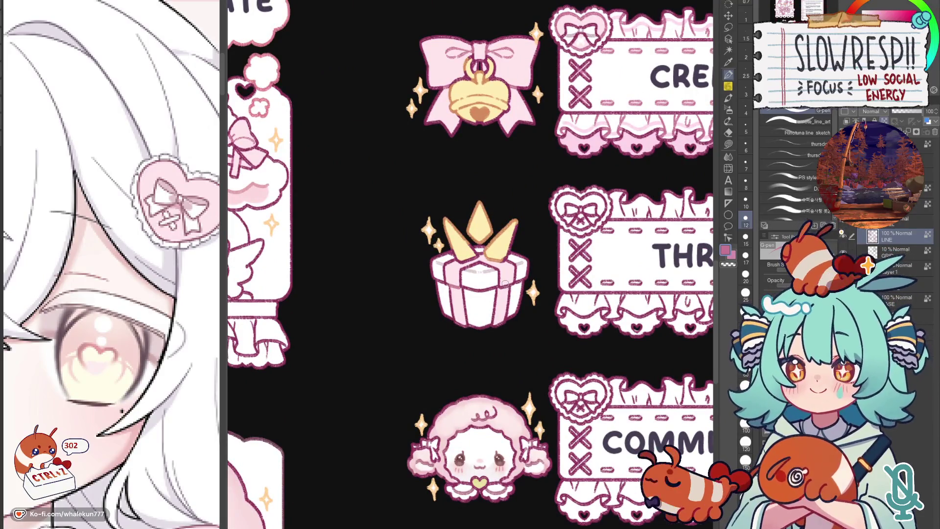
pyautogui.scroll(-3, 487, 454)
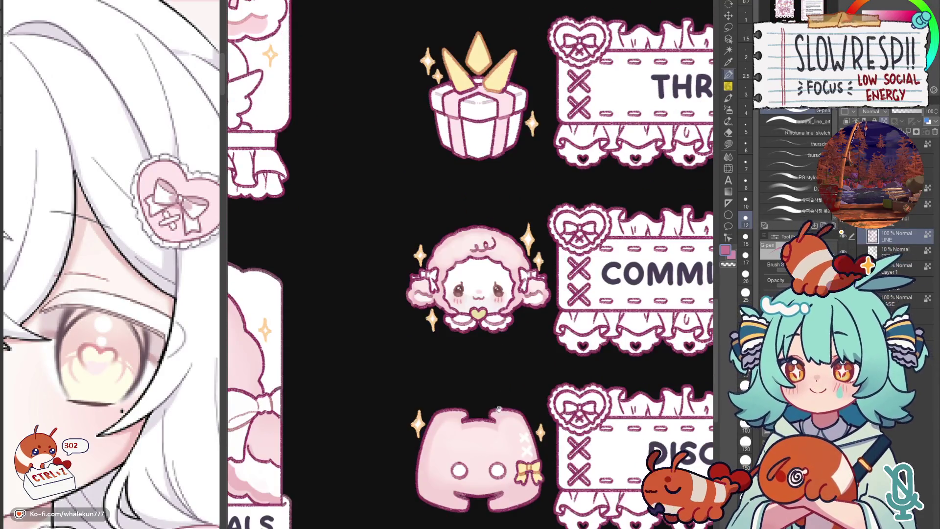
pyautogui.scroll(-1, 500, 410)
pyautogui.scroll(2, 493, 383)
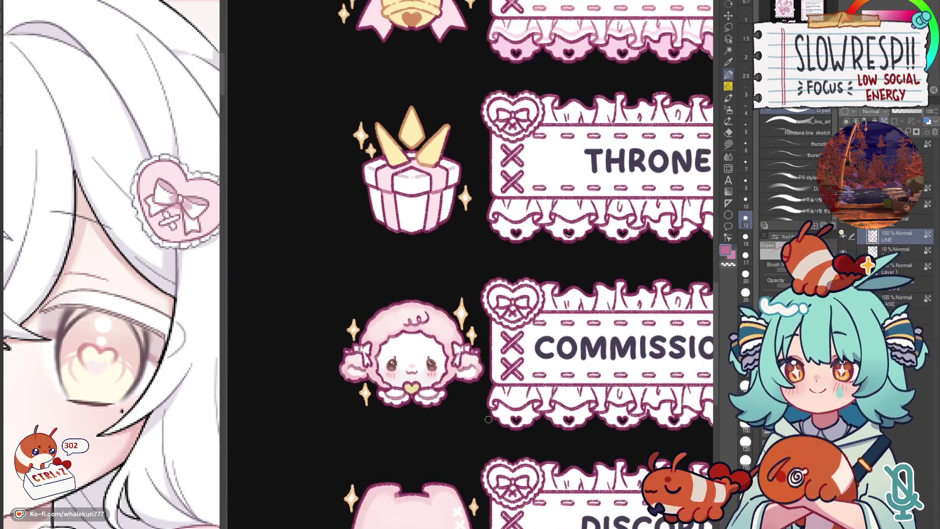
pyautogui.scroll(1, 485, 411)
pyautogui.scroll(3, 466, 458)
pyautogui.scroll(2, 489, 389)
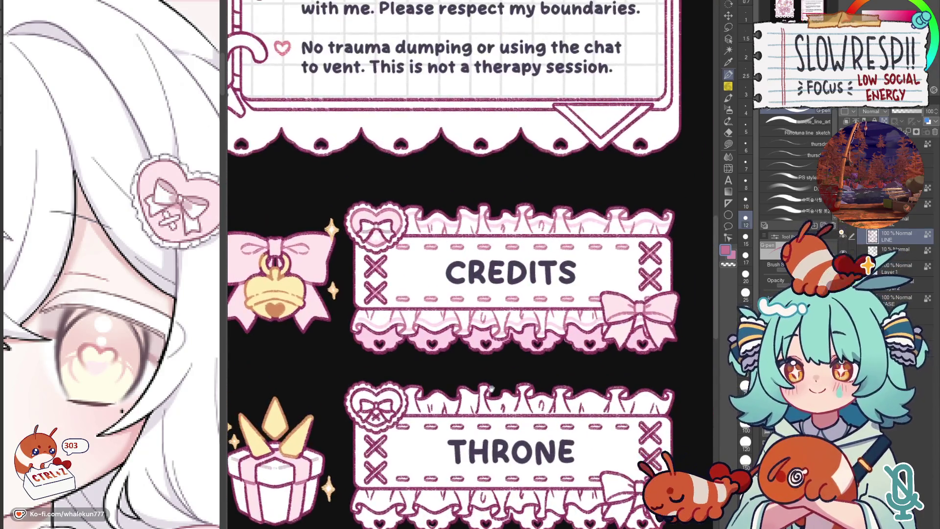
pyautogui.scroll(1, 488, 388)
pyautogui.scroll(2, 480, 444)
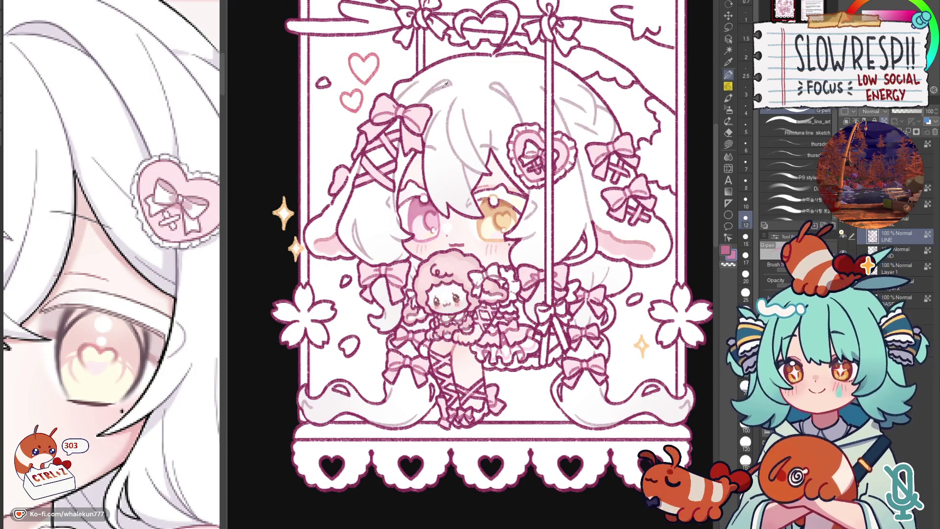
pyautogui.hotkey('ctrl', 'z')
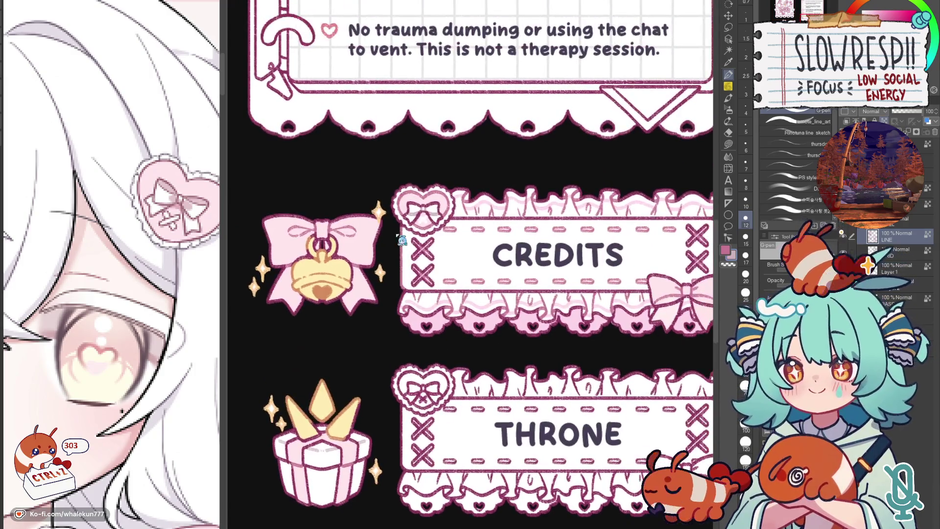
pyautogui.moveTo(441, 295); pyautogui.dragTo(426, 303)
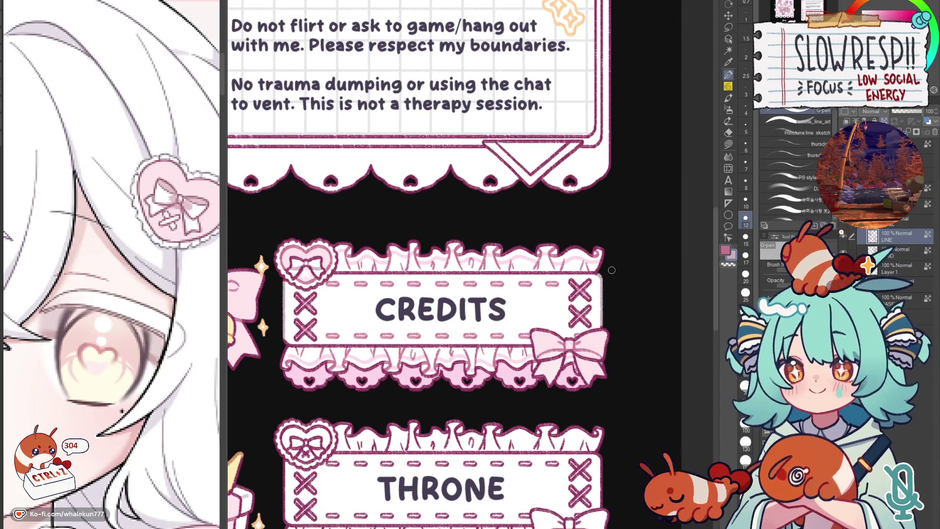
pyautogui.scroll(-2, 500, 385)
pyautogui.scroll(1, 504, 412)
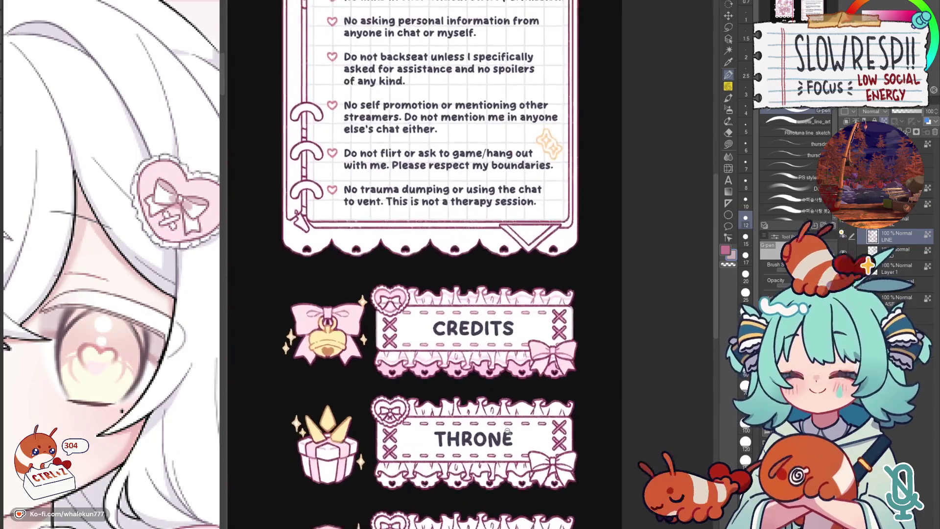
pyautogui.scroll(1, 505, 419)
pyautogui.scroll(-2, 505, 419)
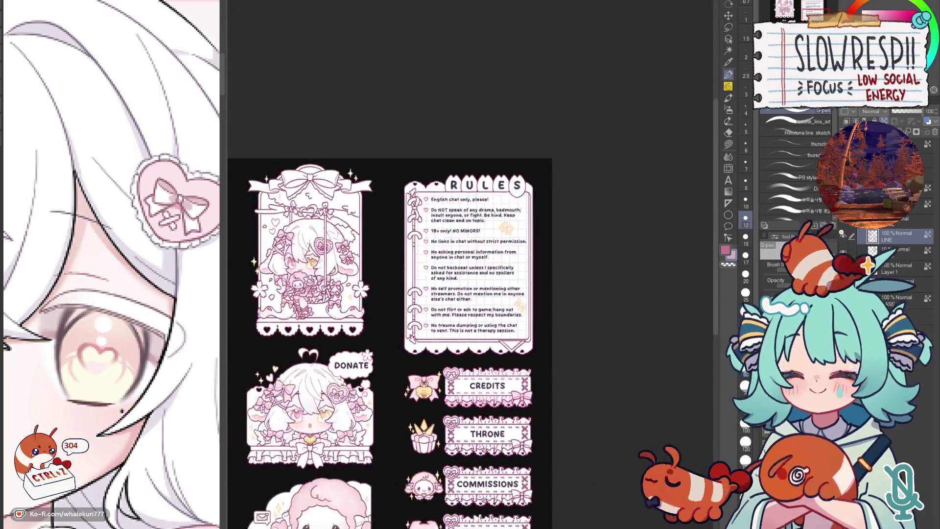
pyautogui.scroll(1, 505, 419)
pyautogui.scroll(2, 456, 308)
pyautogui.scroll(1, 456, 308)
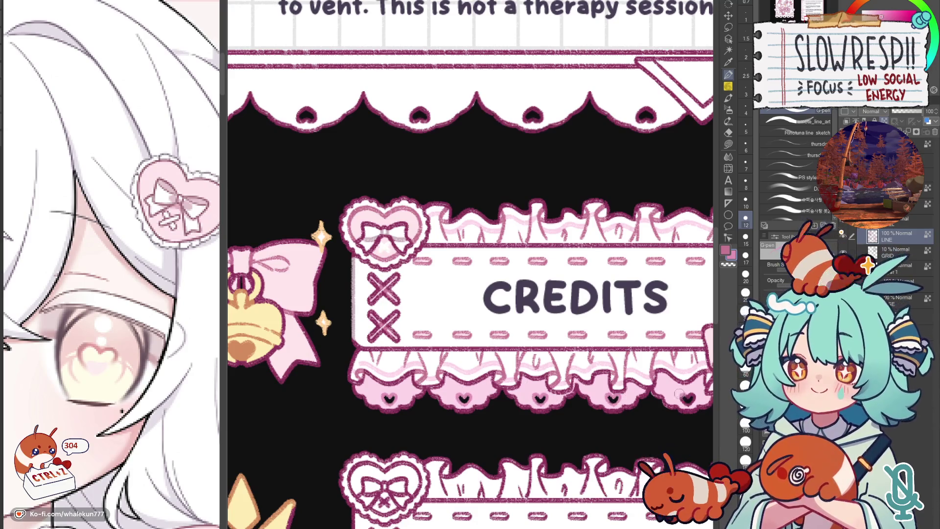
# - Pan across the CREDITS banner and switch to the freehand lasso fill tool (G)
pyautogui.moveTo(685, 397); pyautogui.dragTo(498, 401)
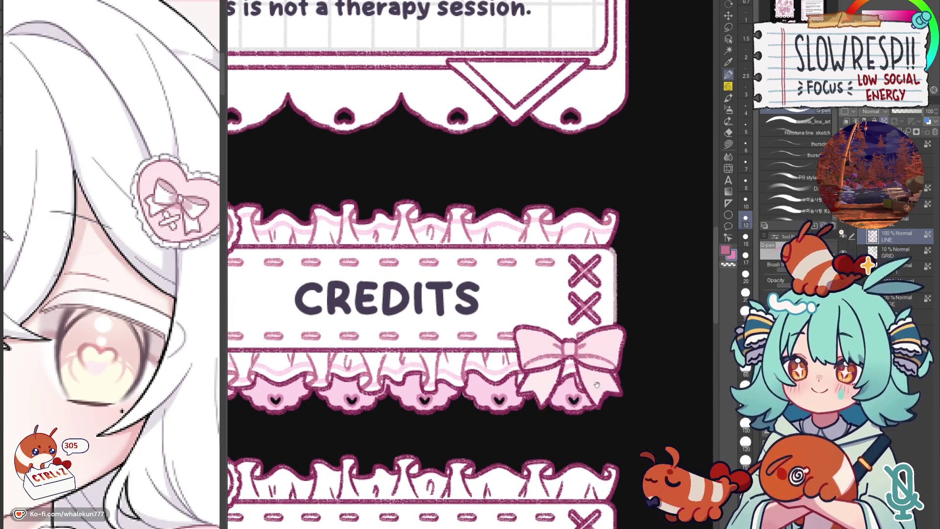
pyautogui.moveTo(597, 385); pyautogui.dragTo(718, 326)
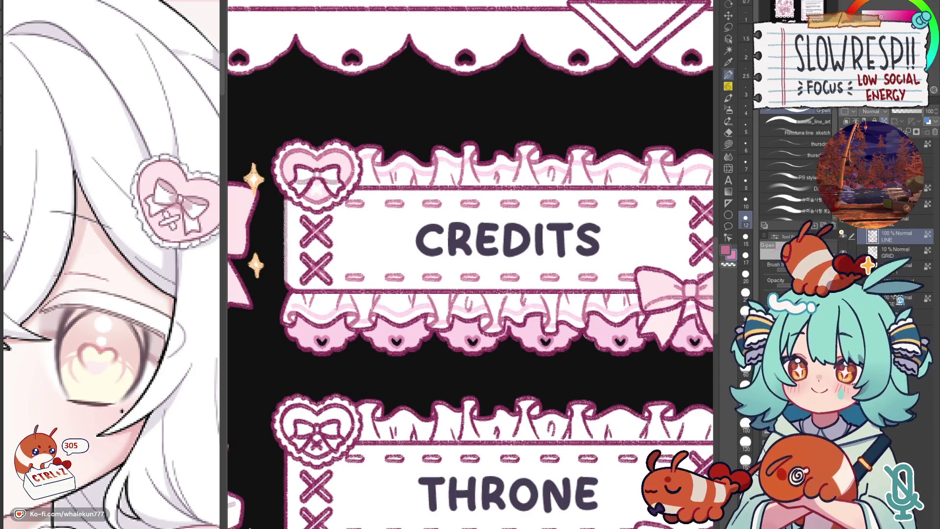
pyautogui.press('g')
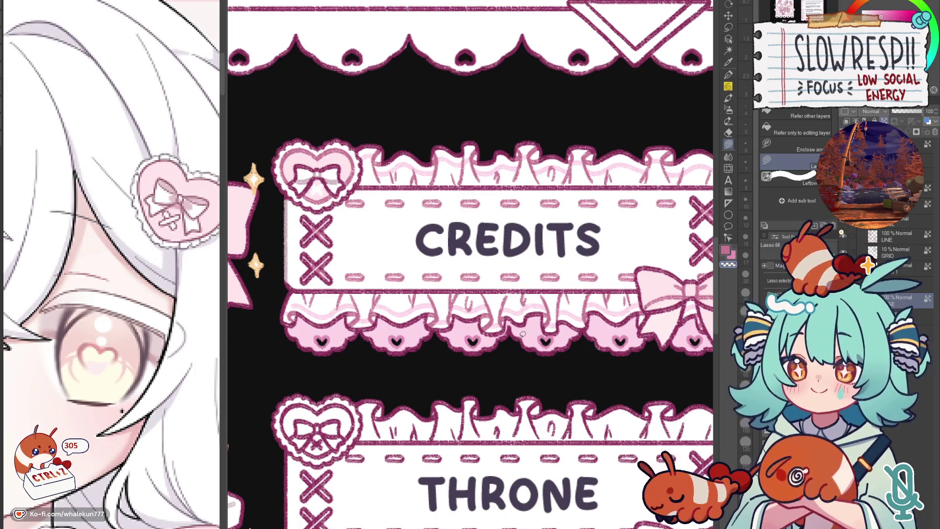
pyautogui.scroll(-1, 498, 373)
pyautogui.scroll(-1, 451, 388)
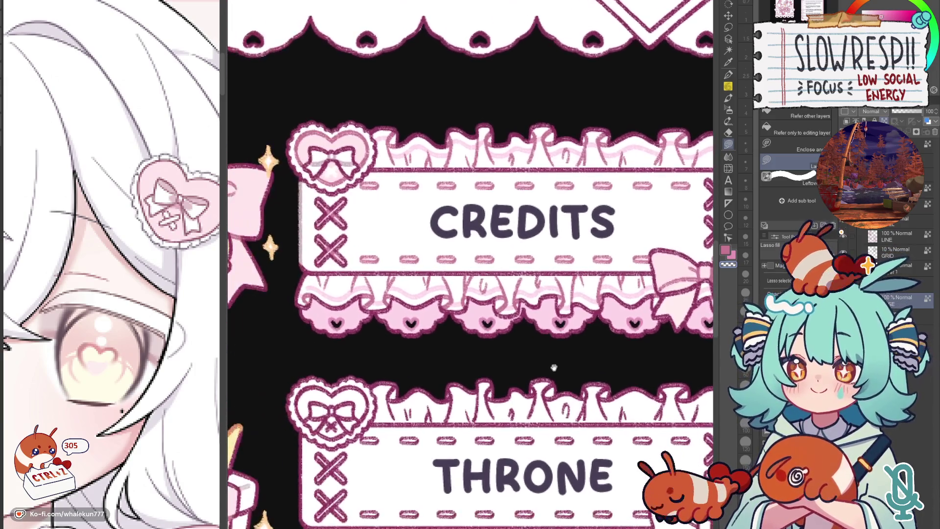
pyautogui.scroll(-1, 555, 371)
pyautogui.scroll(1, 505, 351)
pyautogui.scroll(1, 541, 277)
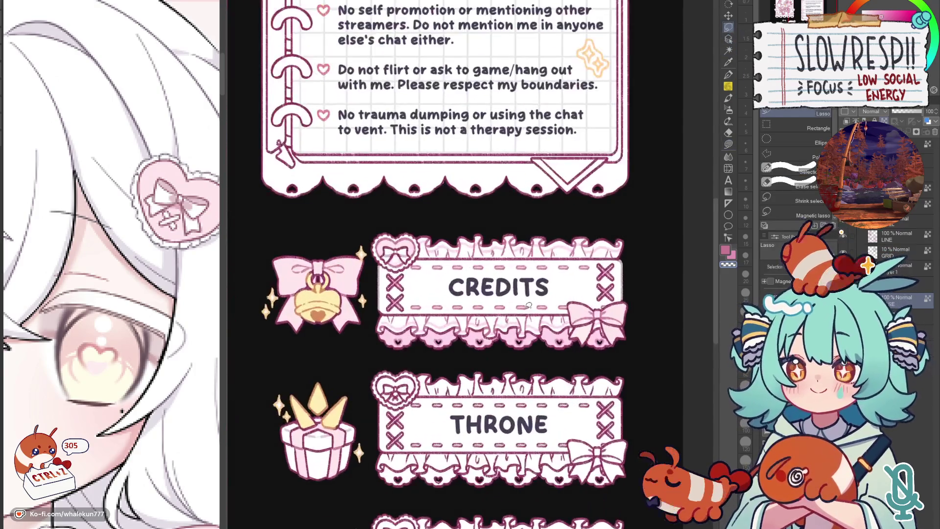
# - Trace a lasso selection loop around the CREDITS banner
pyautogui.moveTo(641, 235); pyautogui.dragTo(642, 345)
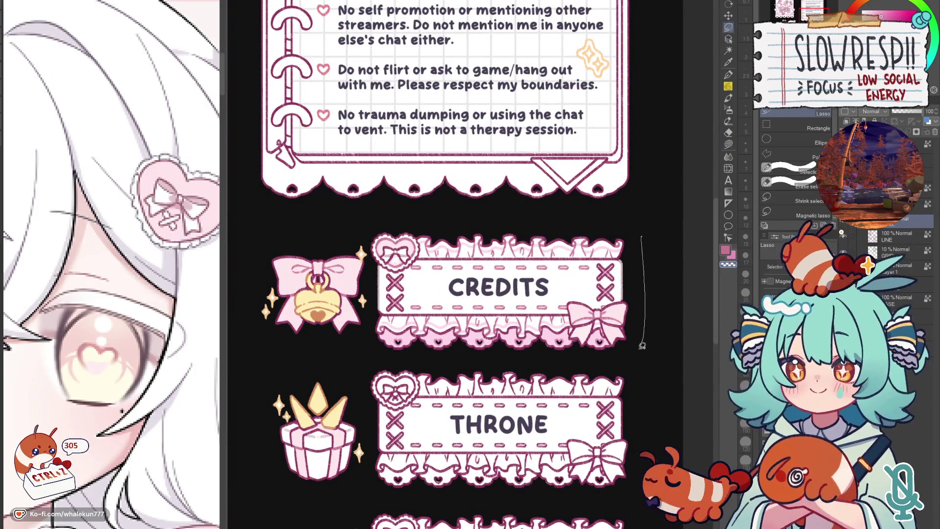
pyautogui.moveTo(510, 359)
pyautogui.mouseDown()
pyautogui.moveTo(369, 247)
pyautogui.moveTo(593, 221)
pyautogui.mouseUp()
pyautogui.scroll(3, 501, 303)
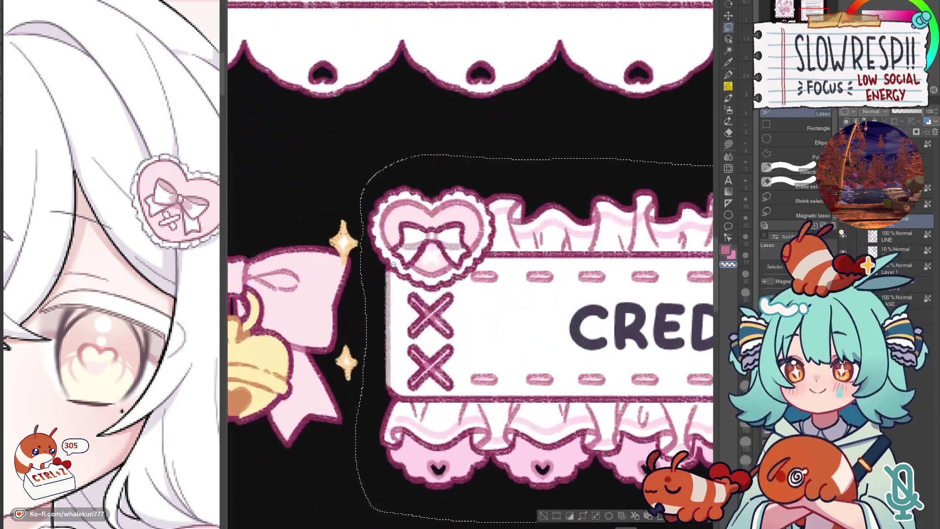
pyautogui.scroll(-2, 500, 303)
pyautogui.moveTo(501, 305); pyautogui.dragTo(450, 279)
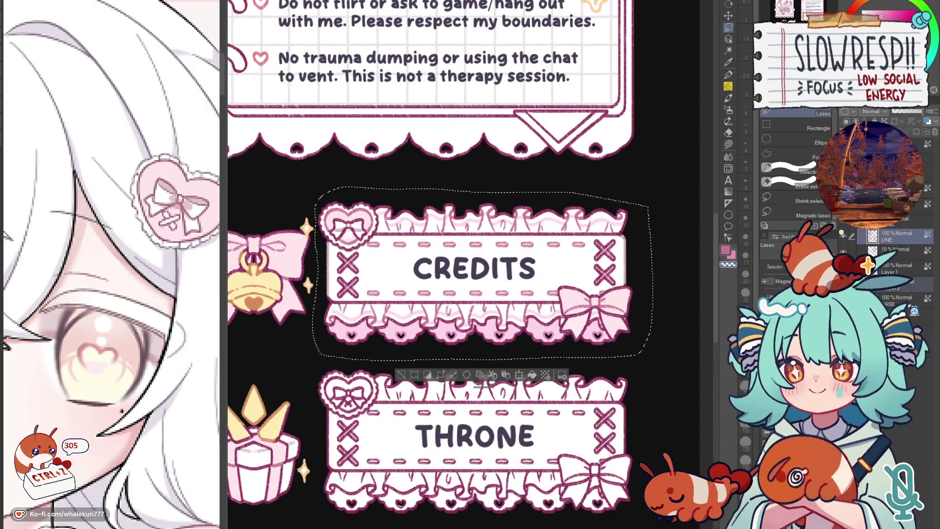
# - Check the LINE and lower layers, clear the selection and select the PANEL layer group
pyautogui.click(914, 296)
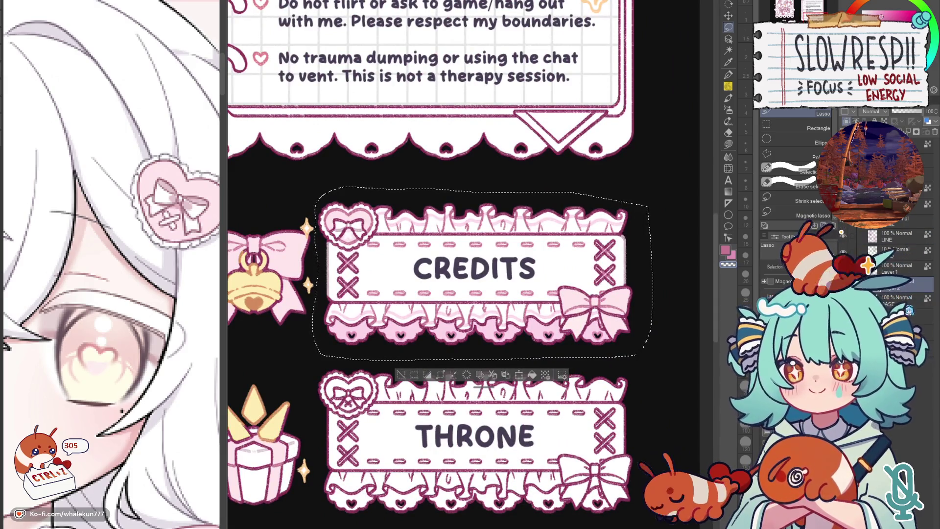
pyautogui.click(906, 233)
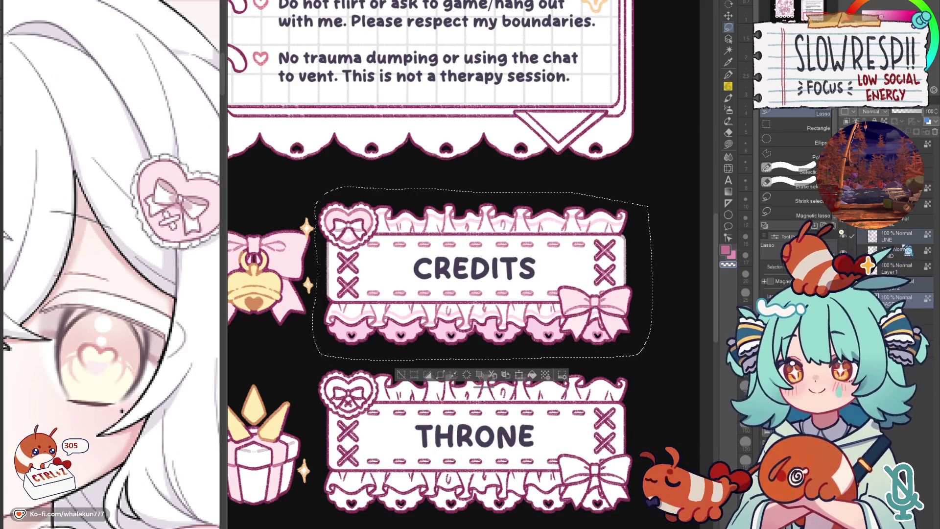
pyautogui.scroll(-3, 903, 230)
pyautogui.scroll(3, 898, 230)
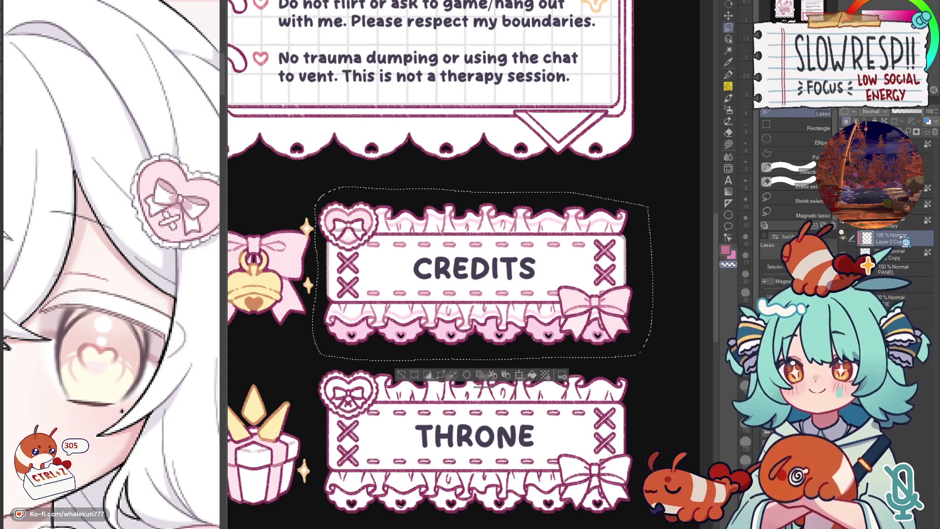
pyautogui.hotkey('ctrl', 'd')
pyautogui.scroll(-2, 904, 232)
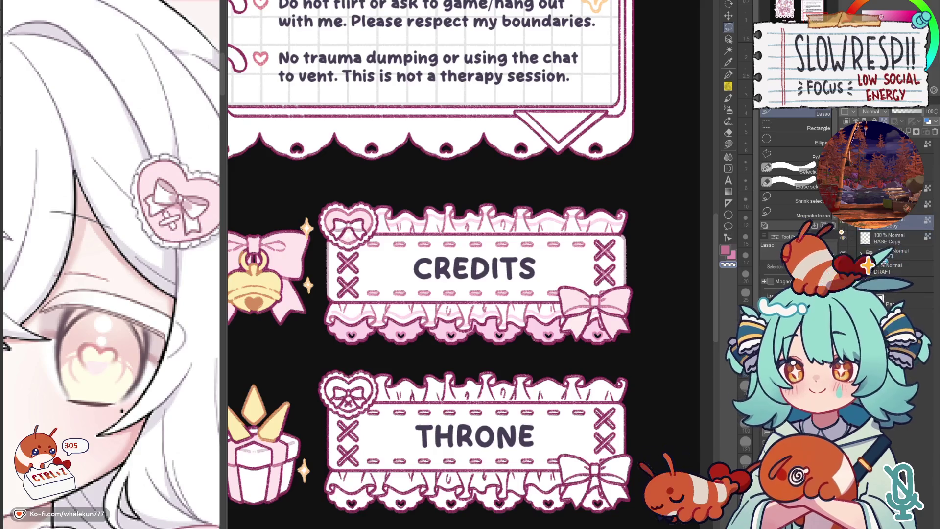
pyautogui.click(896, 252)
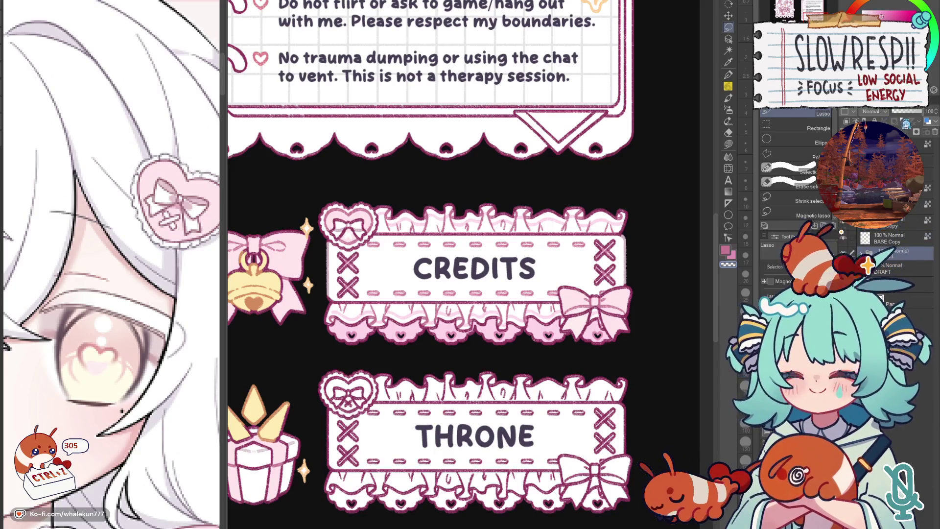
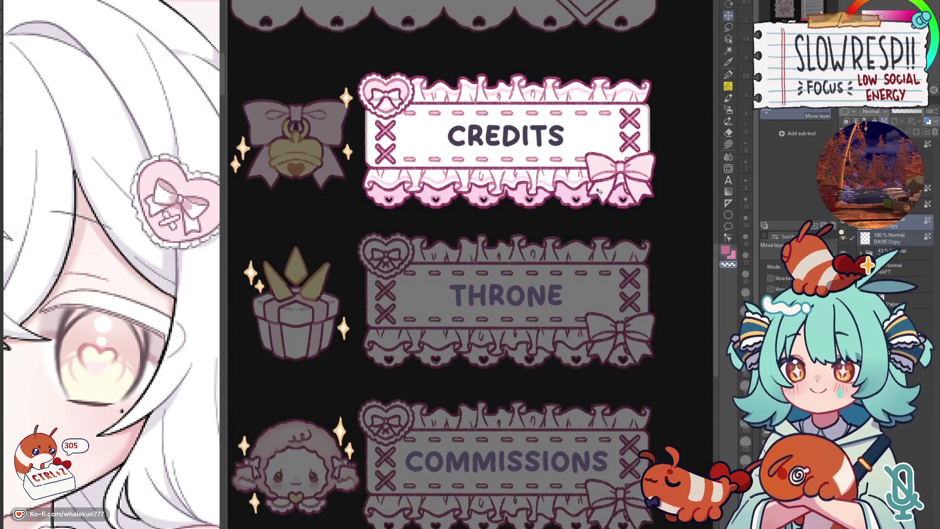
# - Show the THRONE and COMMISSIONS banner frames at full brightness and nudge each into line
pyautogui.click(573, 232)
pyautogui.moveTo(604, 351); pyautogui.dragTo(604, 350)
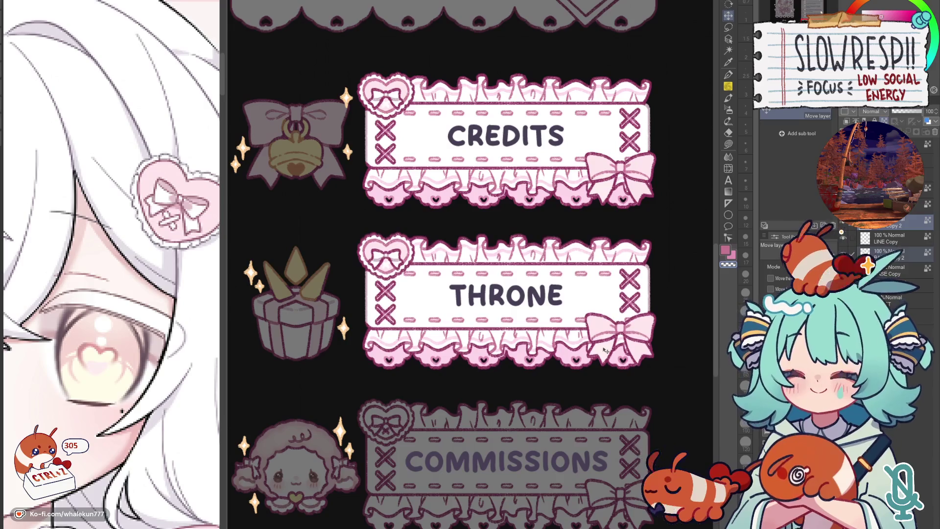
pyautogui.moveTo(608, 383); pyautogui.dragTo(619, 267)
pyautogui.click(629, 376)
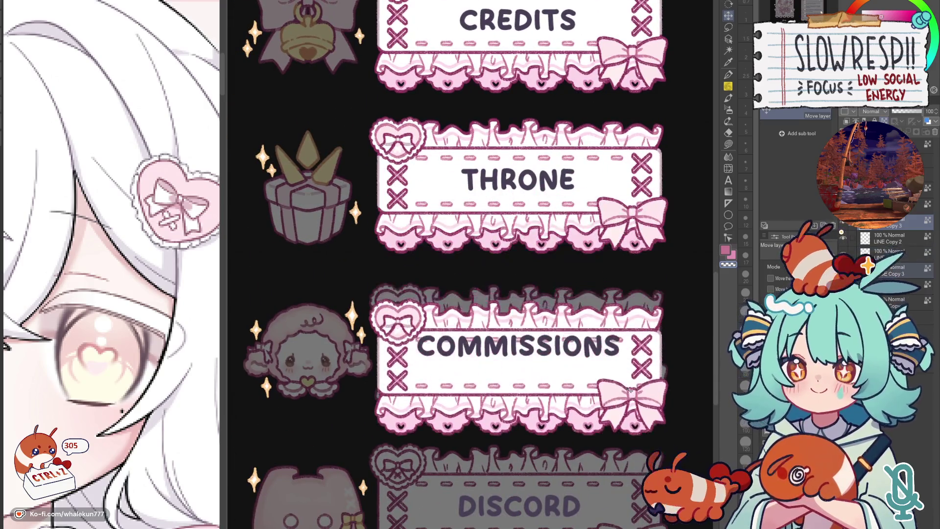
pyautogui.moveTo(629, 379)
pyautogui.mouseDown()
pyautogui.moveTo(625, 245)
pyautogui.moveTo(629, 396)
pyautogui.mouseUp()
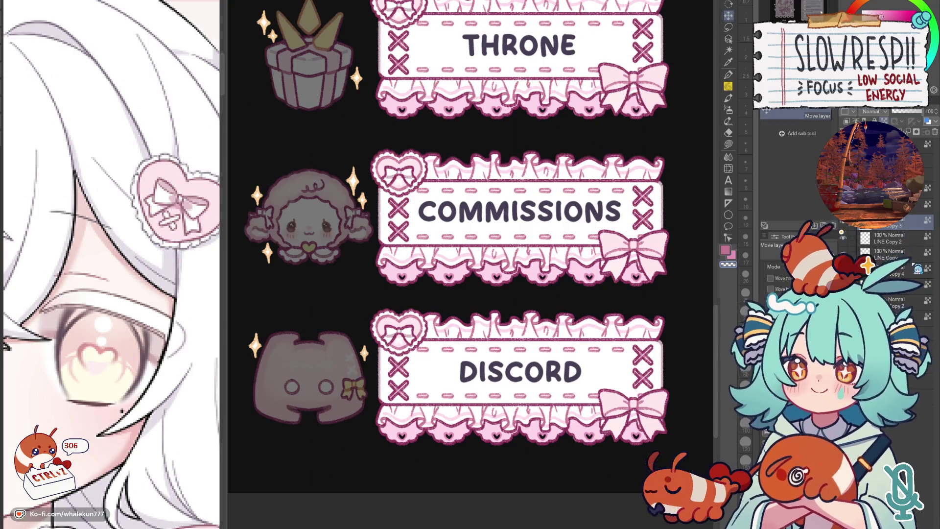
pyautogui.scroll(-2, 881, 250)
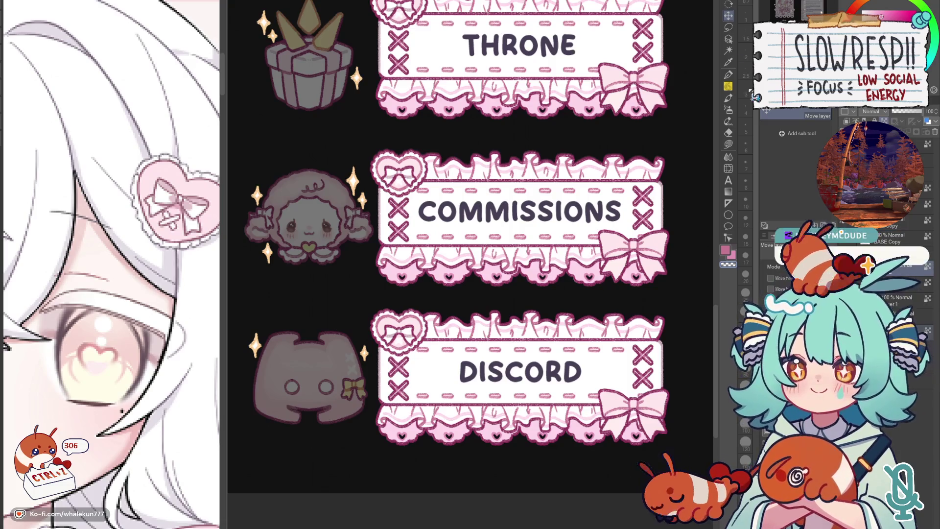
pyautogui.click(729, 27)
pyautogui.scroll(-3, 655, 195)
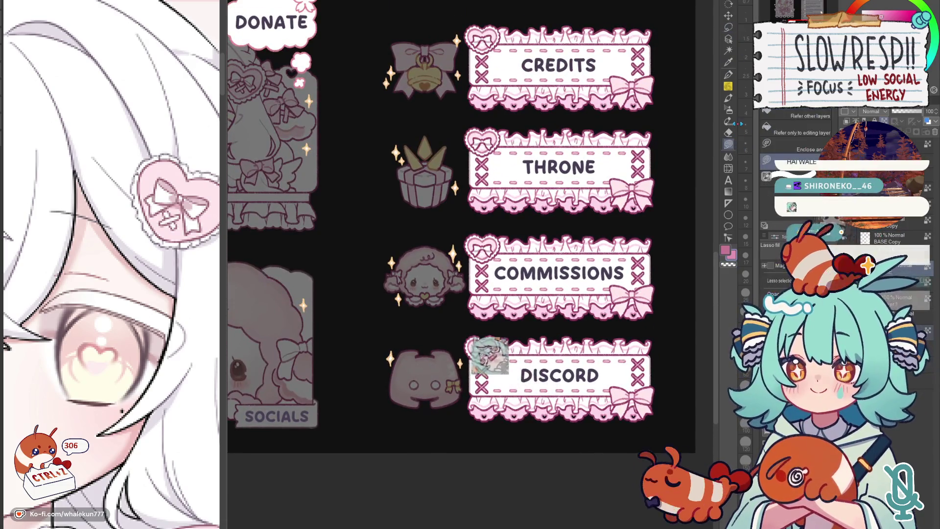
pyautogui.scroll(2, 644, 239)
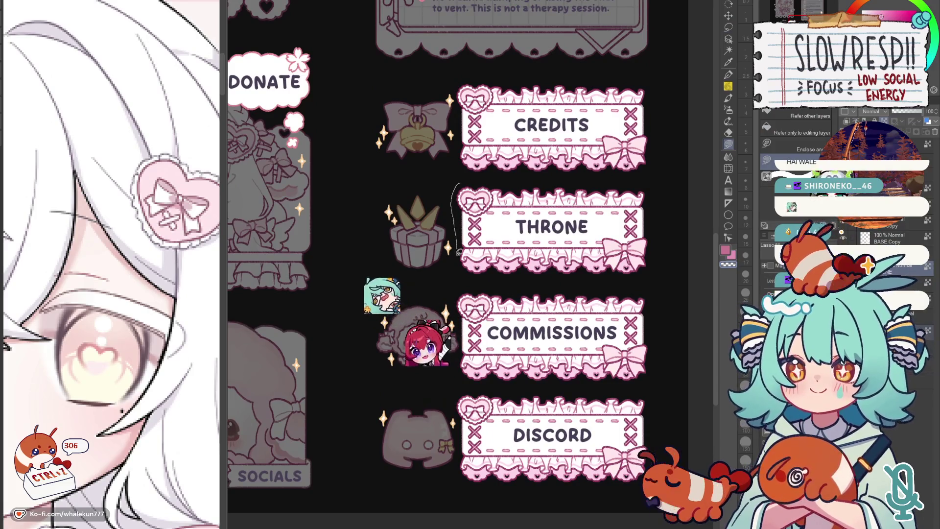
# - Lasso the THRONE and COMMISSIONS banners together, then DISCORD, filling each selection flat grey
pyautogui.moveTo(458, 185); pyautogui.dragTo(460, 340)
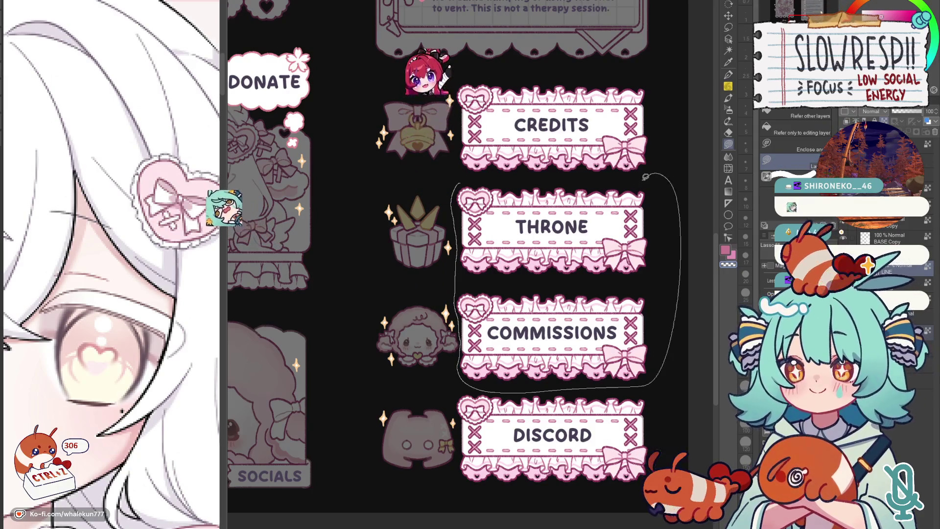
pyautogui.moveTo(459, 339); pyautogui.dragTo(639, 178)
pyautogui.scroll(-2, 639, 177)
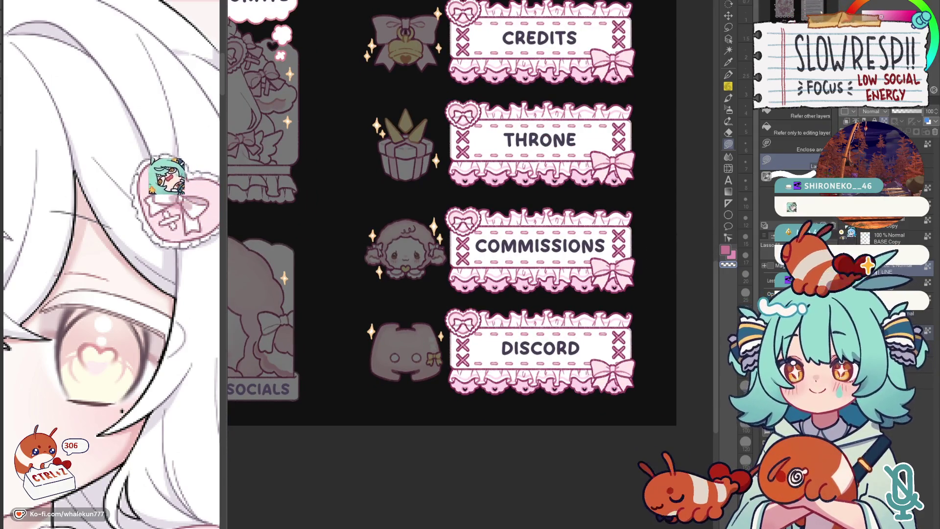
pyautogui.press('Delete')
pyautogui.moveTo(456, 295)
pyautogui.mouseDown()
pyautogui.moveTo(446, 378)
pyautogui.moveTo(657, 248)
pyautogui.mouseUp()
pyautogui.press('Delete')
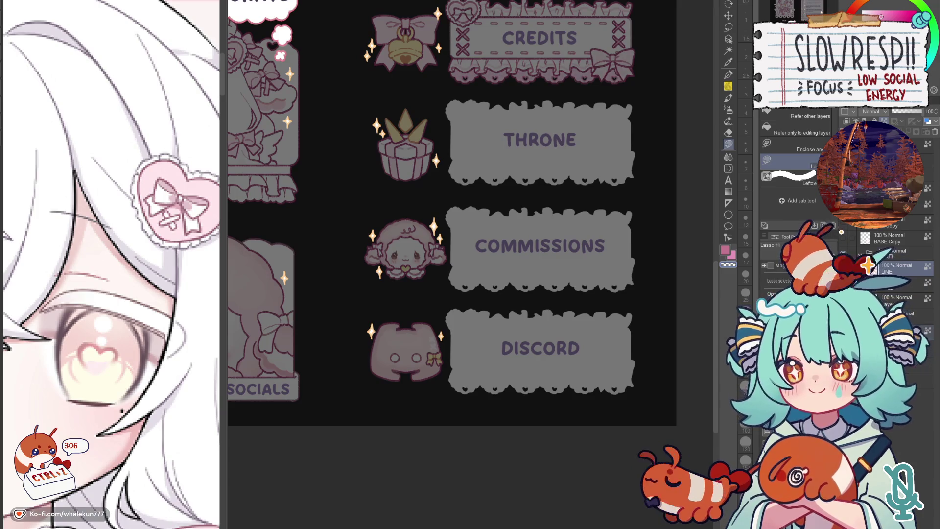
# - Check the banner art, LINE and fill layers by toggling visibility, leaving the line art and fills hidden
pyautogui.click(868, 265)
pyautogui.click(853, 262)
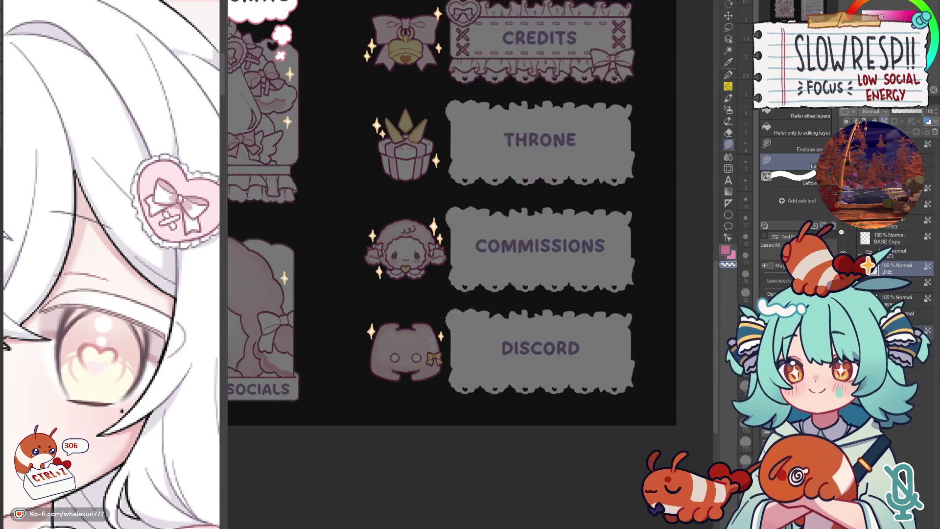
pyautogui.click(867, 263)
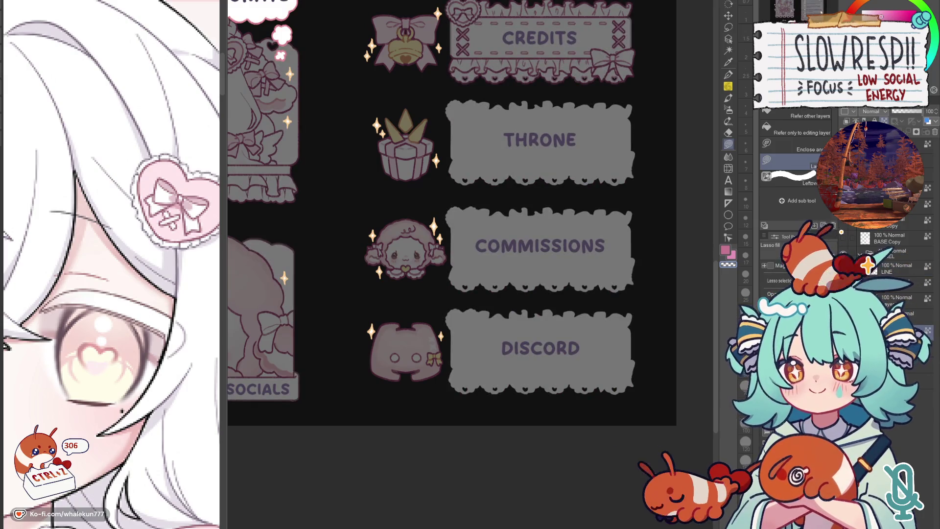
pyautogui.scroll(3, 667, 311)
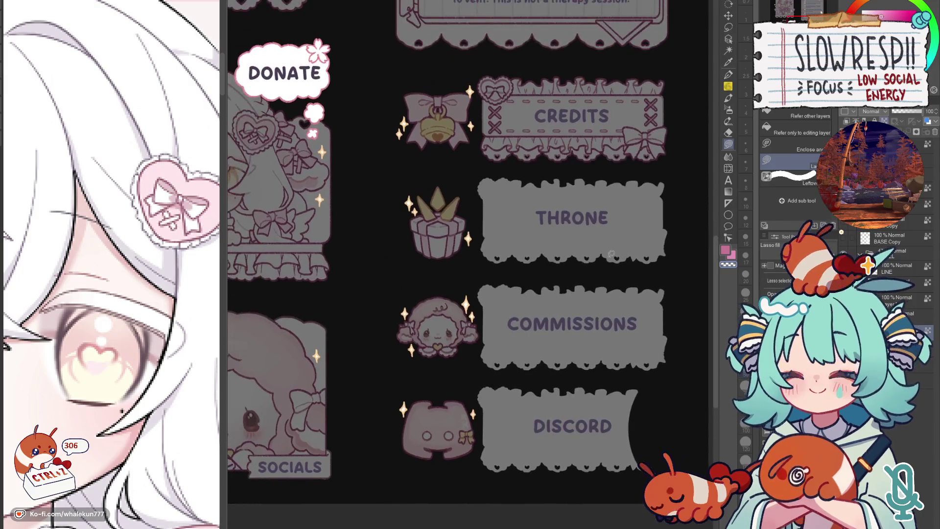
pyautogui.scroll(3, 544, 184)
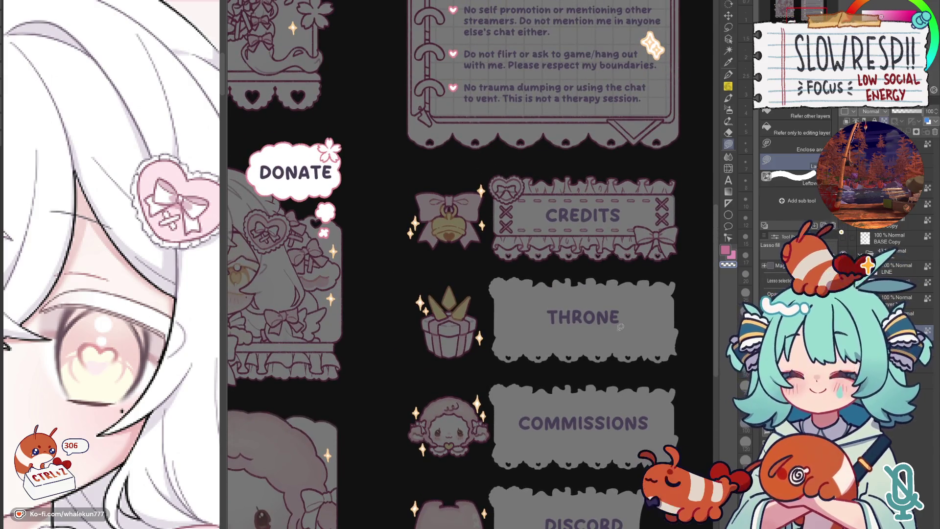
pyautogui.click(867, 263)
pyautogui.click(842, 232)
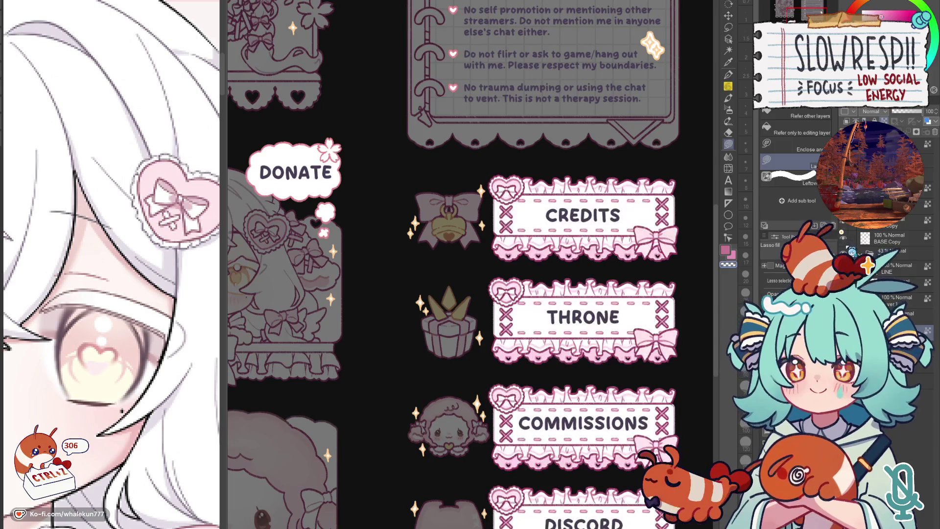
pyautogui.click(841, 232)
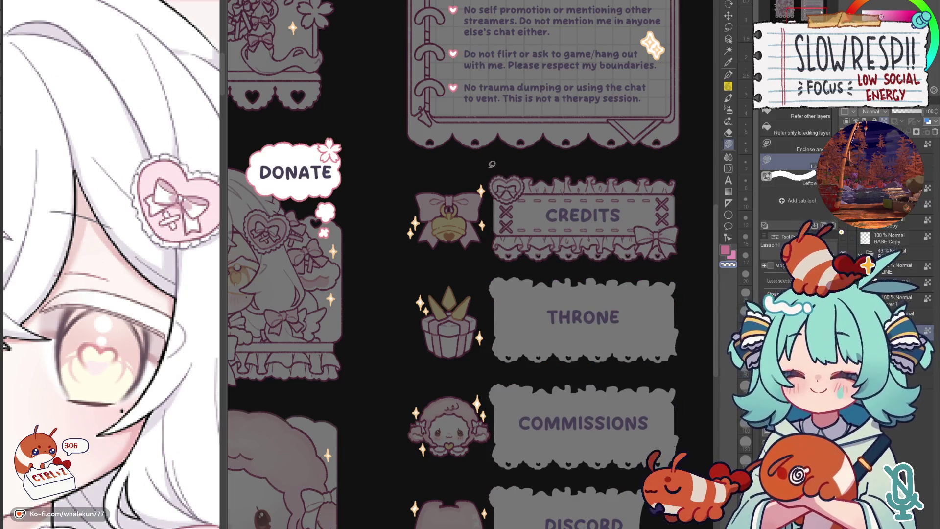
# - Lasso-fill the area around the CREDITS banner dark
pyautogui.moveTo(494, 167)
pyautogui.mouseDown()
pyautogui.moveTo(630, 269)
pyautogui.moveTo(654, 239)
pyautogui.moveTo(661, 182)
pyautogui.moveTo(547, 271)
pyautogui.moveTo(680, 156)
pyautogui.mouseUp()
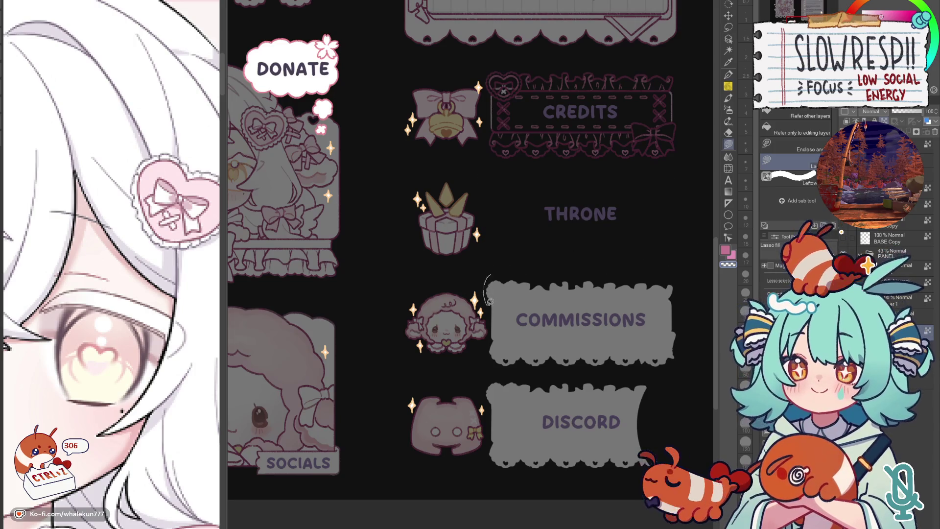
# - Lasso-fill the COMMISSIONS and DISCORD banner shapes dark and turn off the grey overlay tint
pyautogui.moveTo(493, 326); pyautogui.dragTo(665, 378)
pyautogui.moveTo(515, 370)
pyautogui.mouseDown()
pyautogui.moveTo(548, 257)
pyautogui.moveTo(520, 268)
pyautogui.moveTo(691, 360)
pyautogui.mouseUp()
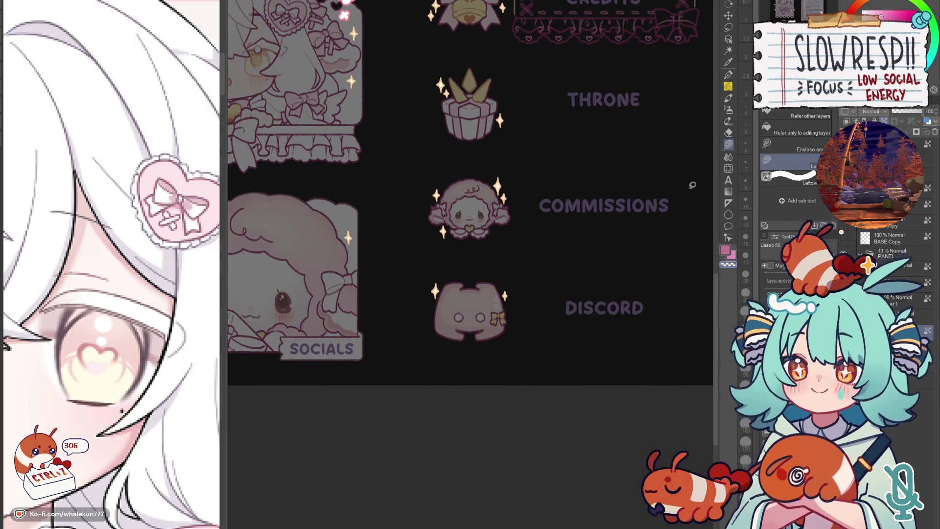
pyautogui.moveTo(693, 184); pyautogui.dragTo(638, 251)
pyautogui.moveTo(469, 15)
pyautogui.mouseDown()
pyautogui.moveTo(473, 217)
pyautogui.moveTo(693, 189)
pyautogui.mouseUp()
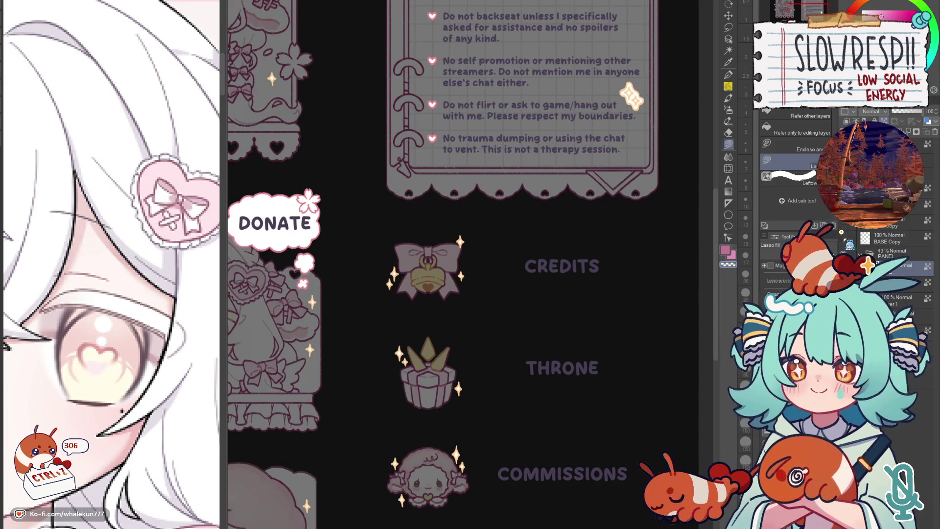
pyautogui.click(842, 233)
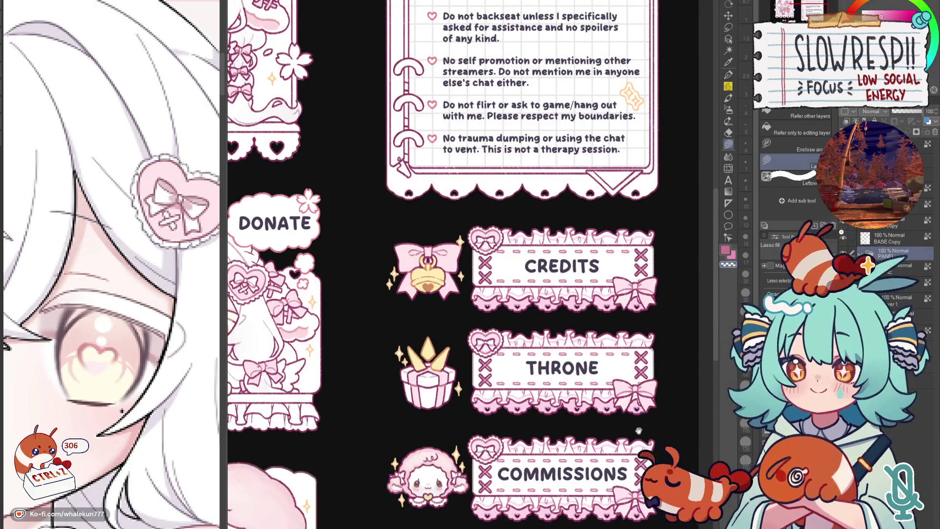
pyautogui.scroll(-2, 639, 432)
# - Move the BASE Copy layer below LINE and undo an accidental hide of the pink-white base fill
pyautogui.click(727, 15)
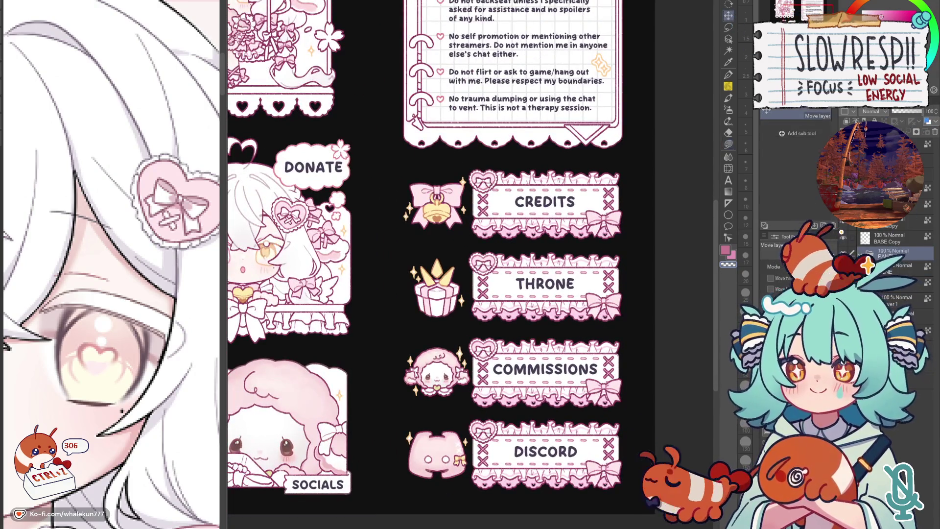
pyautogui.moveTo(903, 241); pyautogui.dragTo(900, 300)
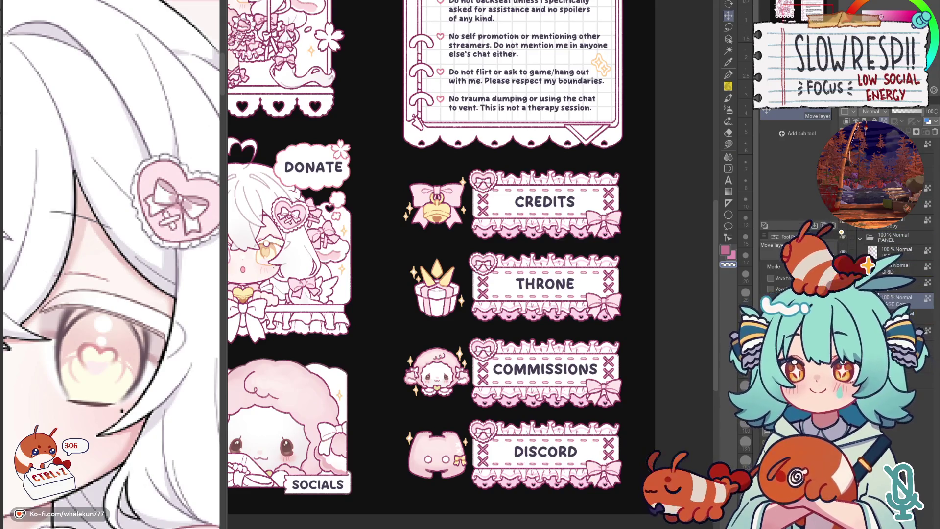
pyautogui.click(844, 297)
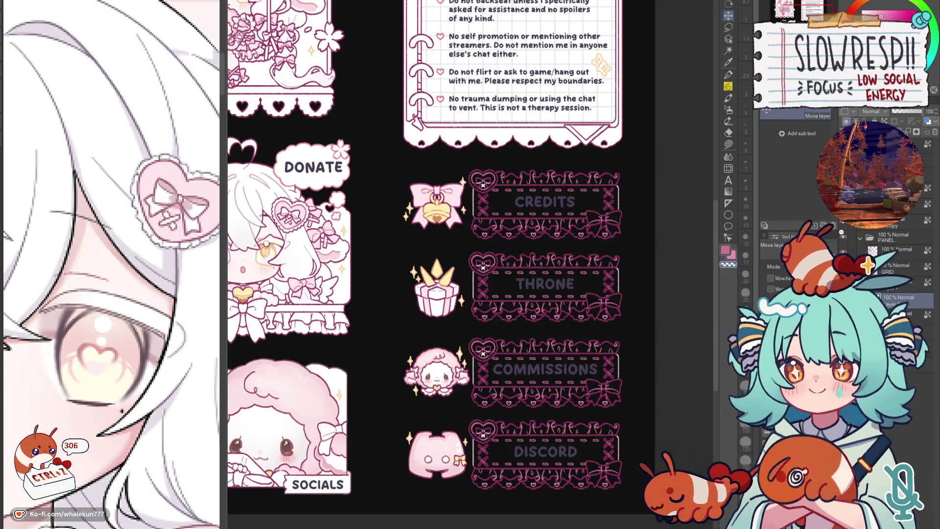
pyautogui.hotkey('ctrl', 'z')
# - Shift the layer down one more slot, select the top LINE layer and zoom out to the whole sheet
pyautogui.moveTo(898, 307); pyautogui.dragTo(898, 318)
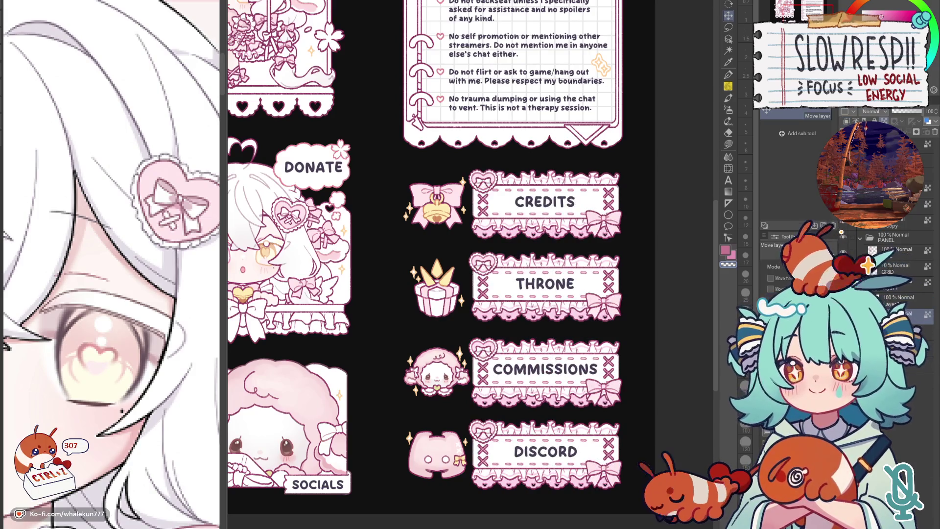
pyautogui.click(893, 299)
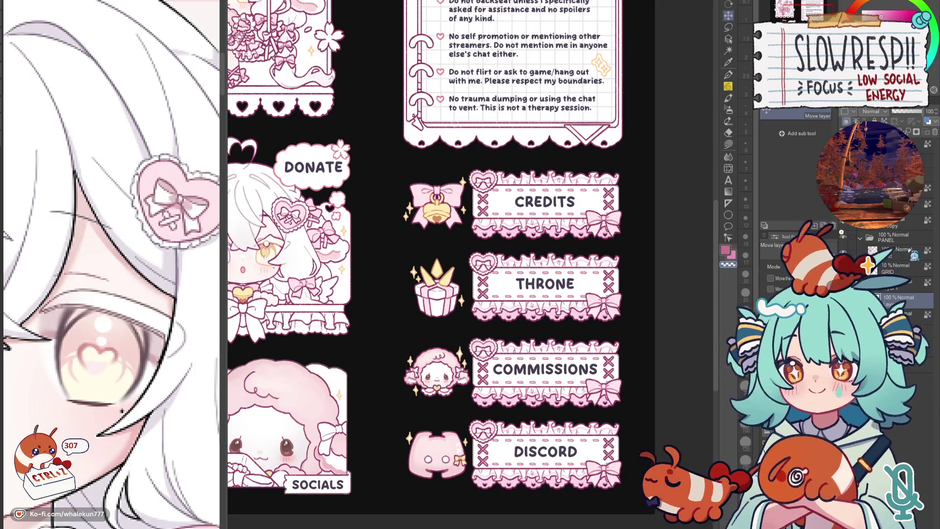
pyautogui.click(903, 235)
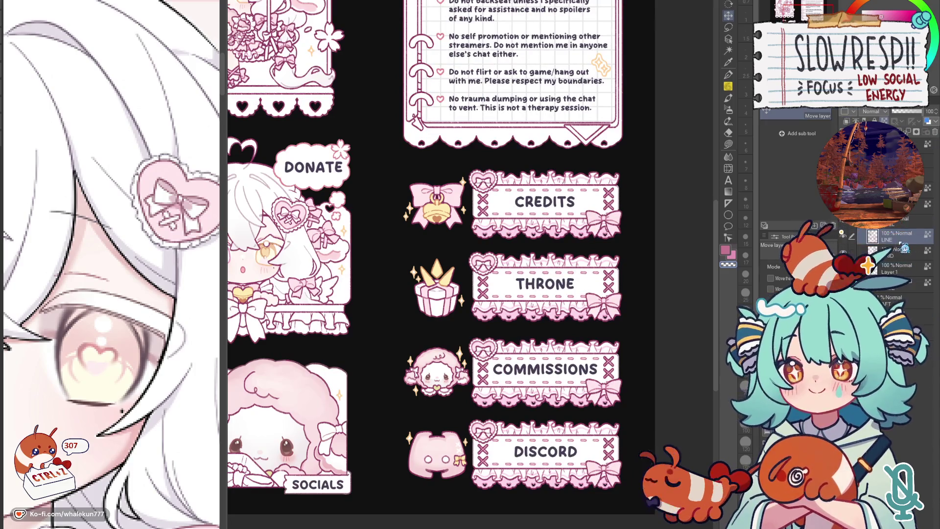
pyautogui.hotkey('ctrl', '0')
pyautogui.scroll(3, 485, 265)
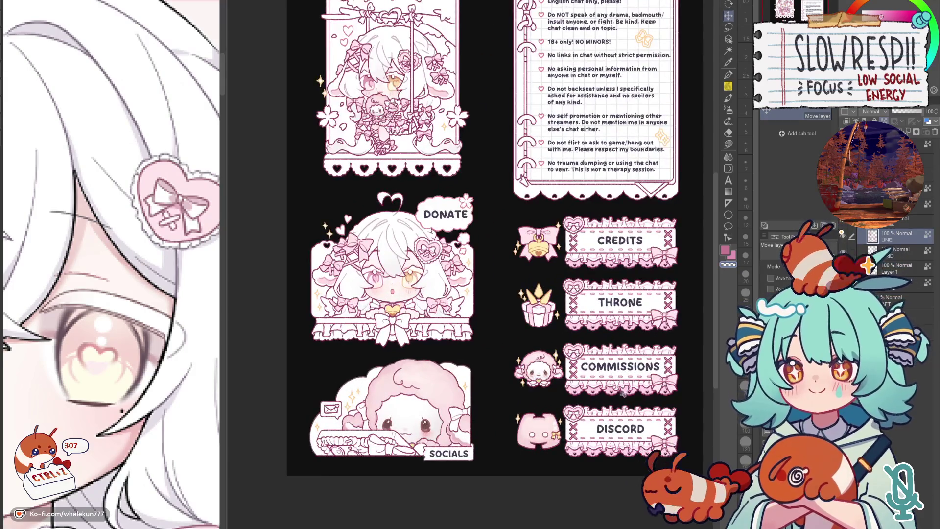
pyautogui.scroll(1, 734, 266)
pyautogui.scroll(1, 735, 266)
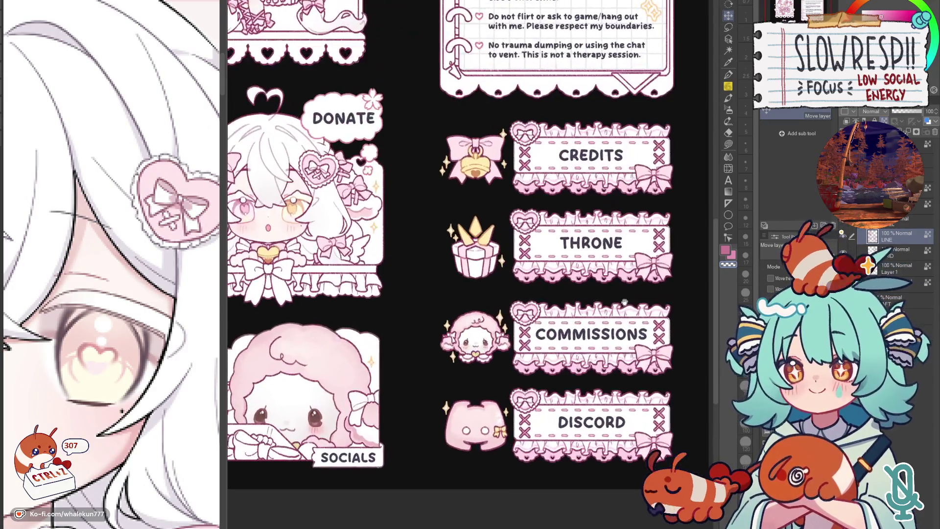
pyautogui.scroll(1, 735, 265)
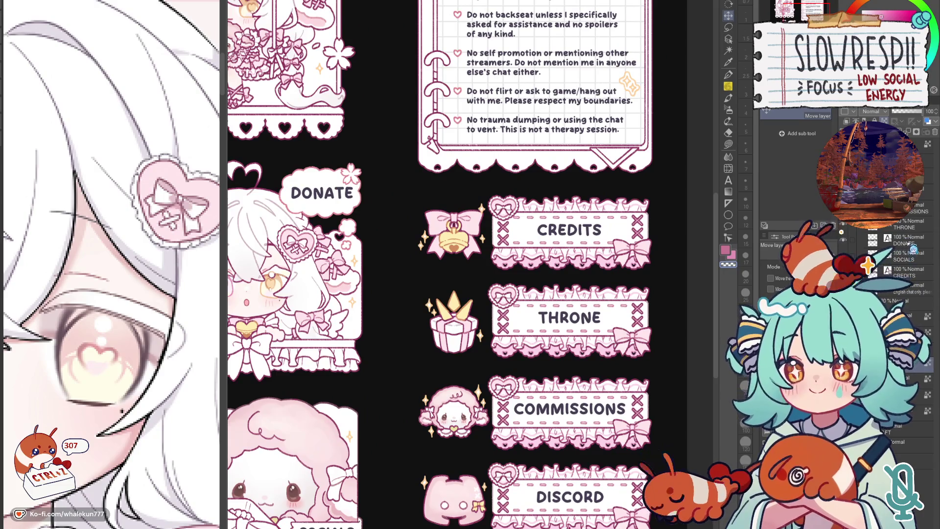
# - Nudge the COMMISSIONS text down two steps, then select the CREDITS layer with the Fill tool ready
pyautogui.moveTo(795, 294); pyautogui.dragTo(758, 231)
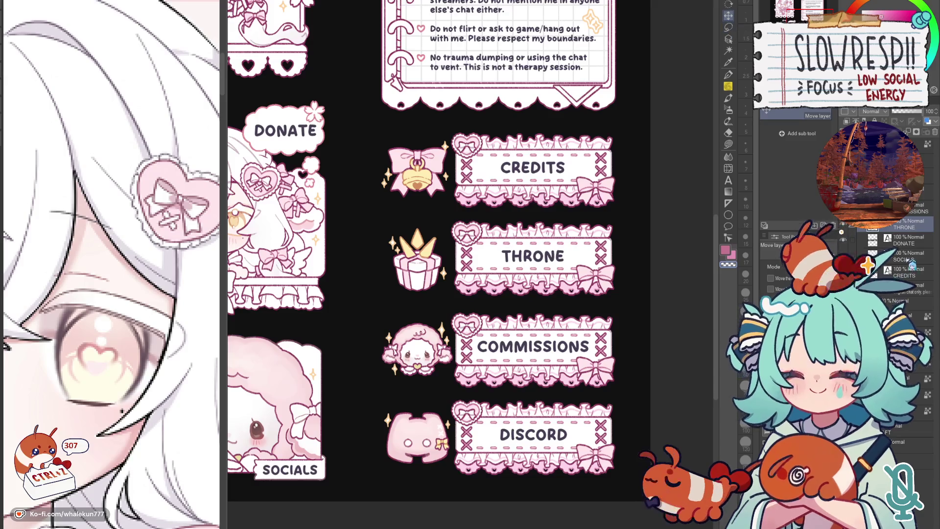
pyautogui.press('Down')
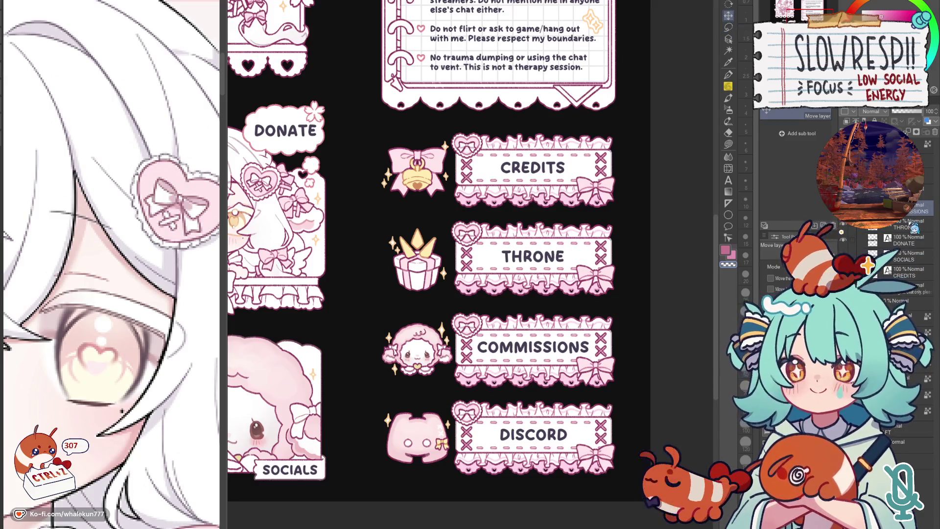
pyautogui.press('Down')
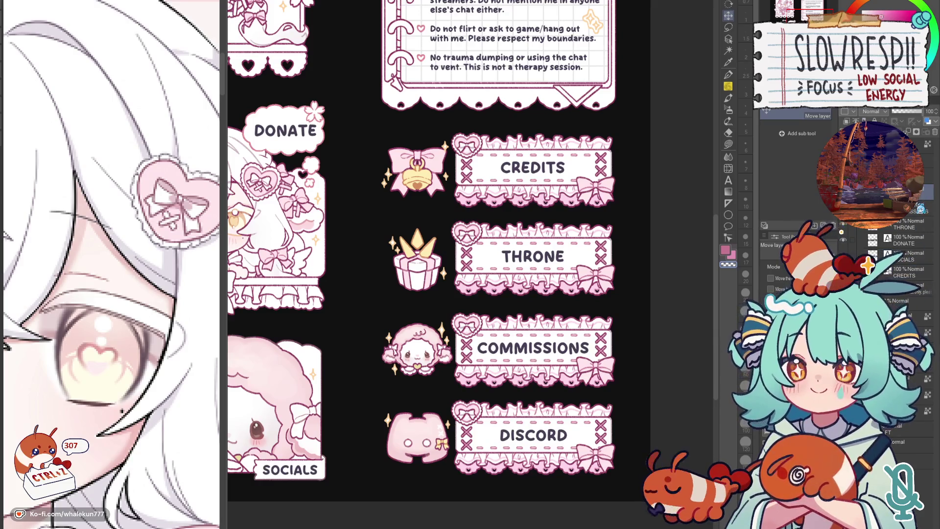
pyautogui.moveTo(919, 210); pyautogui.dragTo(914, 259)
pyautogui.click(911, 270)
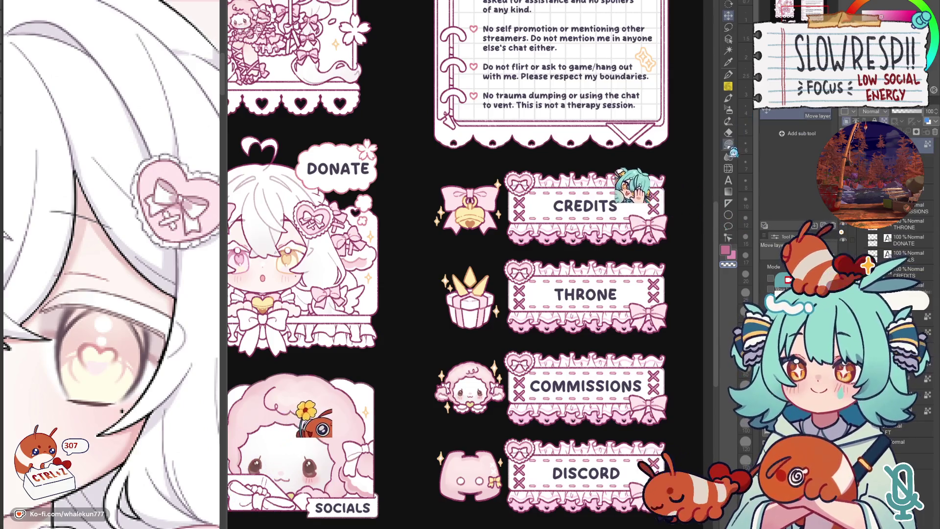
pyautogui.press('g')
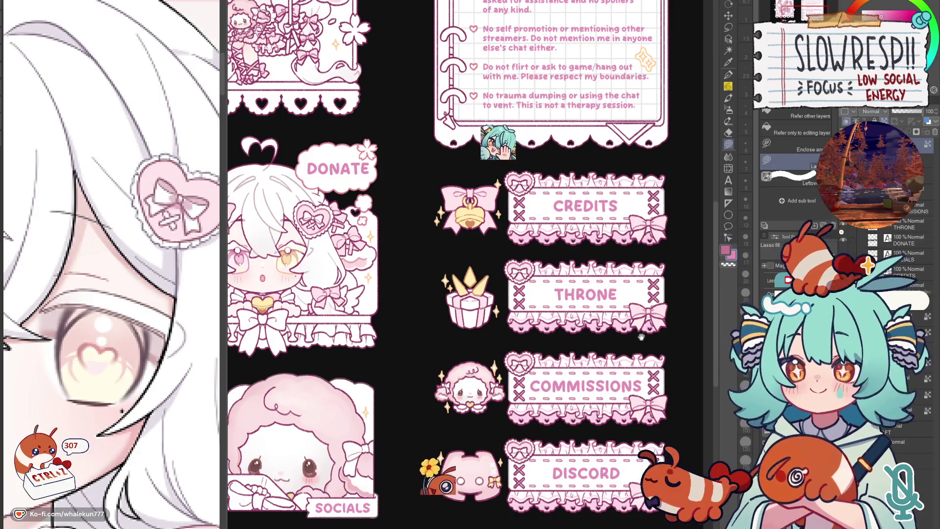
pyautogui.scroll(-4, 474, 265)
pyautogui.scroll(2, 632, 340)
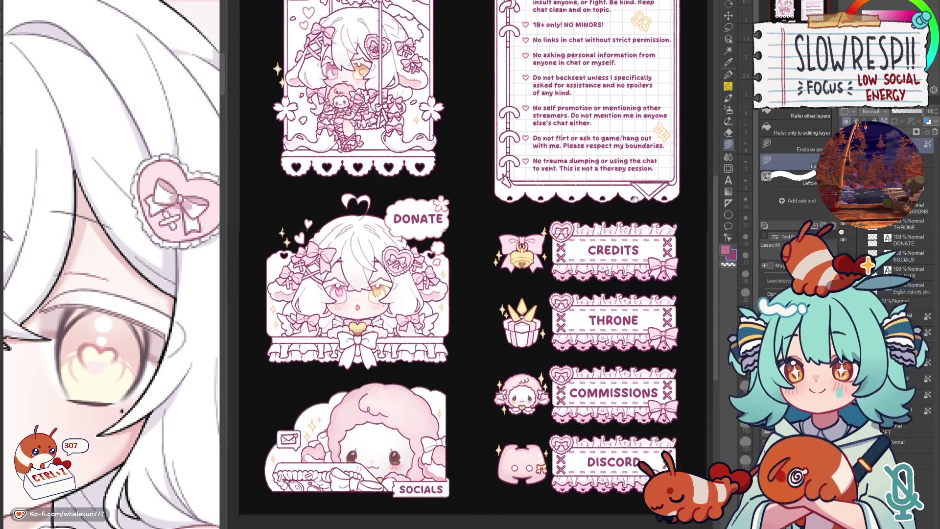
pyautogui.scroll(-4, 470, 265)
pyautogui.scroll(2, 471, 265)
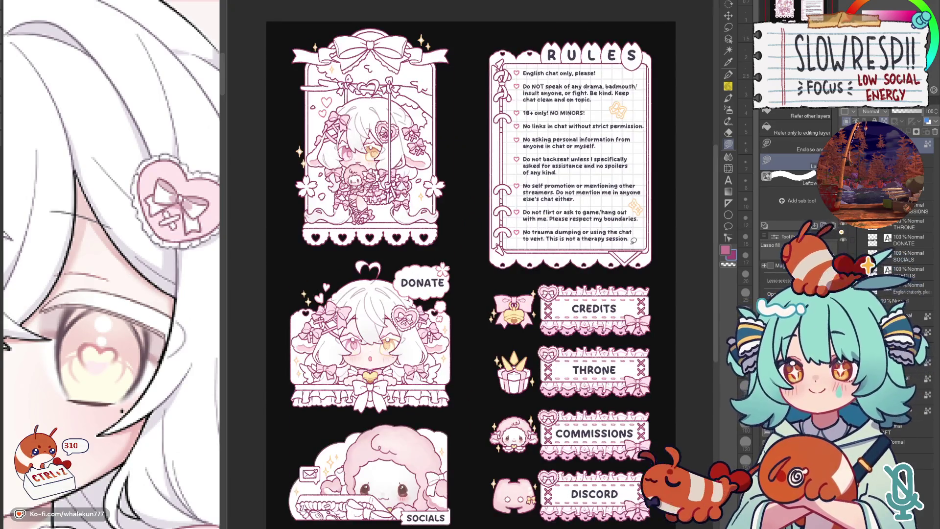
# - Flip the canvas horizontally to check composition and narrow the reference image panel
pyautogui.press('h')
pyautogui.press('h')
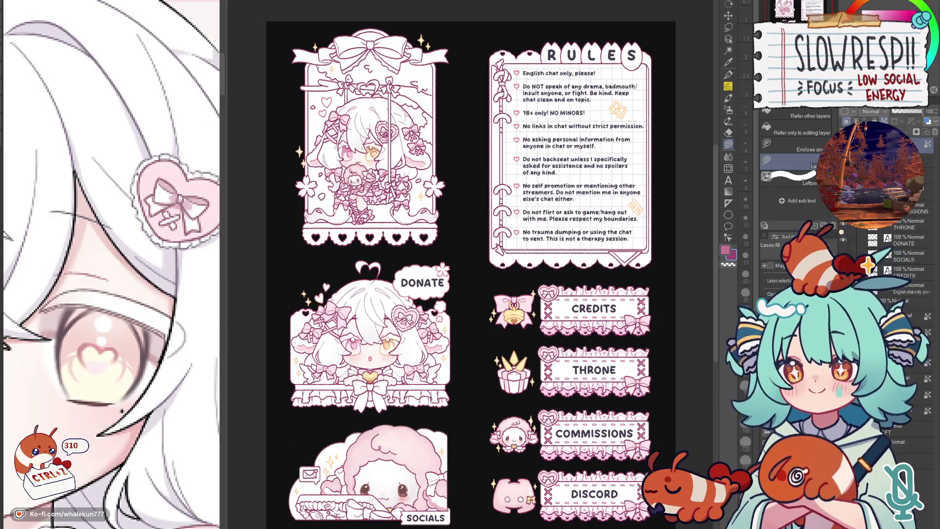
pyautogui.scroll(-3, 881, 265)
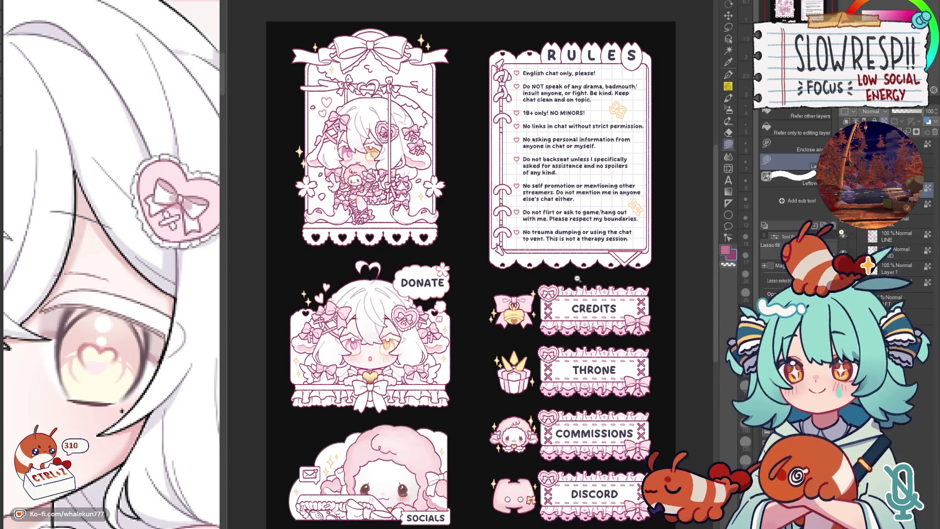
pyautogui.scroll(3, 605, 305)
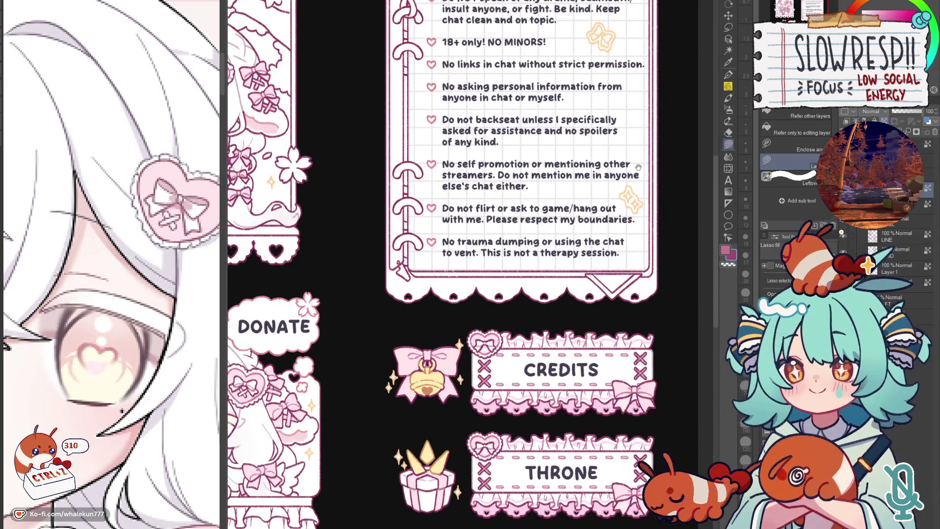
pyautogui.scroll(-2, 533, 253)
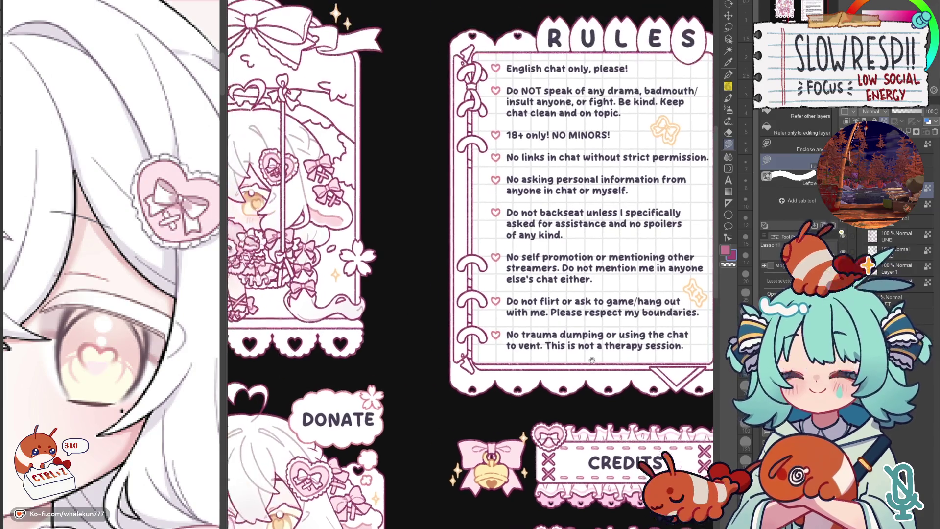
pyautogui.scroll(5, 524, 298)
pyautogui.scroll(-5, 536, 360)
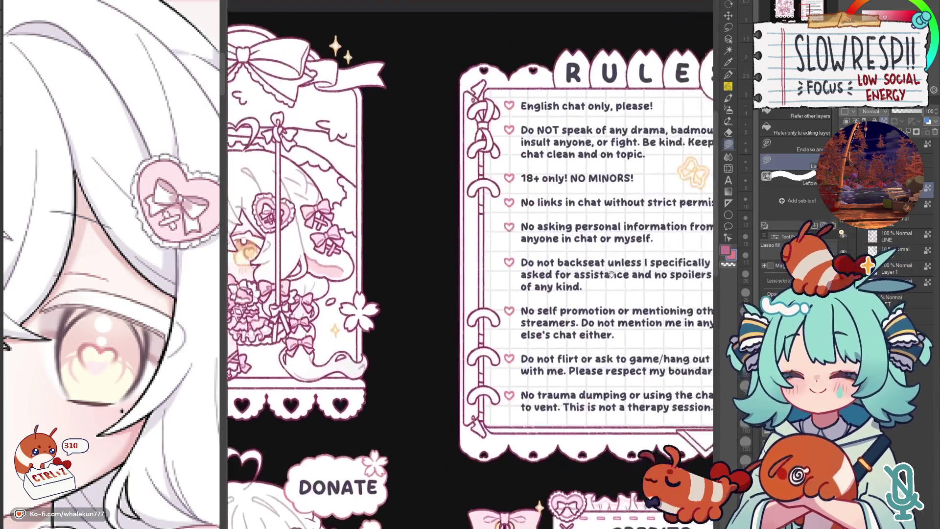
pyautogui.scroll(1, 591, 189)
pyautogui.scroll(3, 604, 255)
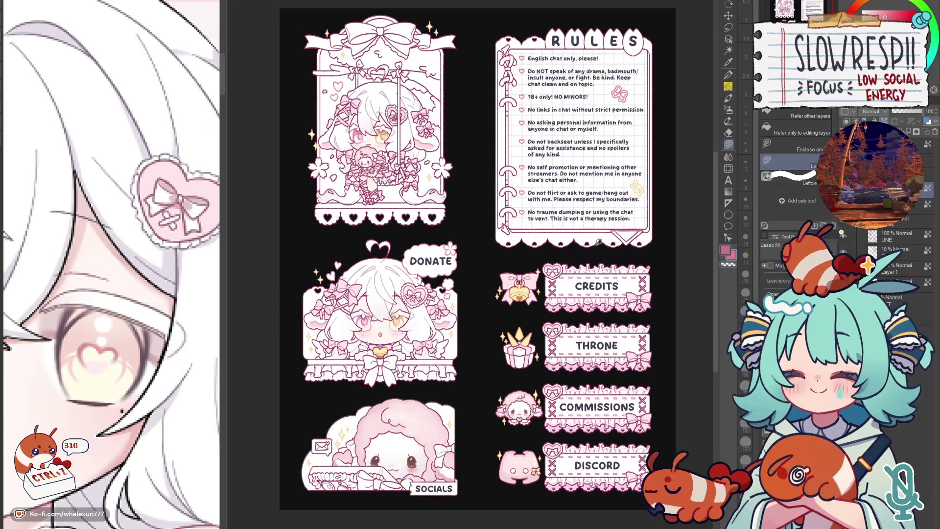
pyautogui.moveTo(599, 243); pyautogui.dragTo(588, 320)
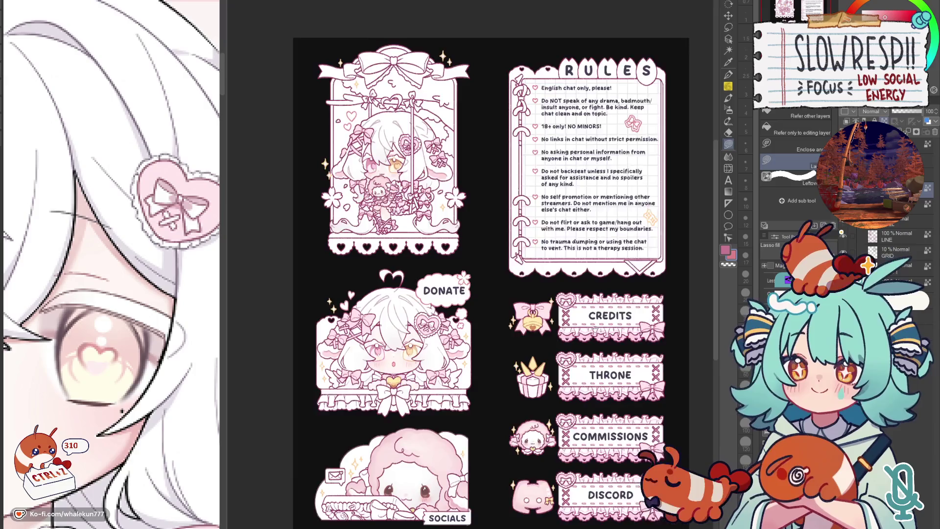
pyautogui.scroll(-2, 610, 270)
pyautogui.scroll(2, 614, 280)
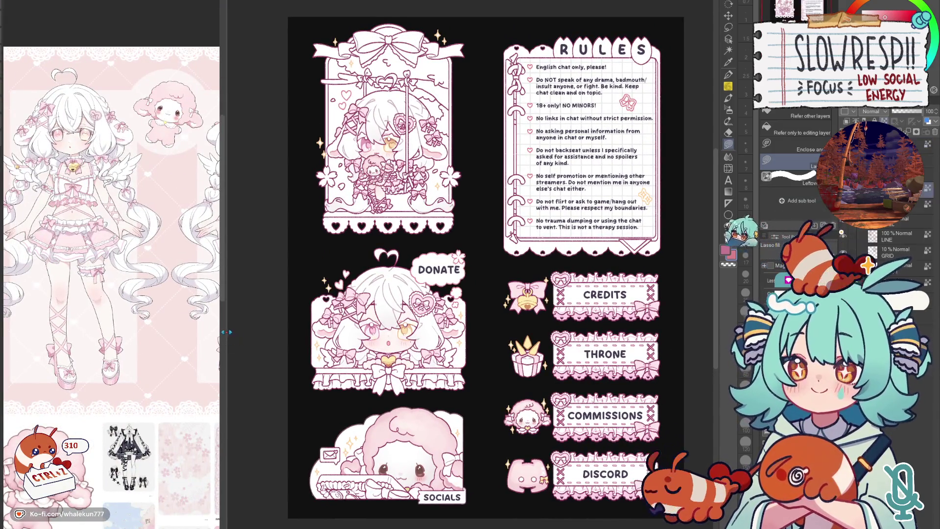
pyautogui.moveTo(227, 332); pyautogui.dragTo(156, 332)
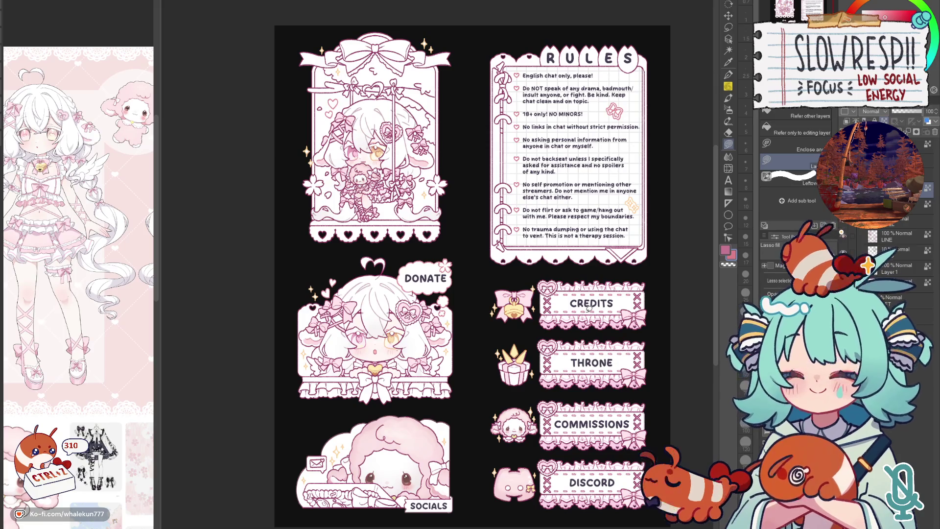
# - With the G-pen, repaint the upper and lower X stitches on the THRONE banner lighter pink
pyautogui.press('p')
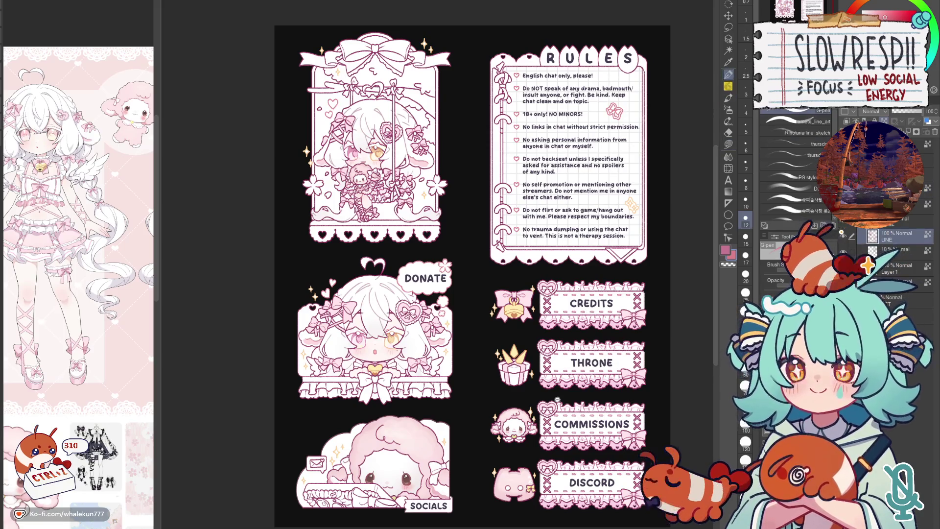
pyautogui.scroll(5, 559, 400)
pyautogui.scroll(3, 543, 277)
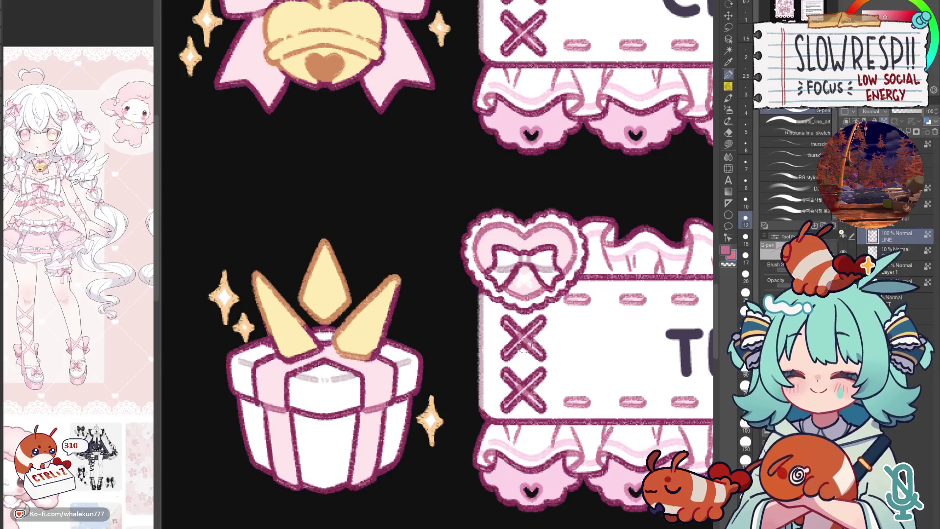
pyautogui.moveTo(523, 377); pyautogui.dragTo(516, 361)
pyautogui.moveTo(506, 315)
pyautogui.mouseDown()
pyautogui.moveTo(503, 356)
pyautogui.moveTo(515, 368)
pyautogui.mouseUp()
pyautogui.moveTo(523, 327)
pyautogui.mouseDown()
pyautogui.moveTo(547, 361)
pyautogui.moveTo(540, 404)
pyautogui.mouseUp()
pyautogui.moveTo(544, 364); pyautogui.dragTo(518, 404)
pyautogui.moveTo(508, 364)
pyautogui.mouseDown()
pyautogui.moveTo(500, 406)
pyautogui.moveTo(548, 401)
pyautogui.mouseUp()
pyautogui.scroll(-5, 611, 342)
pyautogui.scroll(3, 580, 257)
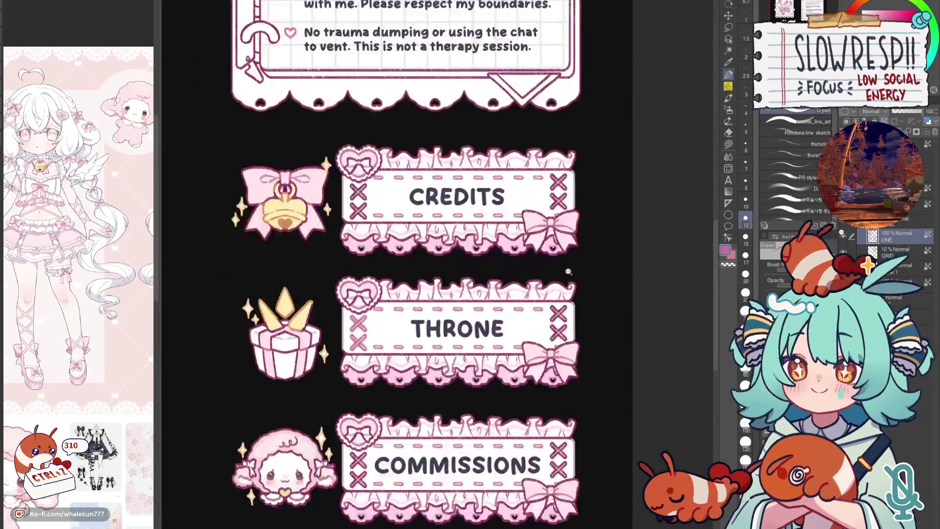
pyautogui.scroll(3, 581, 257)
pyautogui.moveTo(558, 351); pyautogui.dragTo(577, 423)
pyautogui.moveTo(576, 389)
pyautogui.mouseDown()
pyautogui.moveTo(560, 397)
pyautogui.moveTo(556, 424)
pyautogui.mouseUp()
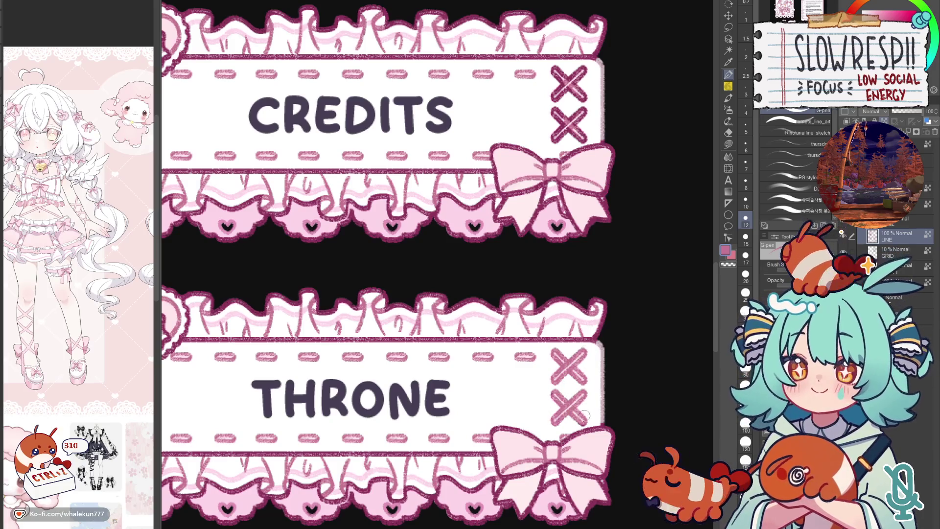
pyautogui.scroll(2, 565, 391)
pyautogui.scroll(1, 565, 391)
# - Lighten the upper, left and lower X stitches on CREDITS and the upper stitch on COMMISSIONS
pyautogui.moveTo(570, 243)
pyautogui.mouseDown()
pyautogui.moveTo(569, 298)
pyautogui.moveTo(597, 250)
pyautogui.mouseUp()
pyautogui.moveTo(588, 294)
pyautogui.mouseDown()
pyautogui.moveTo(601, 247)
pyautogui.moveTo(595, 319)
pyautogui.mouseUp()
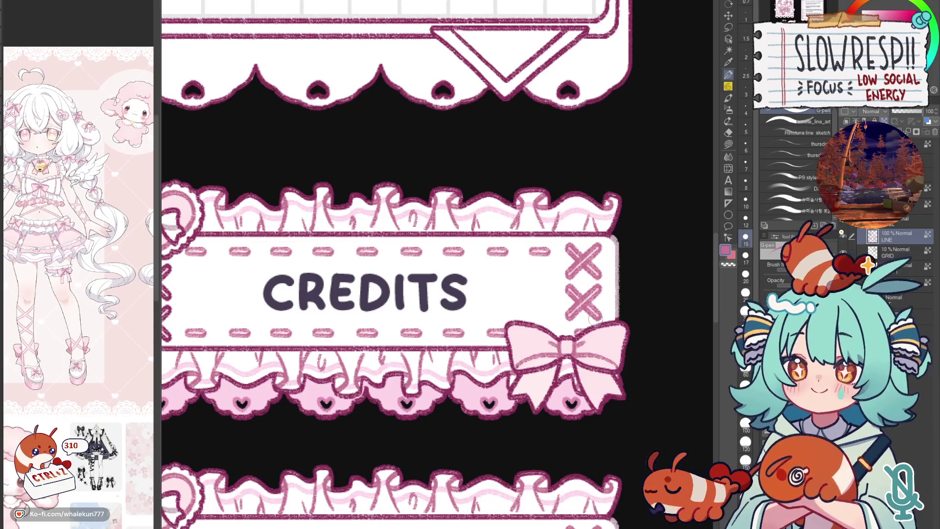
pyautogui.moveTo(378, 432); pyautogui.dragTo(716, 502)
pyautogui.moveTo(487, 329)
pyautogui.mouseDown()
pyautogui.moveTo(471, 343)
pyautogui.moveTo(474, 367)
pyautogui.moveTo(509, 338)
pyautogui.mouseUp()
pyautogui.moveTo(476, 372)
pyautogui.mouseDown()
pyautogui.moveTo(505, 406)
pyautogui.moveTo(476, 409)
pyautogui.mouseUp()
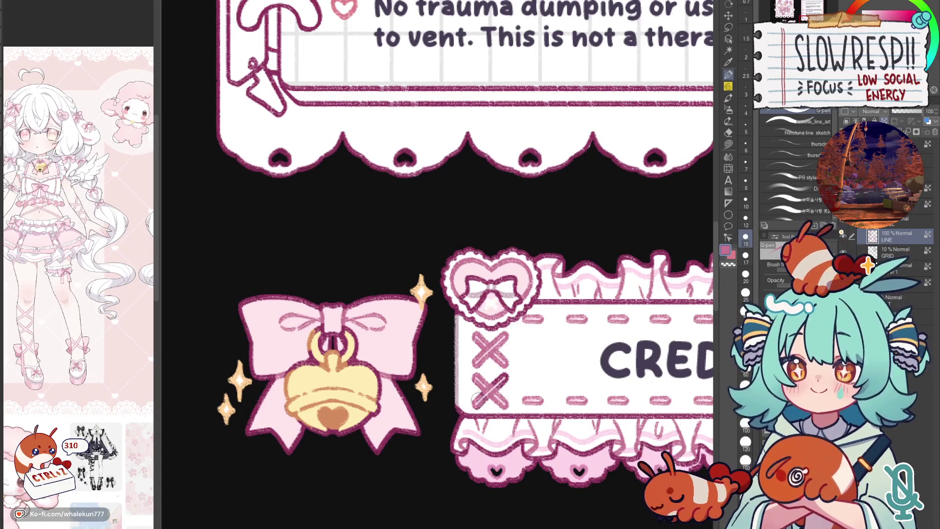
pyautogui.moveTo(506, 372); pyautogui.dragTo(475, 403)
pyautogui.scroll(-1, 511, 392)
pyautogui.scroll(-2, 511, 392)
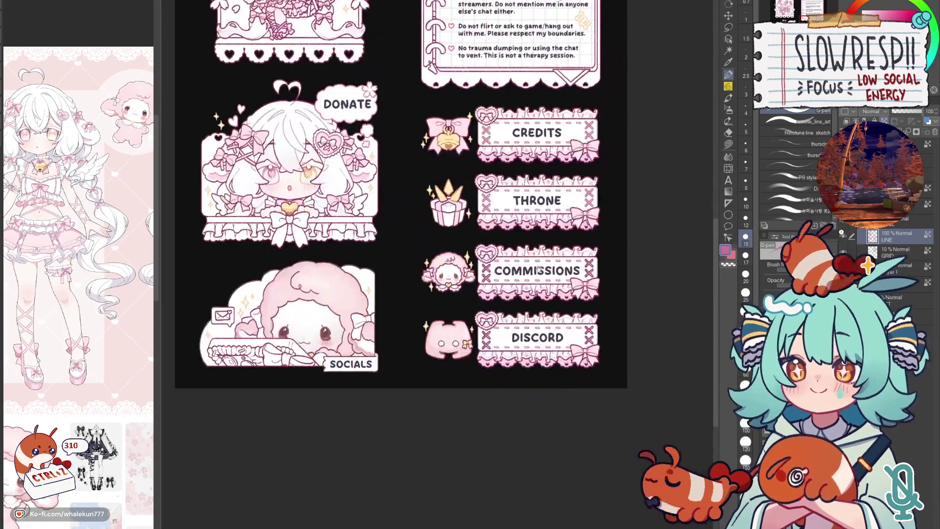
pyautogui.scroll(2, 487, 288)
pyautogui.scroll(2, 489, 286)
pyautogui.moveTo(459, 309)
pyautogui.mouseDown()
pyautogui.moveTo(509, 263)
pyautogui.moveTo(507, 309)
pyautogui.moveTo(462, 366)
pyautogui.moveTo(510, 369)
pyautogui.mouseUp()
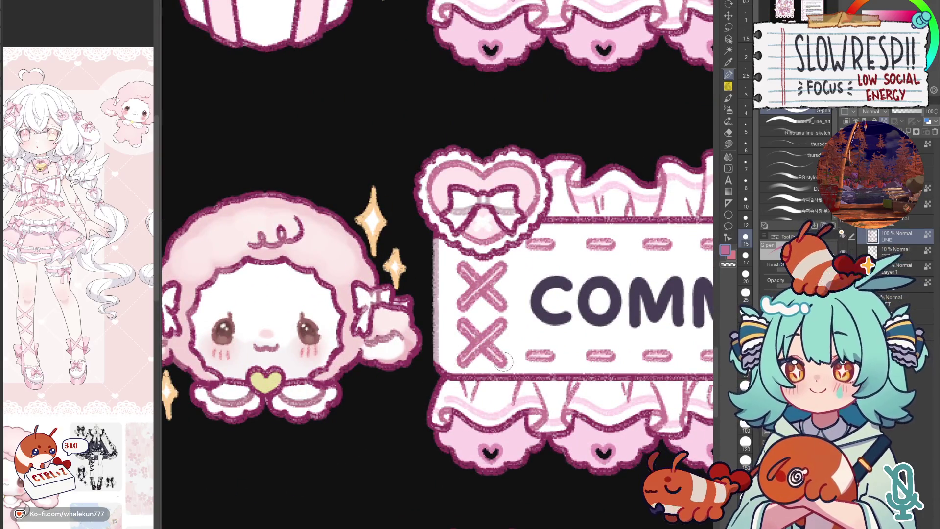
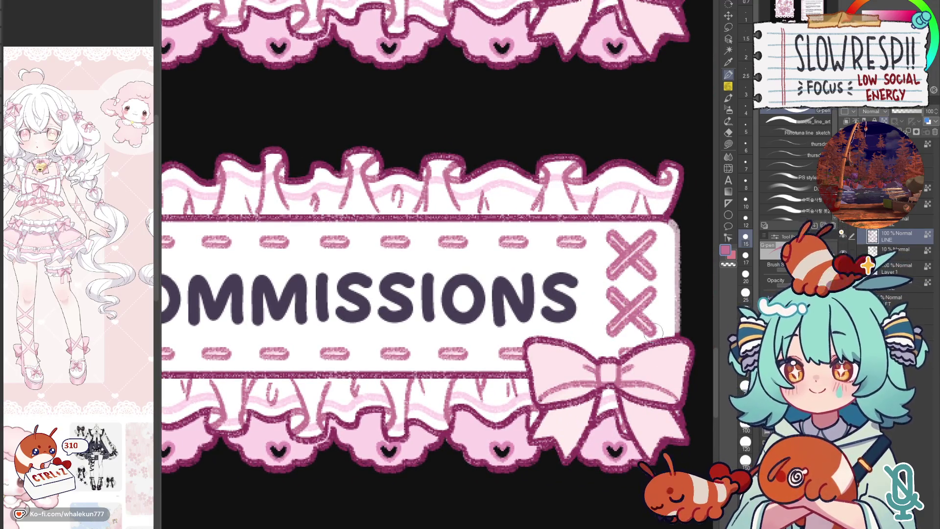
pyautogui.scroll(-2, 519, 247)
# - Paint light pink over the X marks on the COMMISSIONS and DISCORD banners with the G-pen
pyautogui.moveTo(478, 445); pyautogui.dragTo(519, 247)
pyautogui.scroll(3, 519, 247)
pyautogui.moveTo(467, 290); pyautogui.dragTo(529, 232)
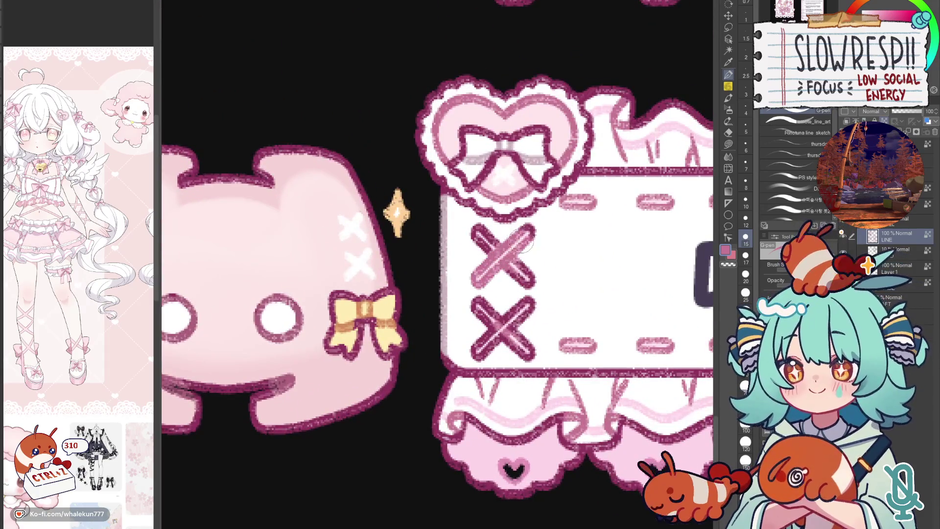
pyautogui.moveTo(470, 224)
pyautogui.mouseDown()
pyautogui.moveTo(533, 250)
pyautogui.moveTo(534, 293)
pyautogui.moveTo(478, 356)
pyautogui.mouseUp()
pyautogui.moveTo(467, 298)
pyautogui.mouseDown()
pyautogui.moveTo(496, 360)
pyautogui.moveTo(544, 360)
pyautogui.mouseUp()
pyautogui.moveTo(651, 316)
pyautogui.mouseDown()
pyautogui.moveTo(586, 334)
pyautogui.moveTo(411, 346)
pyautogui.moveTo(455, 324)
pyautogui.mouseUp()
pyautogui.moveTo(610, 243); pyautogui.dragTo(669, 294)
pyautogui.moveTo(661, 235)
pyautogui.mouseDown()
pyautogui.moveTo(597, 302)
pyautogui.moveTo(661, 367)
pyautogui.moveTo(658, 312)
pyautogui.moveTo(610, 364)
pyautogui.mouseUp()
pyautogui.scroll(-10, 650, 294)
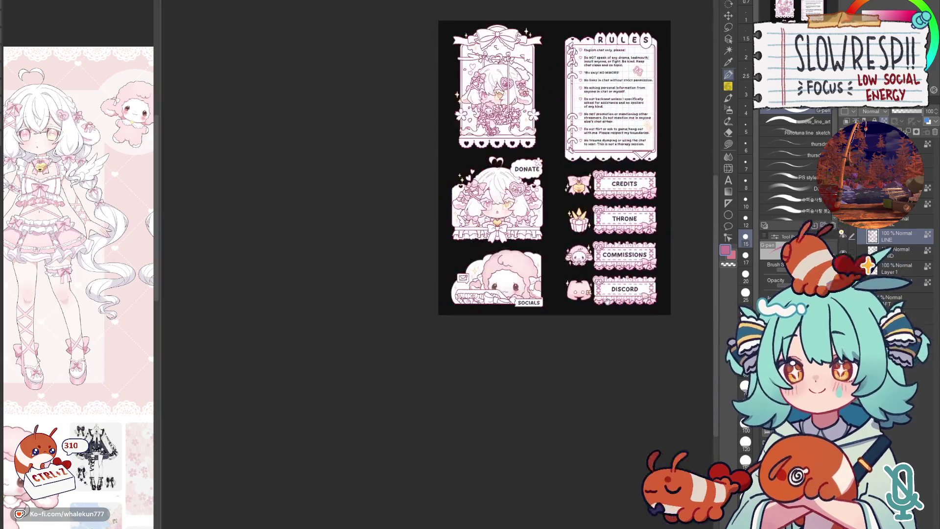
pyautogui.scroll(2, 660, 243)
pyautogui.scroll(2, 660, 243)
# - Mirror the canvas view with H to check the sheet layout, flipping back and mirroring again
pyautogui.press('h')
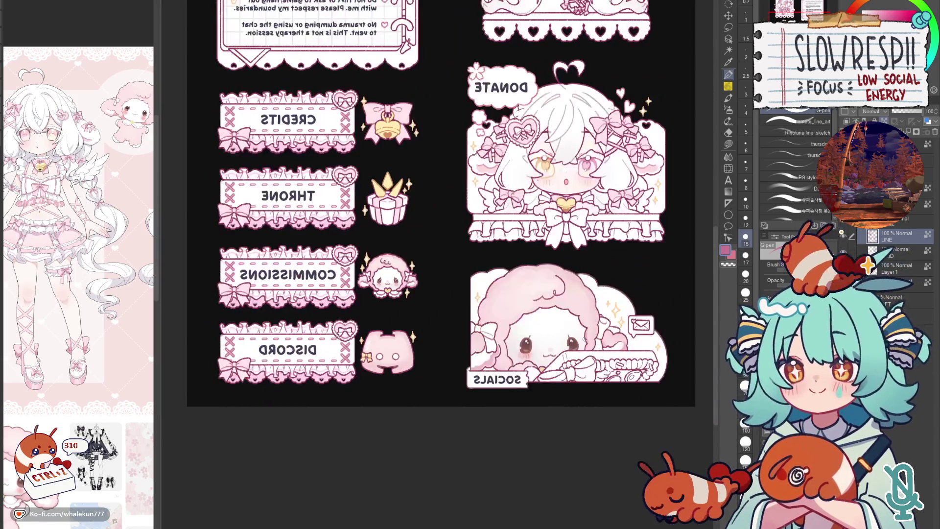
pyautogui.press('h')
pyautogui.scroll(2, 588, 346)
pyautogui.scroll(2, 611, 375)
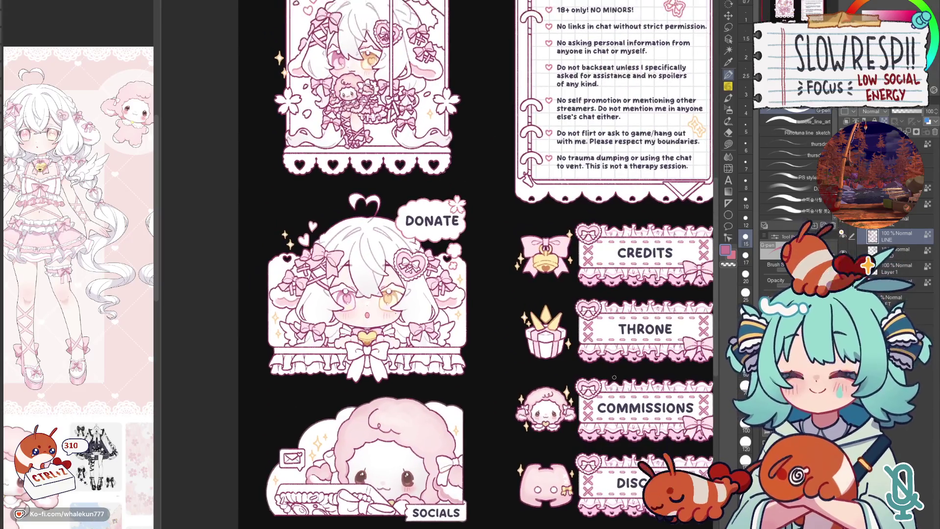
pyautogui.scroll(-3, 620, 368)
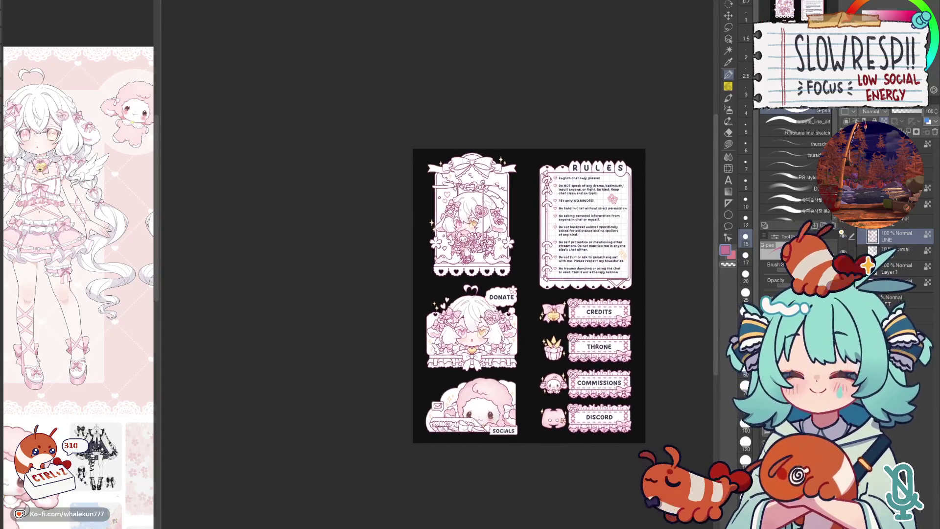
pyautogui.scroll(3, 610, 371)
pyautogui.scroll(1, 596, 355)
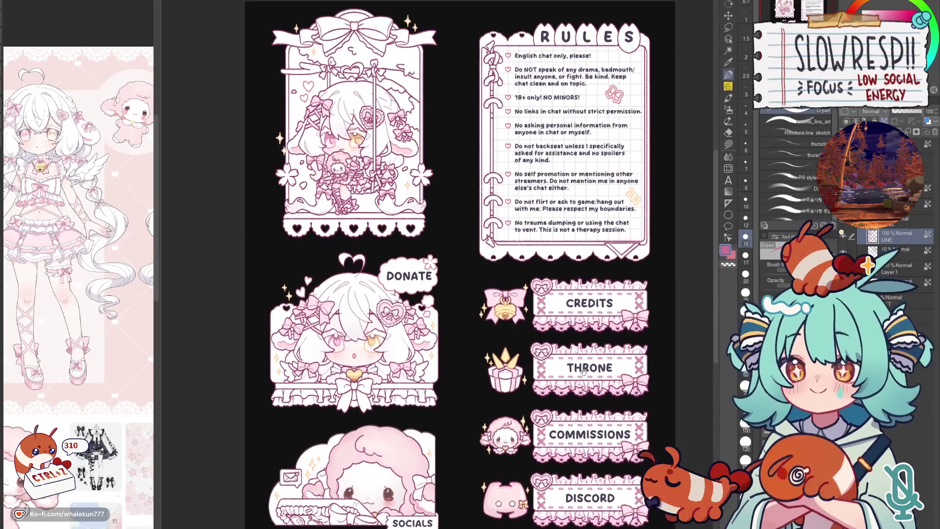
pyautogui.press('h')
pyautogui.press('h')
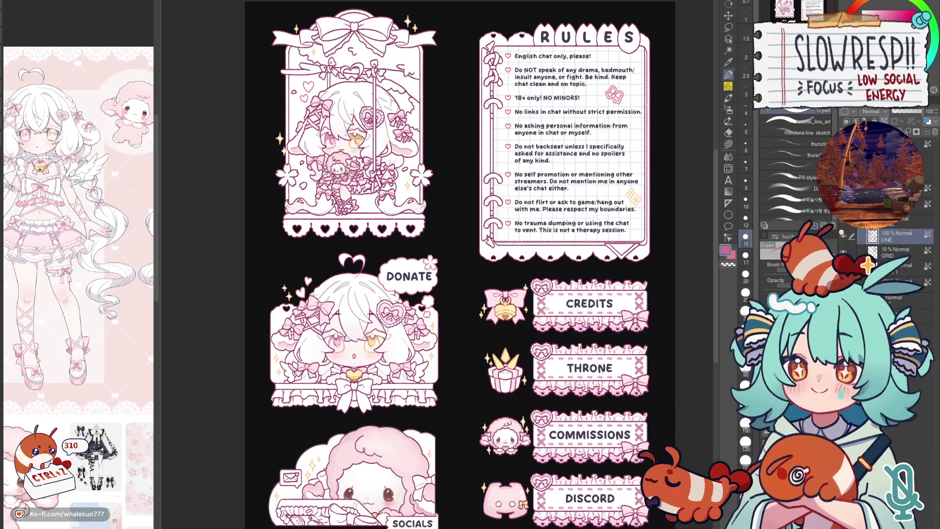
# - Enclose-fill the area around the Donate panel's outline, then return to the pen
pyautogui.press('g')
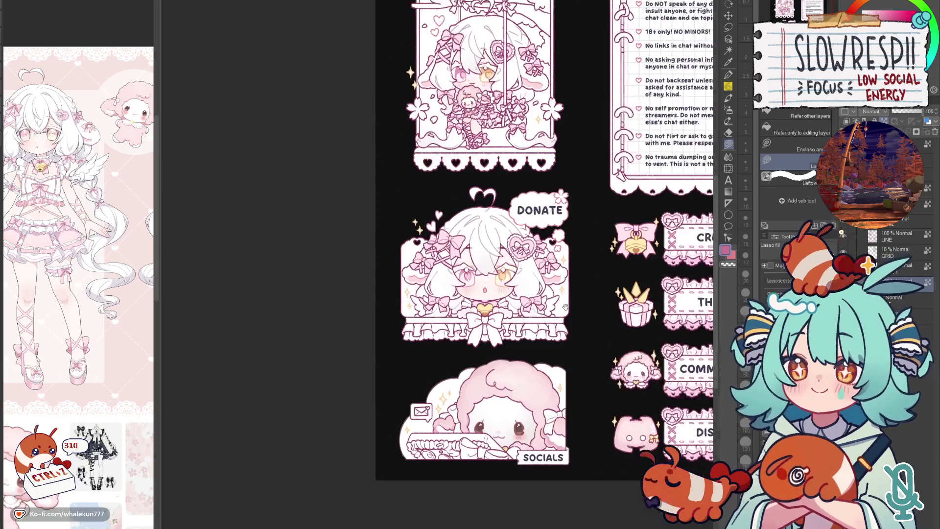
pyautogui.scroll(2, 547, 309)
pyautogui.scroll(-1, 518, 259)
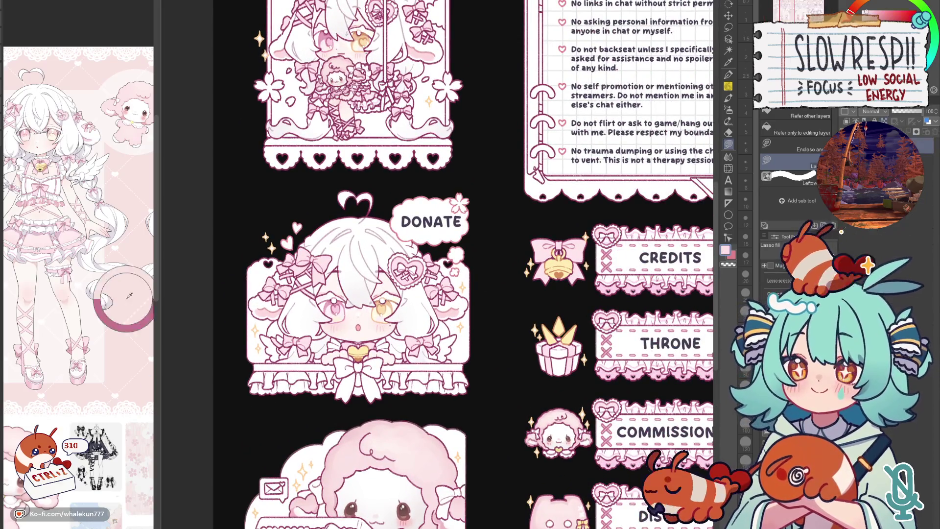
pyautogui.scroll(1, 383, 295)
pyautogui.moveTo(270, 241); pyautogui.dragTo(493, 244)
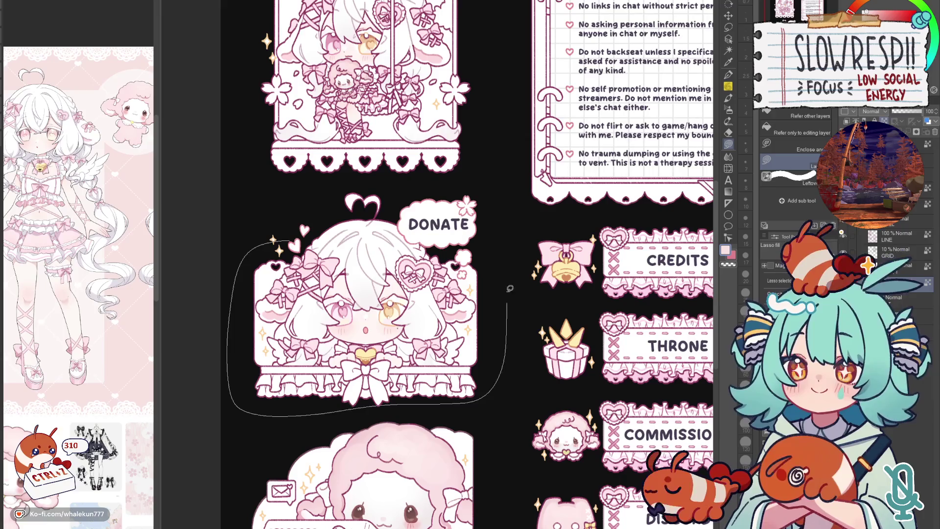
pyautogui.moveTo(425, 374); pyautogui.dragTo(465, 350)
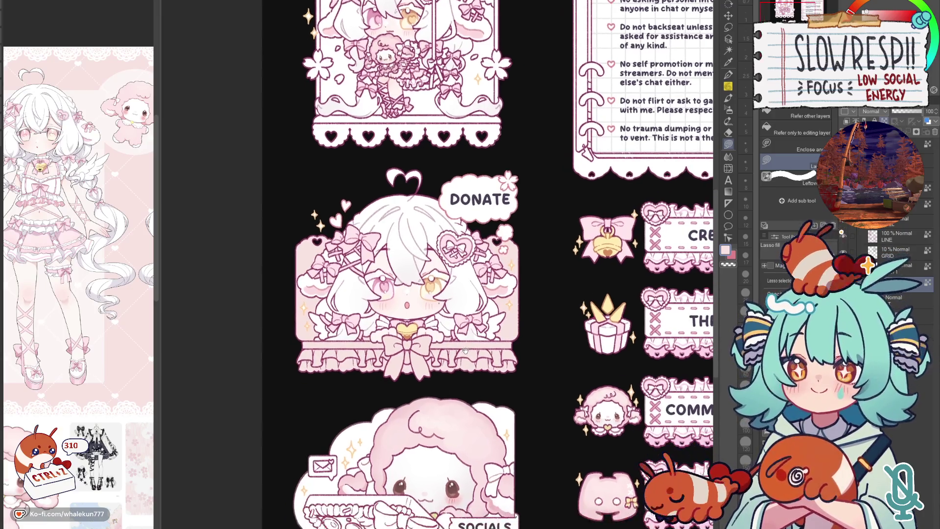
pyautogui.click(729, 74)
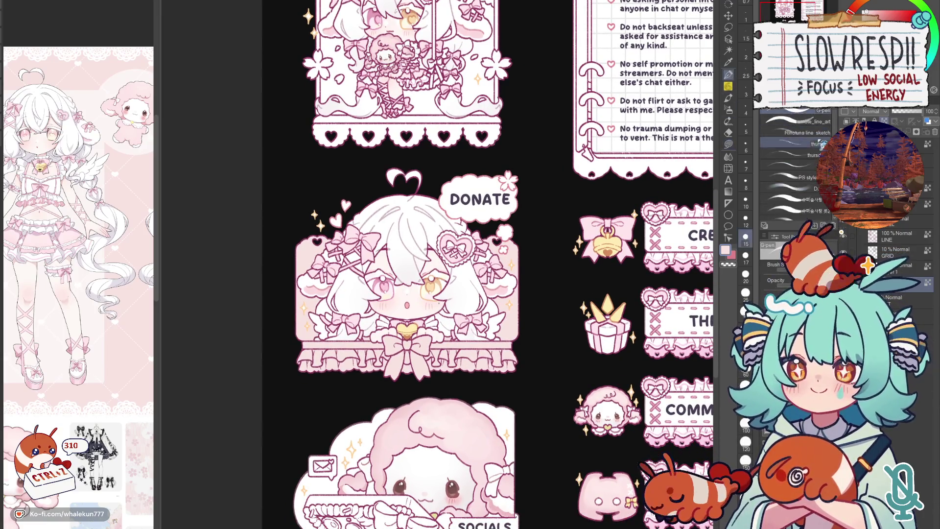
pyautogui.moveTo(672, 241); pyautogui.dragTo(652, 252)
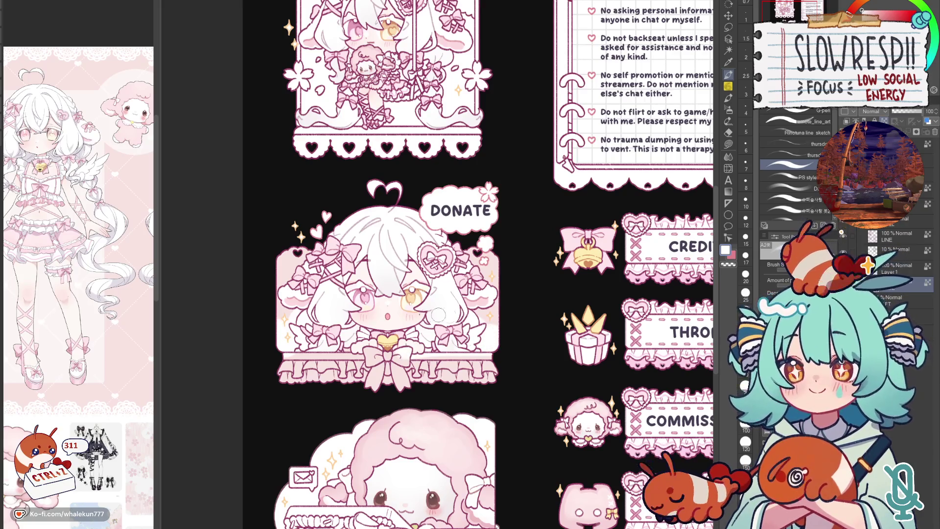
# - Lasso-fill a soft yellow behind the Donate panel
pyautogui.press('g')
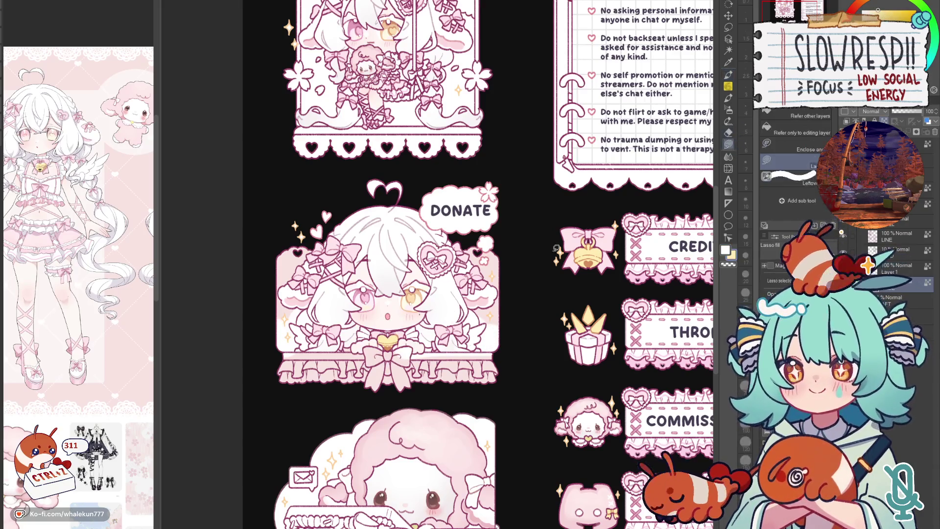
pyautogui.moveTo(510, 237)
pyautogui.mouseDown()
pyautogui.moveTo(495, 387)
pyautogui.moveTo(465, 228)
pyautogui.mouseUp()
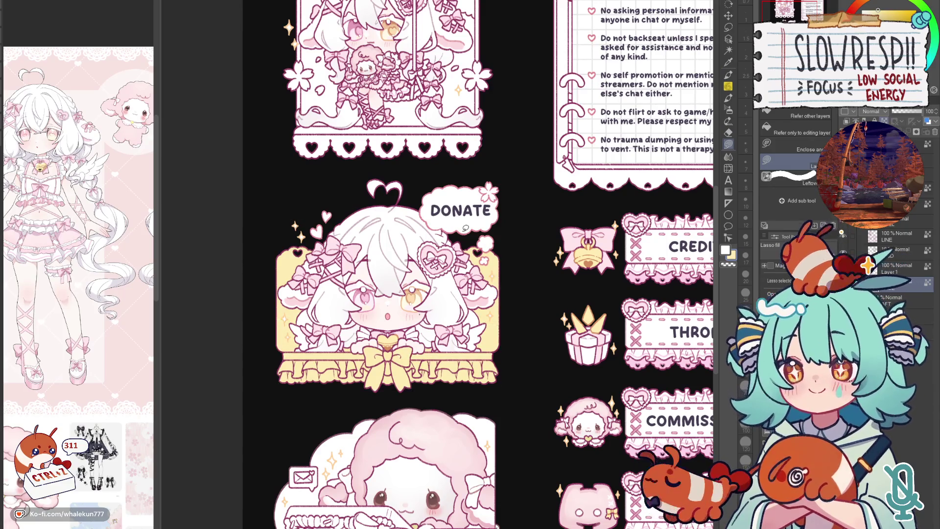
pyautogui.press('p')
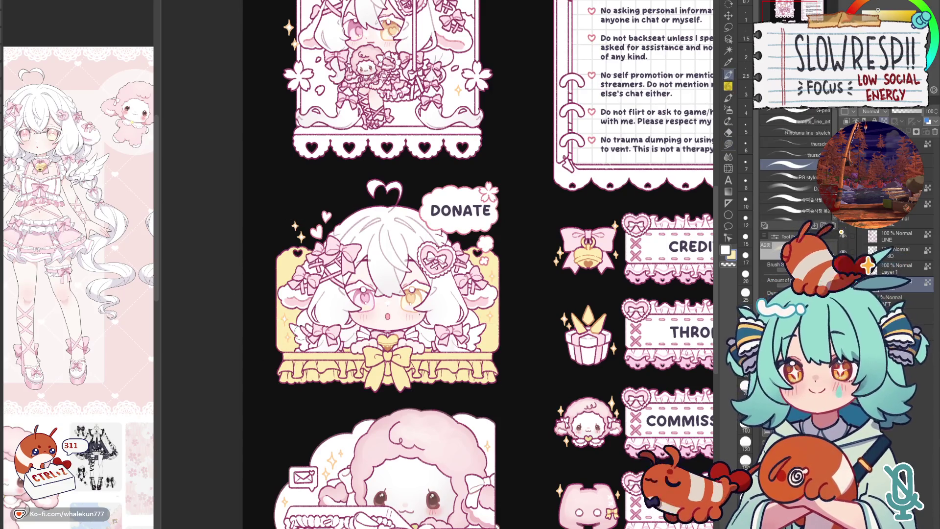
# - Lighten the yellow along the Donate panel's lower edges and bottom frill with the G-pen
pyautogui.moveTo(273, 315)
pyautogui.mouseDown()
pyautogui.moveTo(303, 340)
pyautogui.moveTo(299, 327)
pyautogui.moveTo(300, 357)
pyautogui.mouseUp()
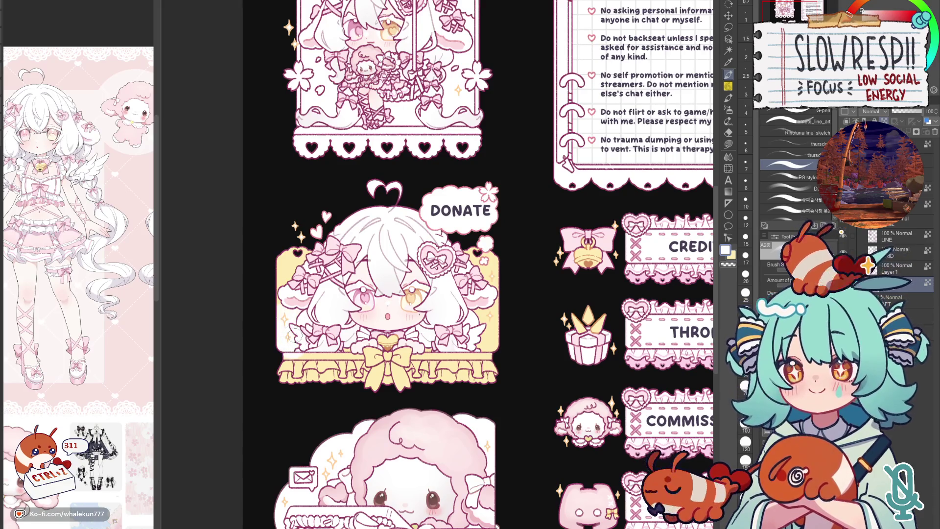
pyautogui.moveTo(269, 307)
pyautogui.mouseDown()
pyautogui.moveTo(301, 357)
pyautogui.moveTo(311, 327)
pyautogui.moveTo(324, 346)
pyautogui.moveTo(443, 361)
pyautogui.mouseUp()
pyautogui.moveTo(470, 297)
pyautogui.mouseDown()
pyautogui.moveTo(498, 359)
pyautogui.moveTo(484, 344)
pyautogui.mouseUp()
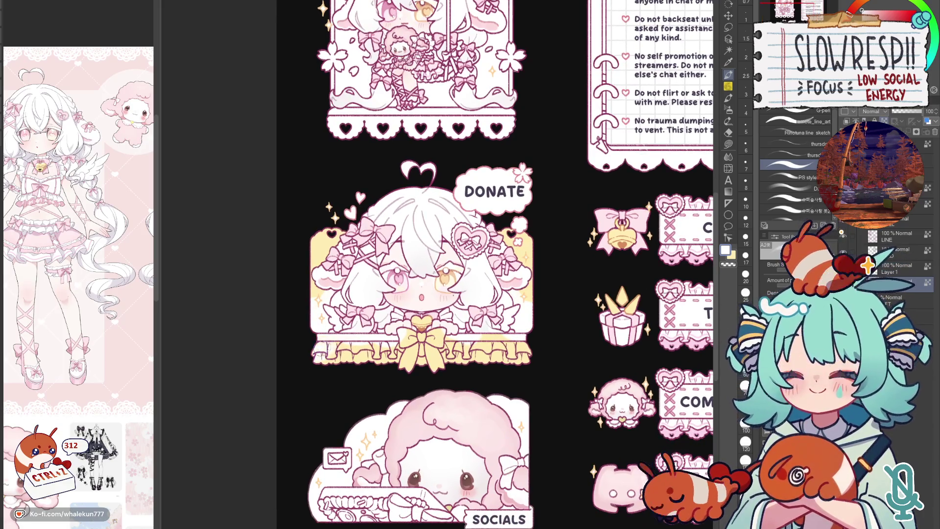
pyautogui.moveTo(350, 353); pyautogui.dragTo(543, 350)
pyautogui.press('g')
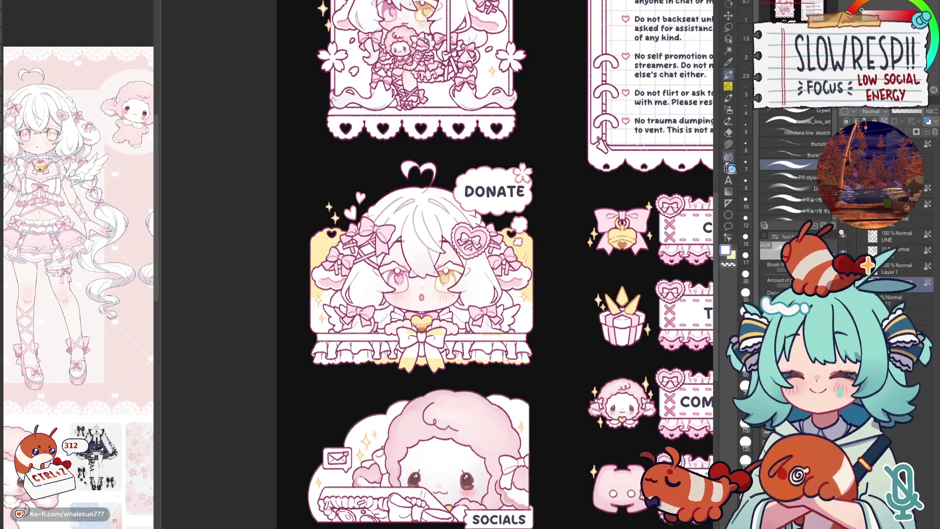
pyautogui.scroll(4, 357, 346)
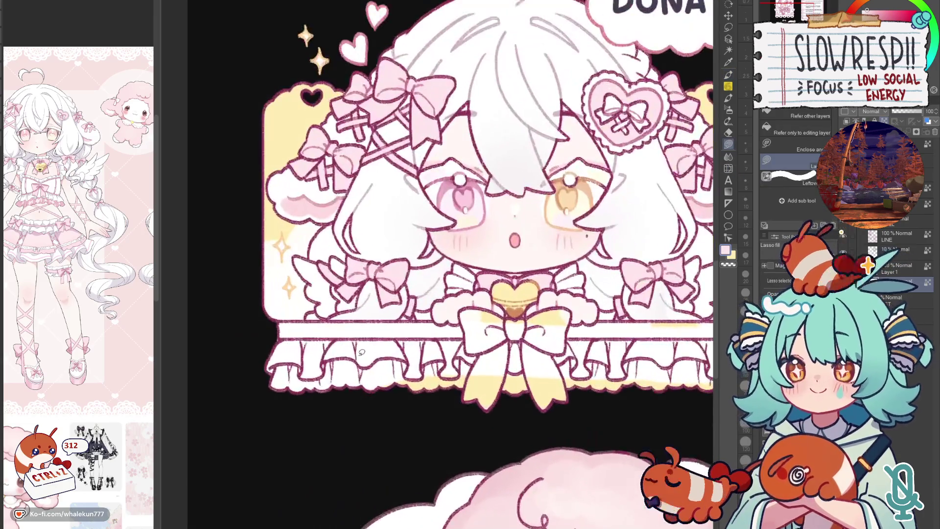
# - Fill a pink stripe along the white bar and clear yellow from the bottom frill and bow tails with white
pyautogui.press('c')
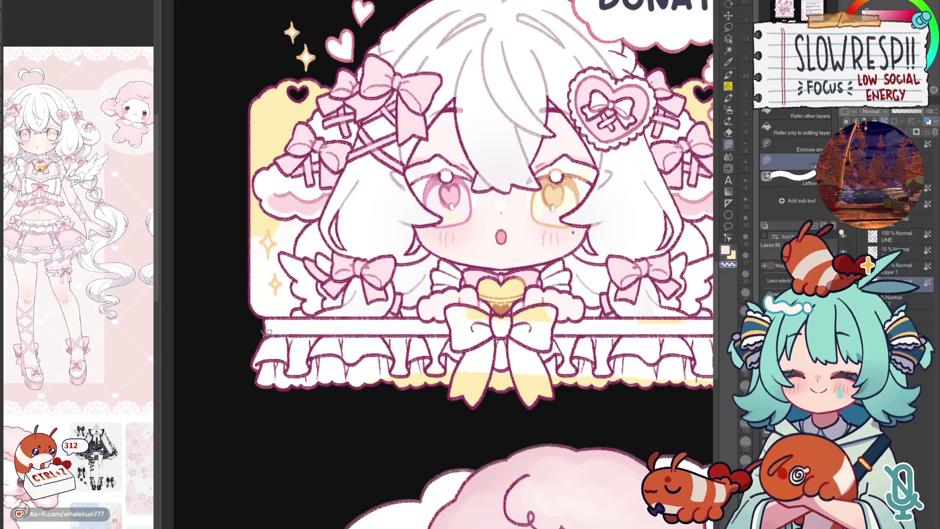
pyautogui.scroll(-3, 279, 330)
pyautogui.scroll(3, 176, 346)
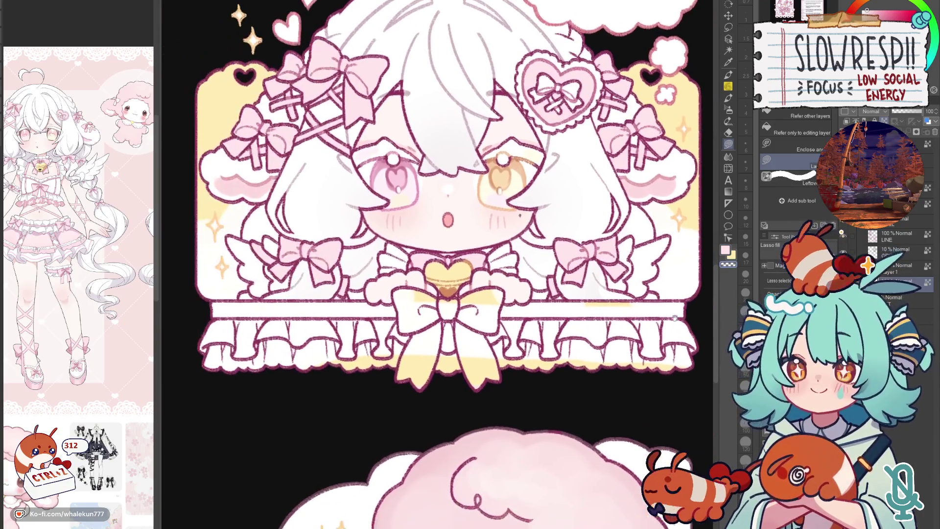
pyautogui.press('c')
pyautogui.moveTo(212, 301)
pyautogui.mouseDown()
pyautogui.moveTo(664, 296)
pyautogui.moveTo(691, 312)
pyautogui.moveTo(685, 298)
pyautogui.moveTo(211, 309)
pyautogui.moveTo(232, 306)
pyautogui.mouseUp()
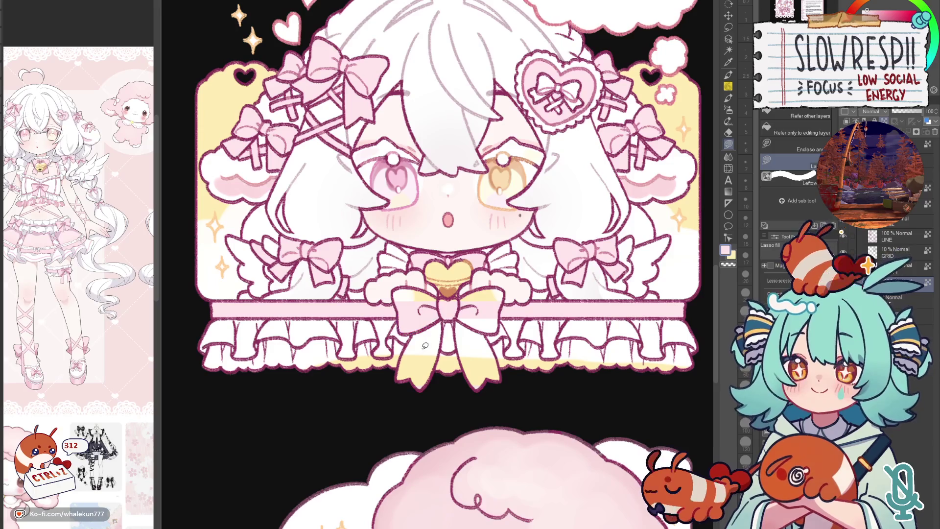
pyautogui.press('c')
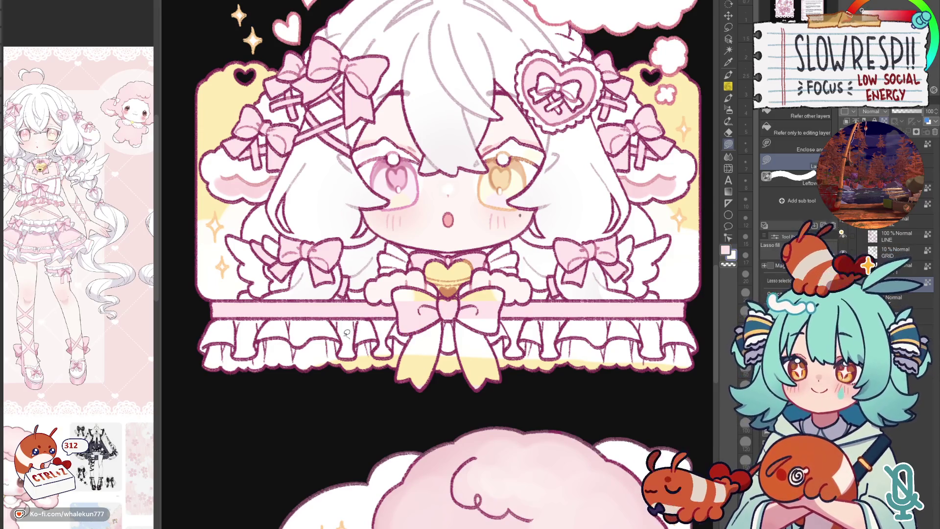
pyautogui.moveTo(354, 333); pyautogui.dragTo(485, 367)
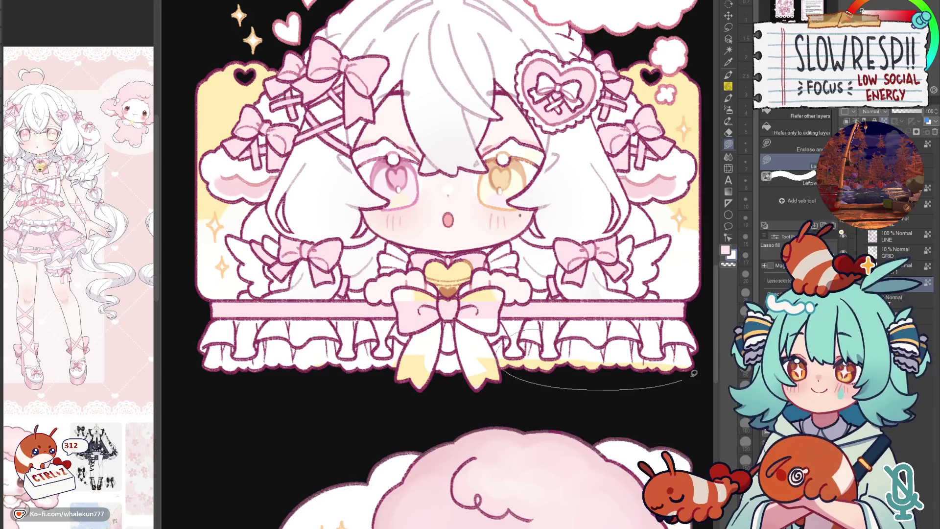
# - Turn the lower-left bow tail from yellow to pink with lasso fill
pyautogui.press('c')
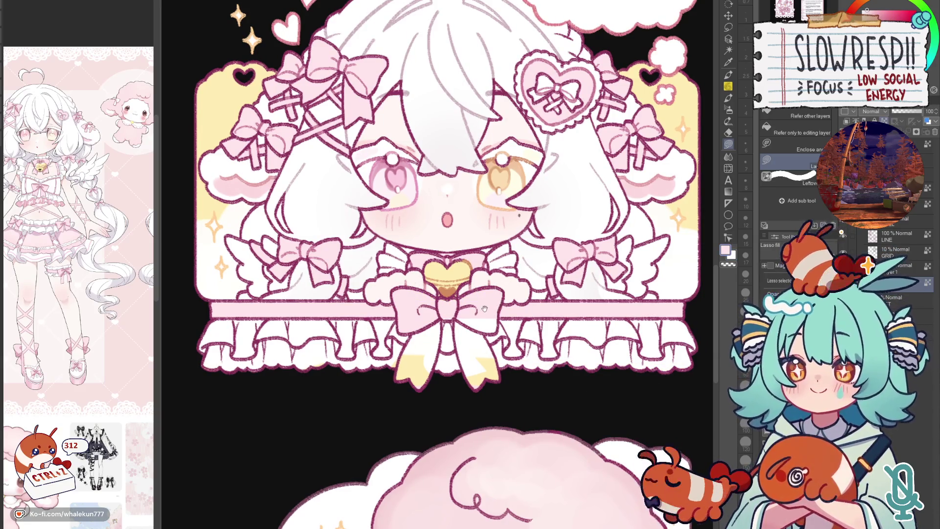
pyautogui.moveTo(484, 310); pyautogui.dragTo(496, 303)
pyautogui.moveTo(416, 342)
pyautogui.mouseDown()
pyautogui.moveTo(413, 383)
pyautogui.moveTo(447, 364)
pyautogui.moveTo(456, 313)
pyautogui.moveTo(495, 388)
pyautogui.moveTo(493, 303)
pyautogui.mouseUp()
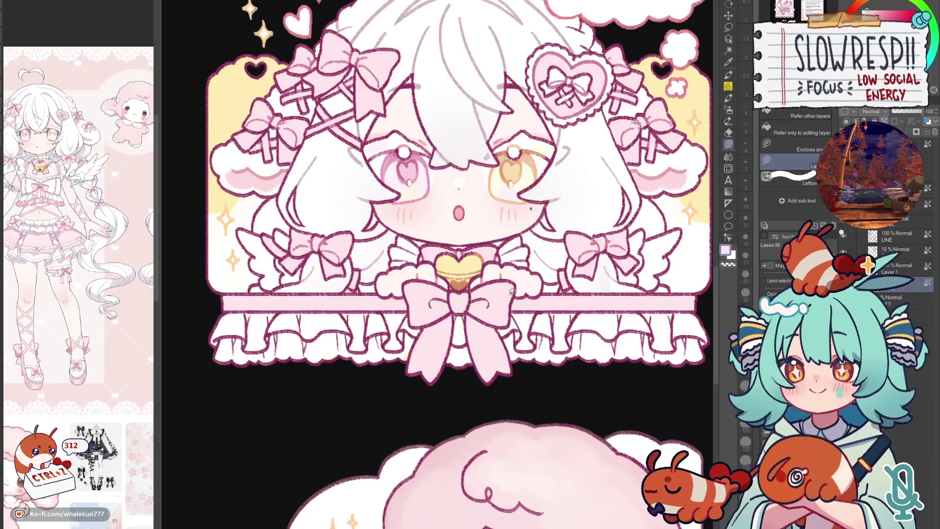
pyautogui.scroll(-3, 491, 297)
pyautogui.scroll(-2, 507, 351)
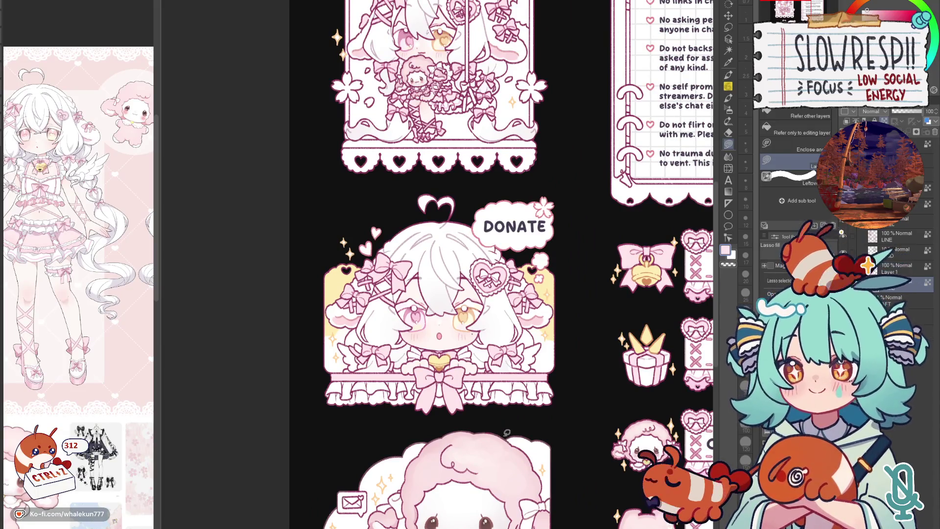
pyautogui.moveTo(507, 434)
pyautogui.mouseDown()
pyautogui.moveTo(440, 387)
pyautogui.moveTo(466, 390)
pyautogui.moveTo(528, 302)
pyautogui.mouseUp()
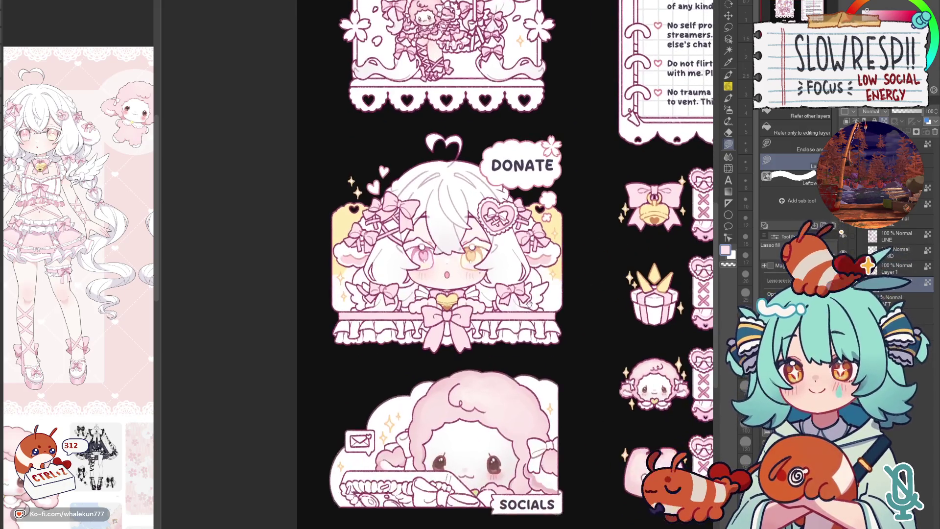
pyautogui.scroll(2, 371, 322)
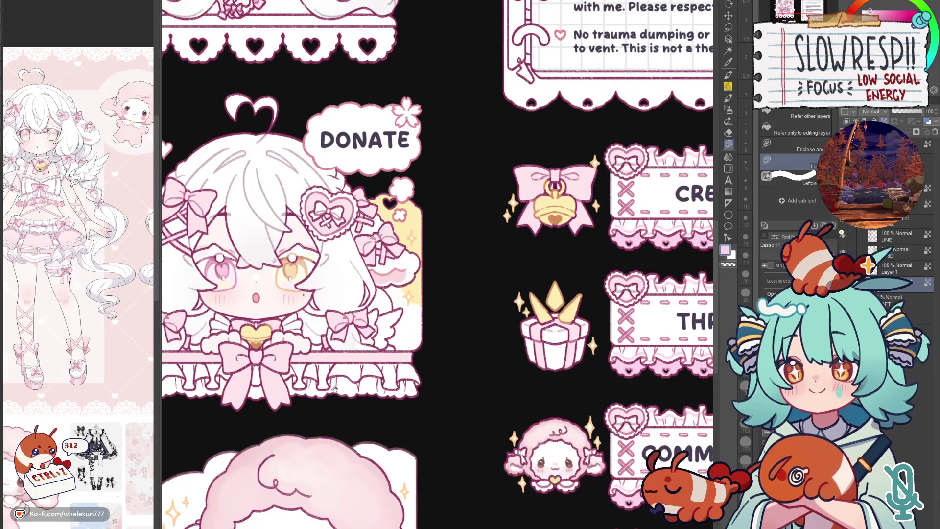
pyautogui.scroll(2, 338, 387)
pyautogui.scroll(2, 338, 388)
# - Lasso-fill pink shading along the Donate frill's lower edge and beneath the large bow
pyautogui.moveTo(342, 314)
pyautogui.mouseDown()
pyautogui.moveTo(382, 334)
pyautogui.moveTo(367, 309)
pyautogui.mouseUp()
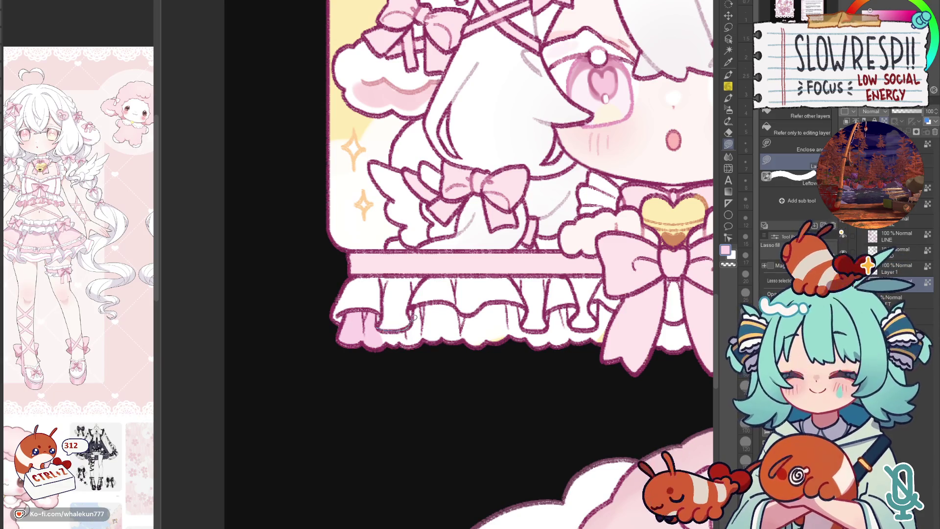
pyautogui.moveTo(472, 334); pyautogui.dragTo(379, 304)
pyautogui.moveTo(497, 316)
pyautogui.mouseDown()
pyautogui.moveTo(439, 322)
pyautogui.moveTo(465, 329)
pyautogui.mouseUp()
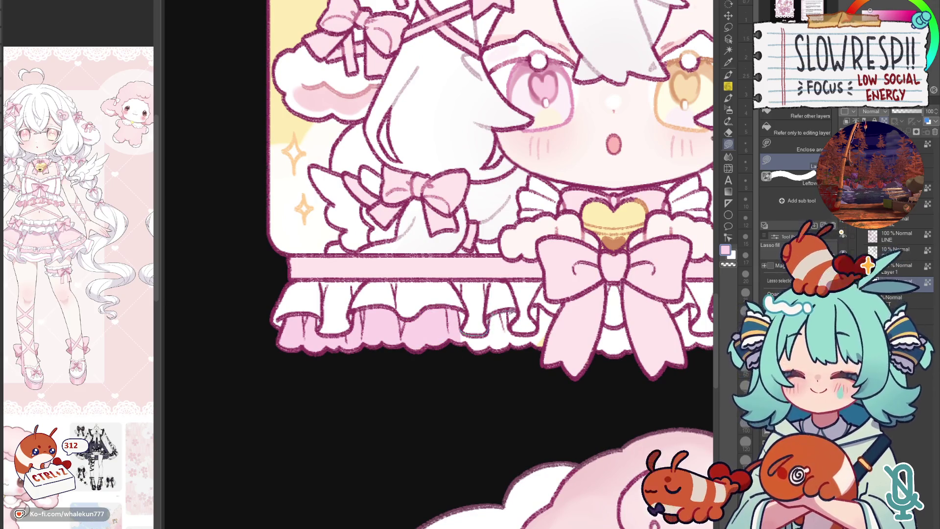
pyautogui.moveTo(509, 354); pyautogui.dragTo(518, 310)
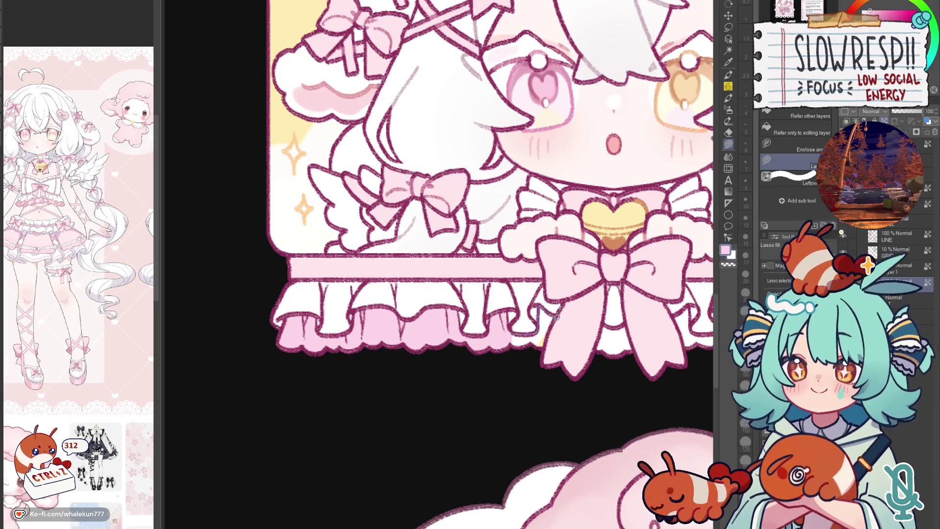
pyautogui.moveTo(554, 323); pyautogui.dragTo(518, 353)
pyautogui.moveTo(520, 334); pyautogui.dragTo(550, 374)
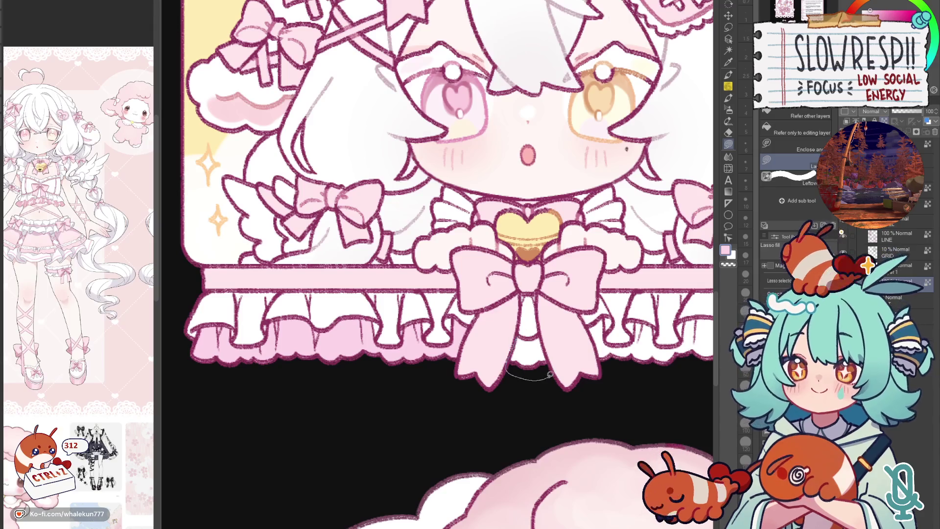
pyautogui.moveTo(607, 363); pyautogui.dragTo(532, 373)
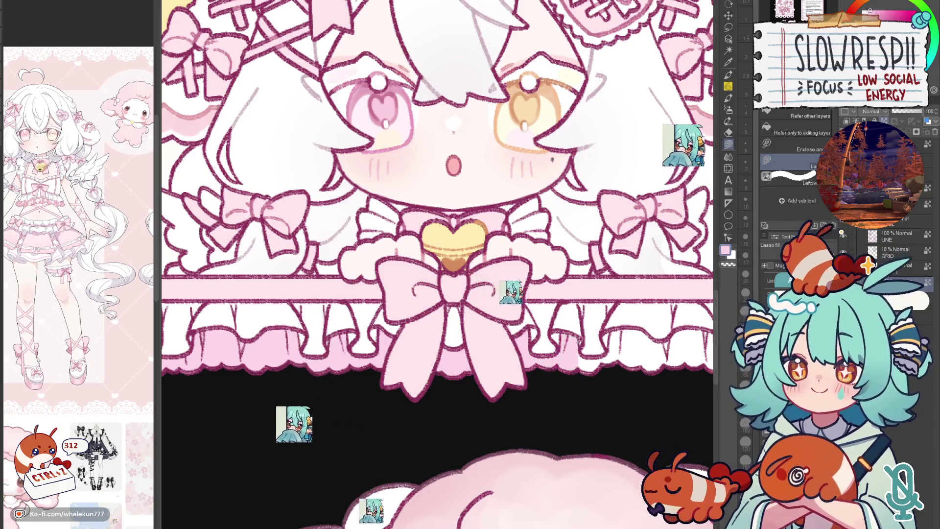
# - Extend the pink shading across the frill's right side to the artwork's edge
pyautogui.moveTo(577, 330); pyautogui.dragTo(513, 359)
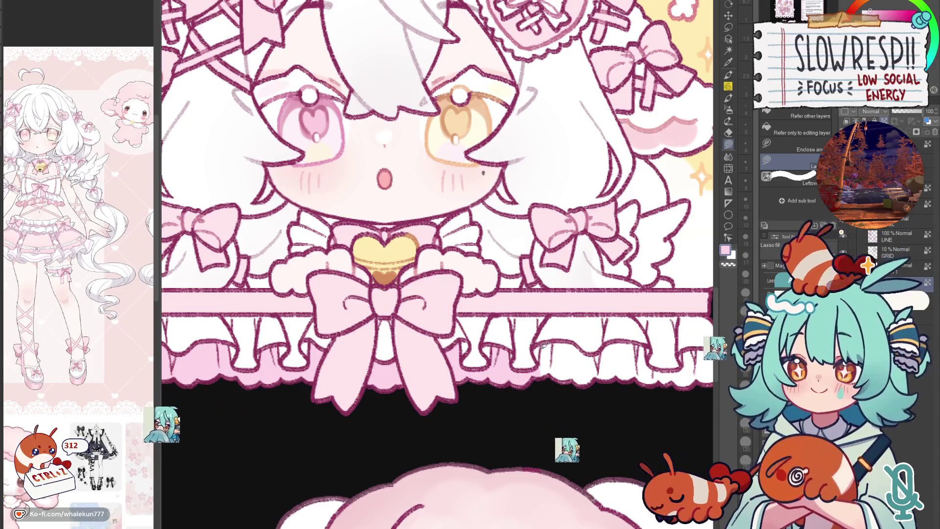
pyautogui.moveTo(584, 375); pyautogui.dragTo(583, 345)
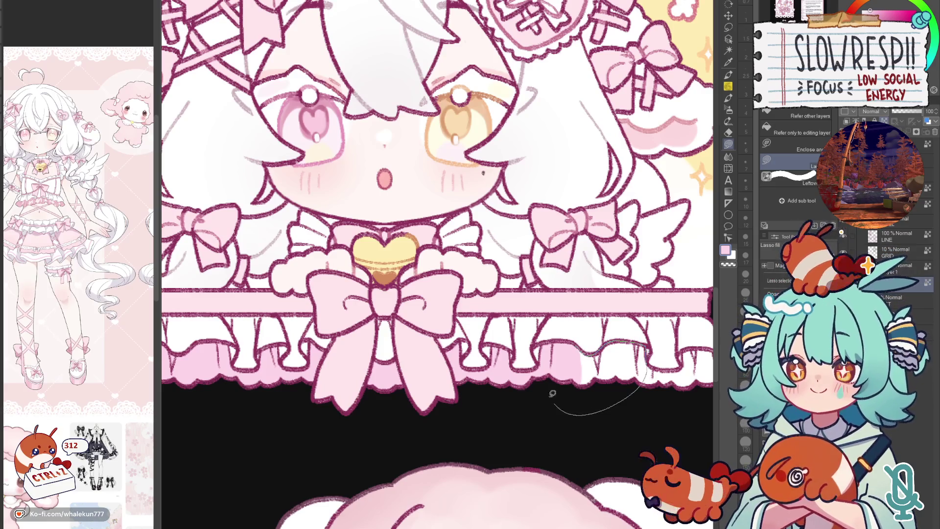
pyautogui.moveTo(552, 394); pyautogui.dragTo(446, 397)
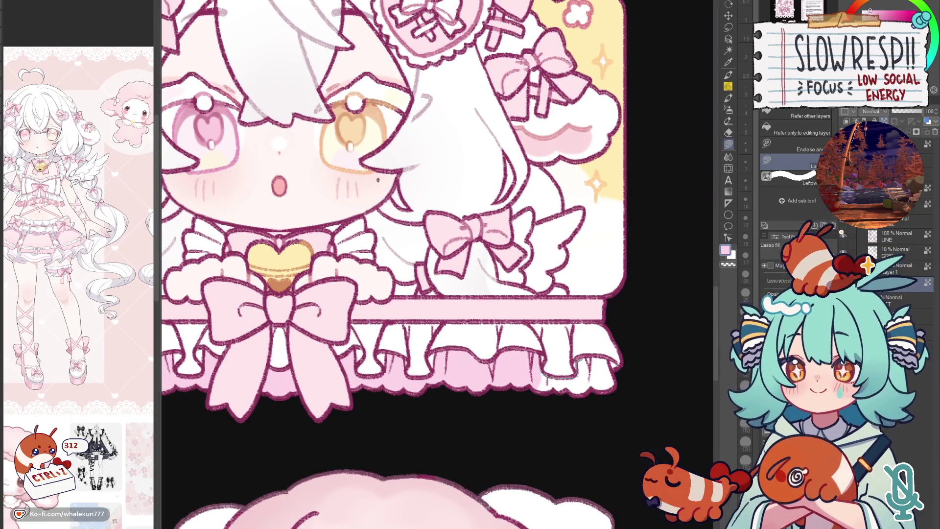
pyautogui.moveTo(607, 356); pyautogui.dragTo(517, 375)
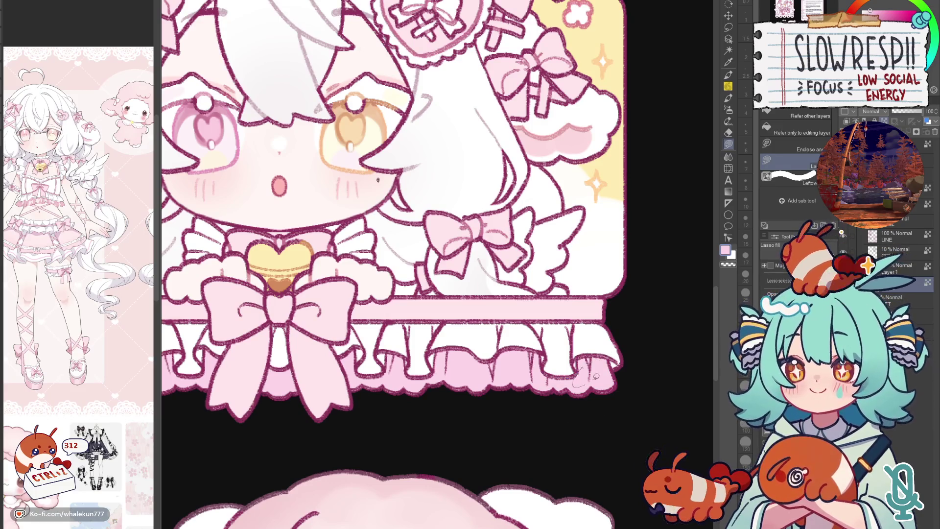
pyautogui.scroll(-1, 609, 354)
pyautogui.scroll(-2, 630, 367)
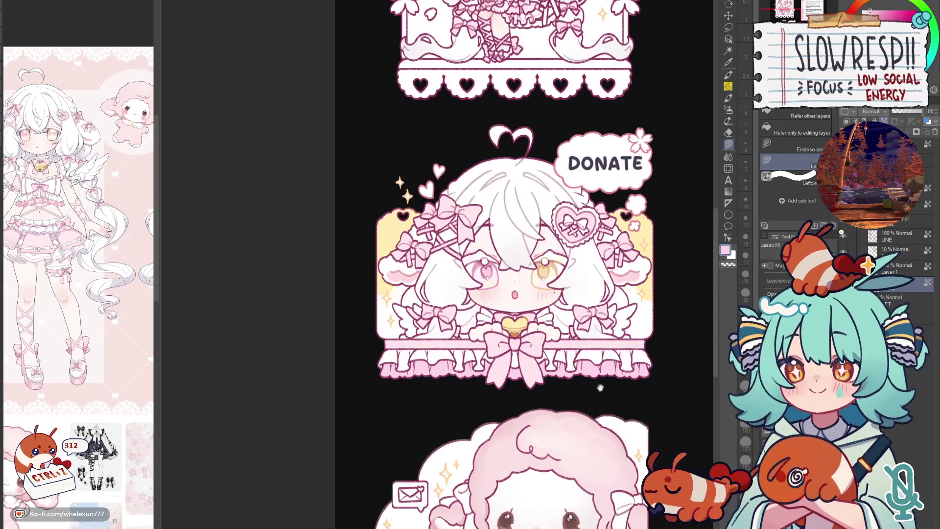
pyautogui.moveTo(599, 384); pyautogui.dragTo(585, 417)
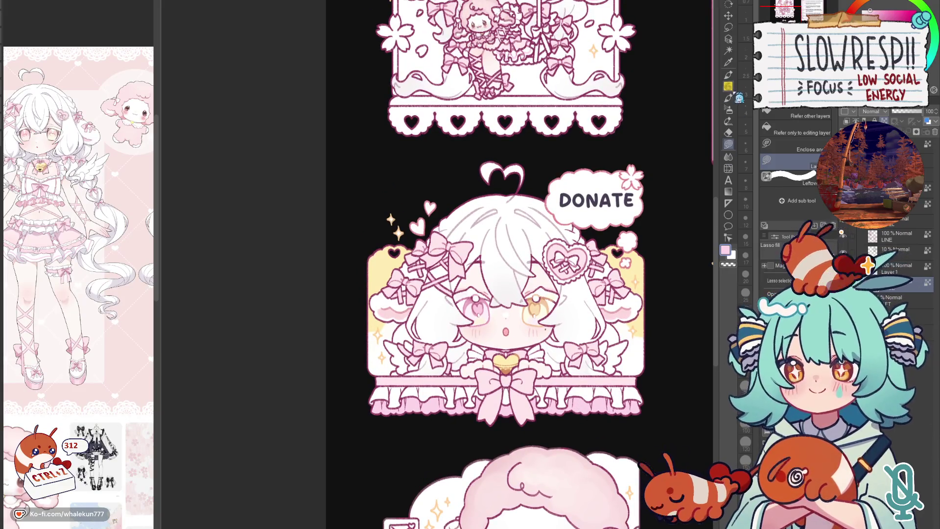
pyautogui.scroll(-1, 633, 225)
pyautogui.scroll(1, 646, 387)
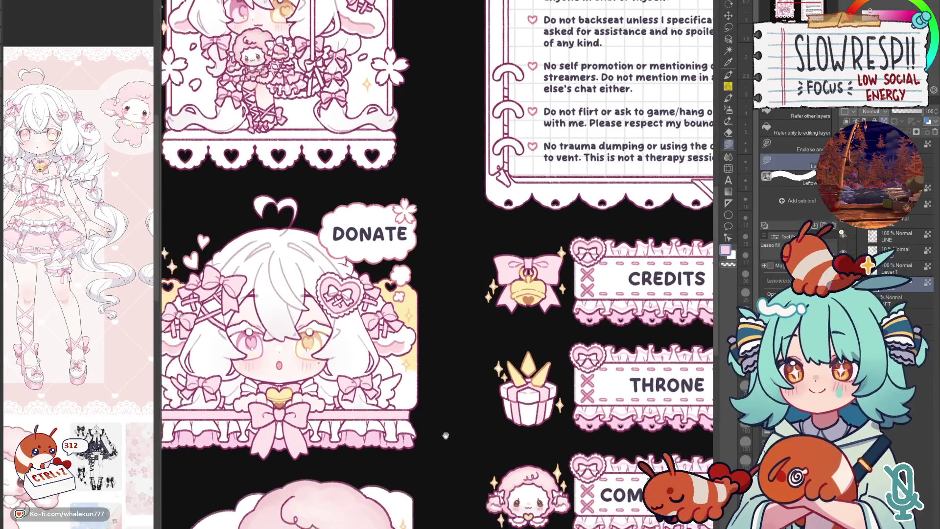
pyautogui.moveTo(500, 331); pyautogui.dragTo(519, 377)
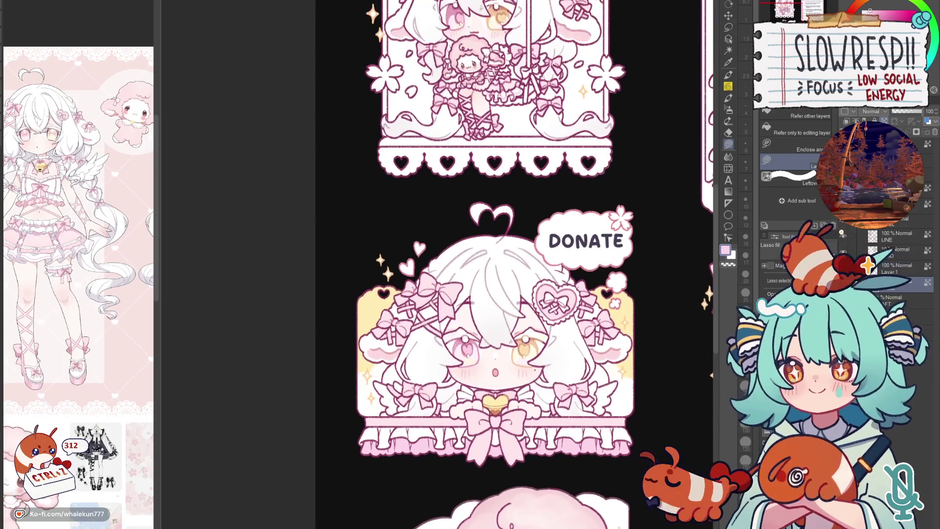
# - Switch to the pen, sample a slightly greyer light pink, and compare the Donate panel with nearby buttons
pyautogui.press('p')
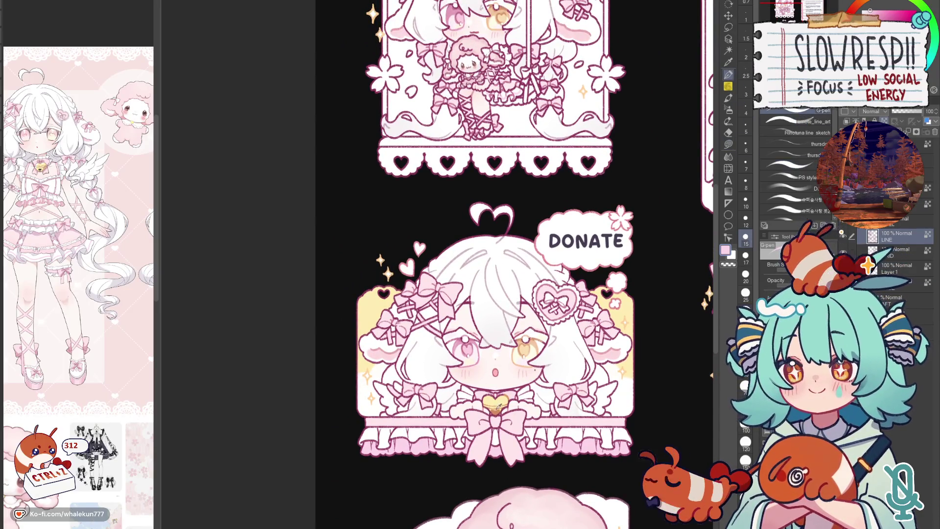
pyautogui.press(']')
pyautogui.press(']')
pyautogui.press(']')
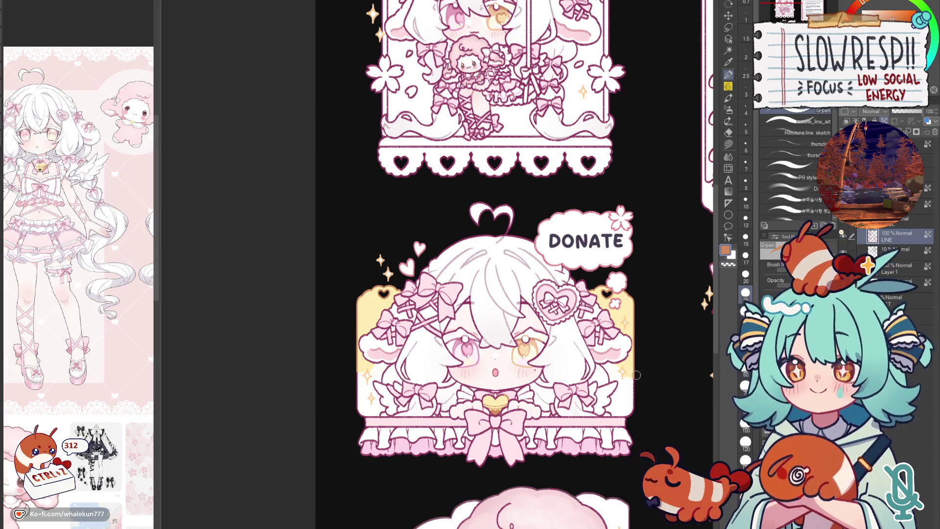
pyautogui.scroll(-2, 642, 364)
pyautogui.scroll(2, 545, 243)
pyautogui.scroll(1, 537, 220)
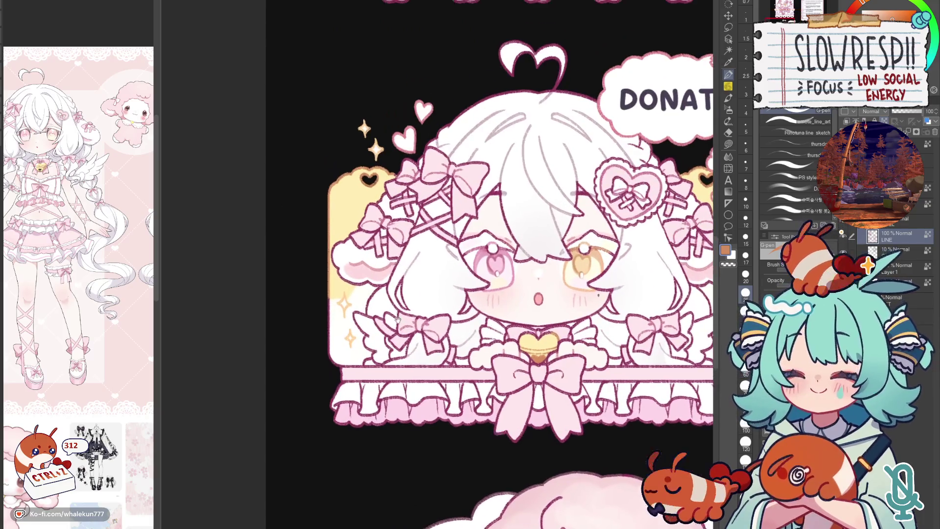
pyautogui.scroll(1, 528, 196)
pyautogui.keyDown('alt'); pyautogui.click(527, 195); pyautogui.keyUp('alt')
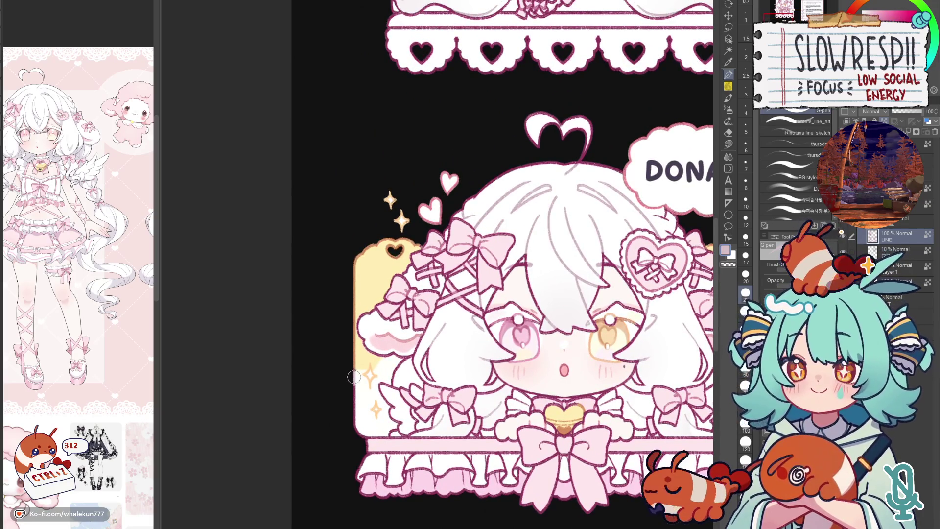
pyautogui.keyDown('alt'); pyautogui.click(358, 400); pyautogui.keyUp('alt')
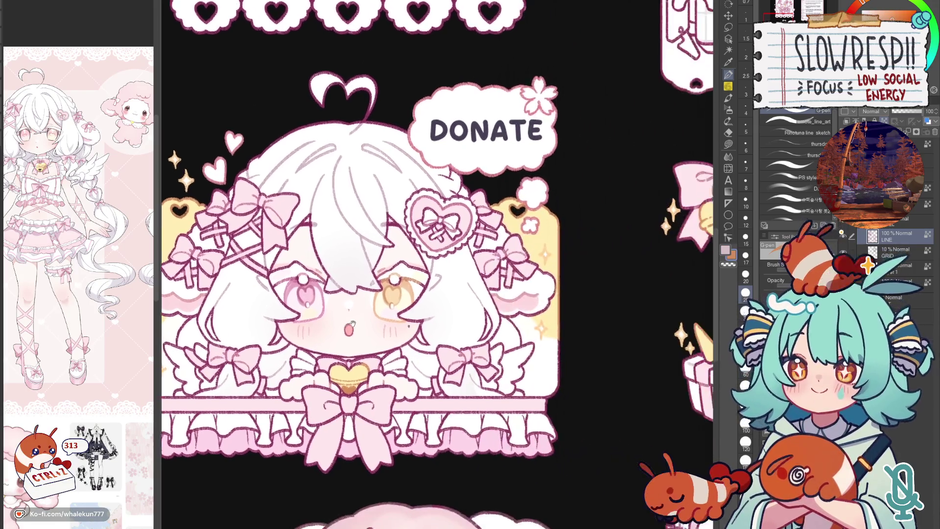
pyautogui.hscroll(5, 548, 345)
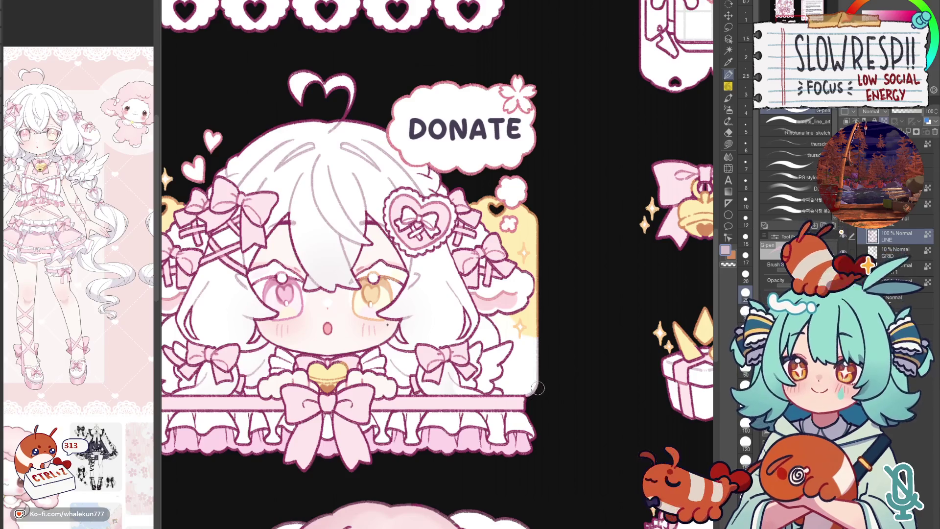
pyautogui.moveTo(471, 387); pyautogui.dragTo(547, 367)
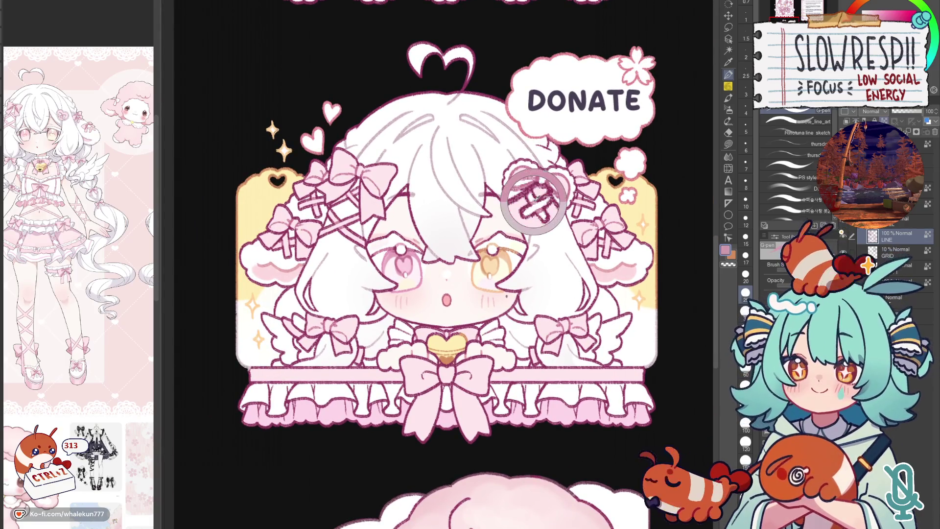
pyautogui.moveTo(521, 270); pyautogui.dragTo(544, 237)
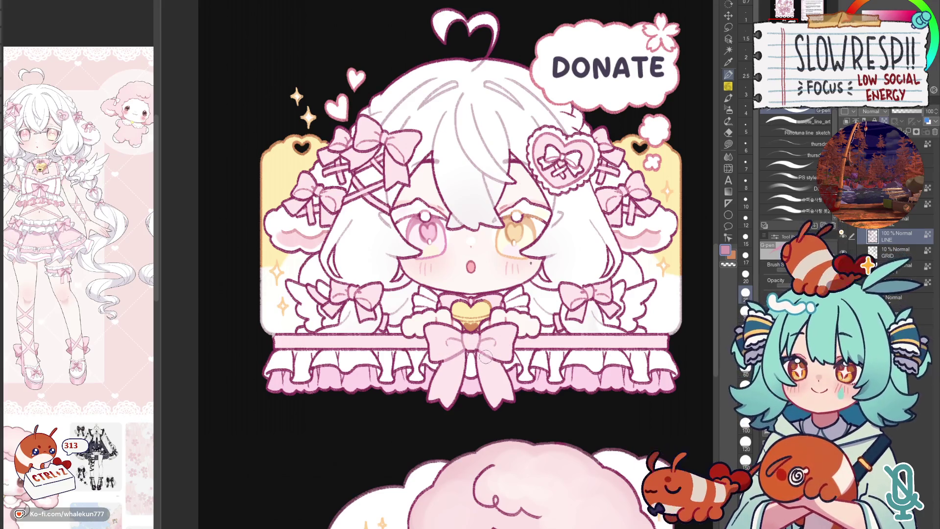
pyautogui.moveTo(432, 369); pyautogui.dragTo(505, 360)
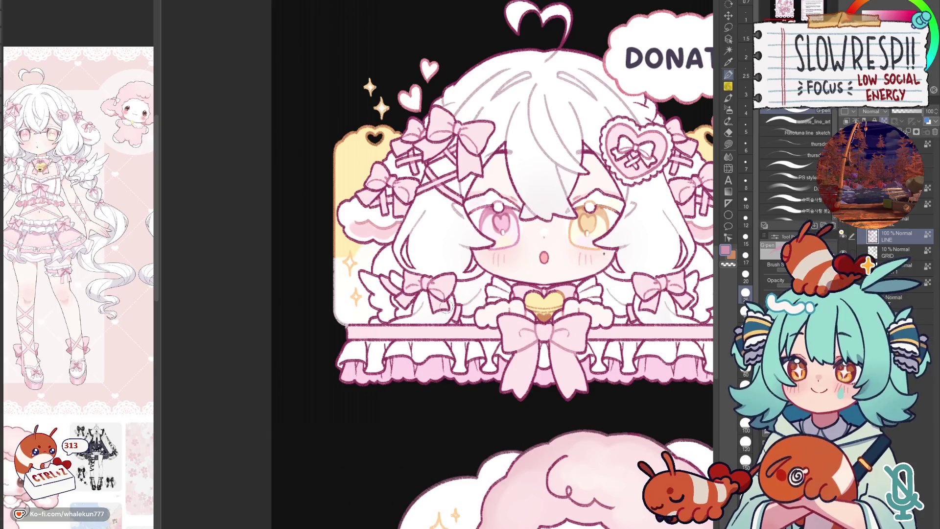
pyautogui.moveTo(514, 220)
pyautogui.mouseDown()
pyautogui.moveTo(176, 326)
pyautogui.moveTo(398, 239)
pyautogui.mouseUp()
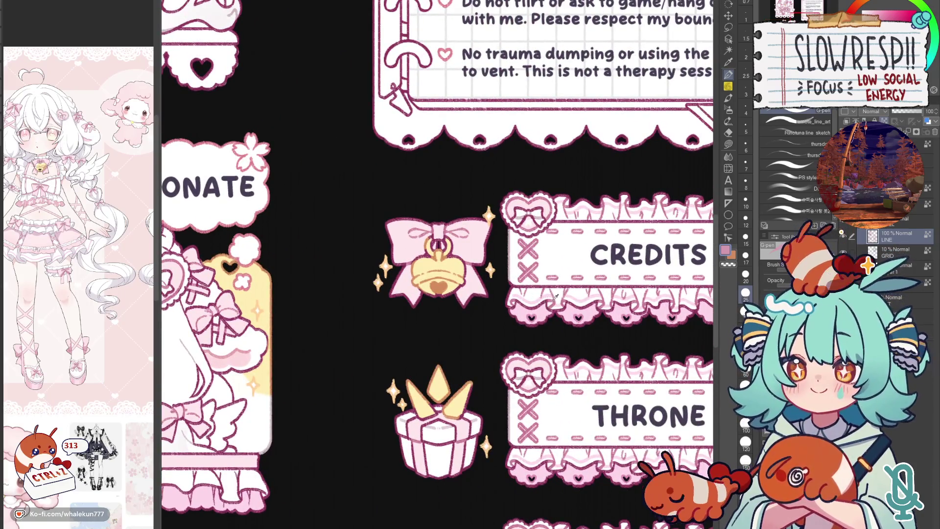
pyautogui.moveTo(557, 296); pyautogui.dragTo(923, 145)
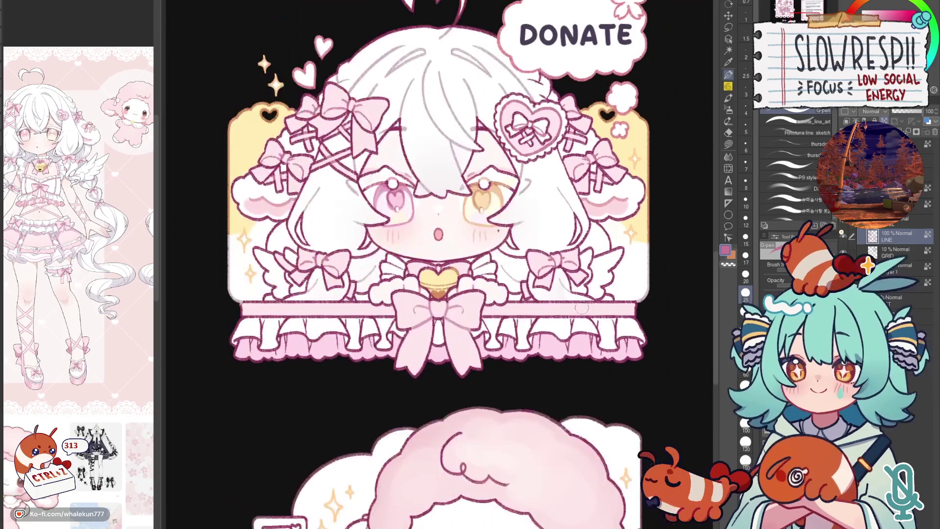
pyautogui.moveTo(446, 313); pyautogui.dragTo(101, 379)
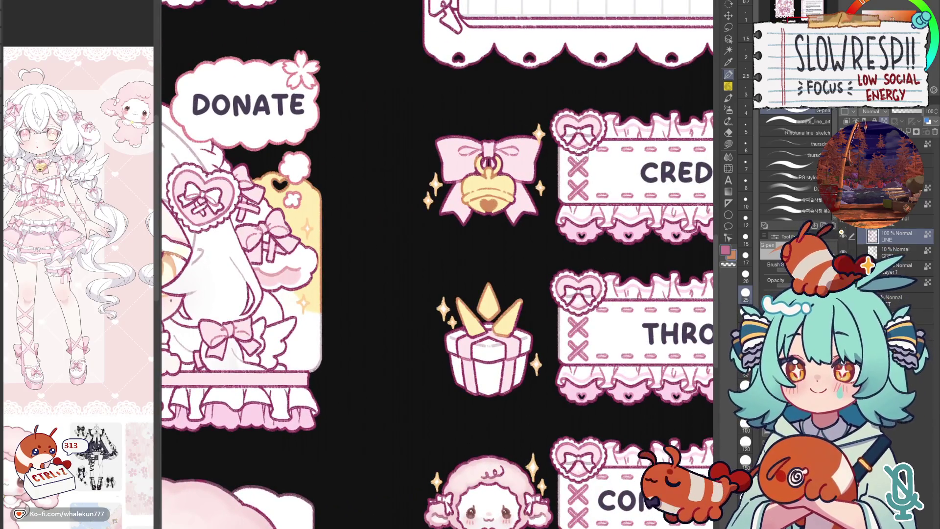
pyautogui.moveTo(336, 397); pyautogui.dragTo(453, 330)
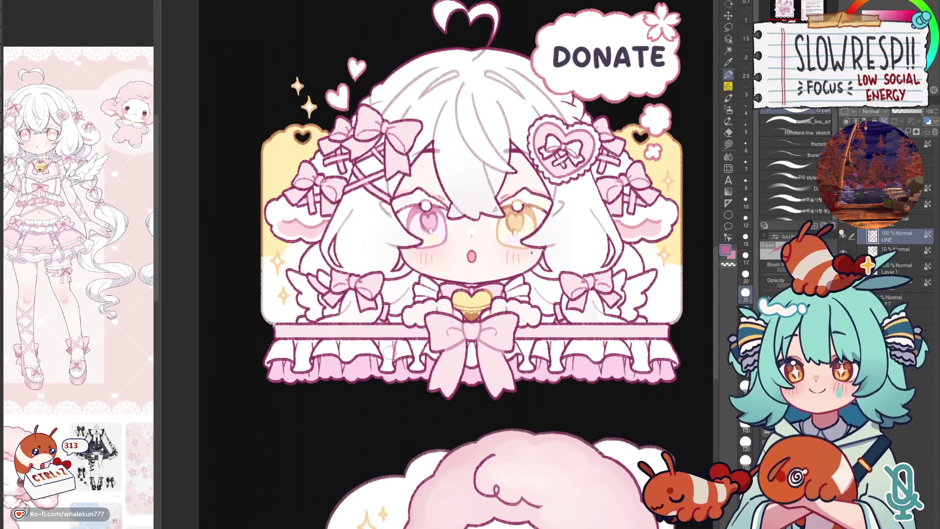
# - Create a new layer above and adjust the brush size for painting
pyautogui.press('[')
pyautogui.press('[')
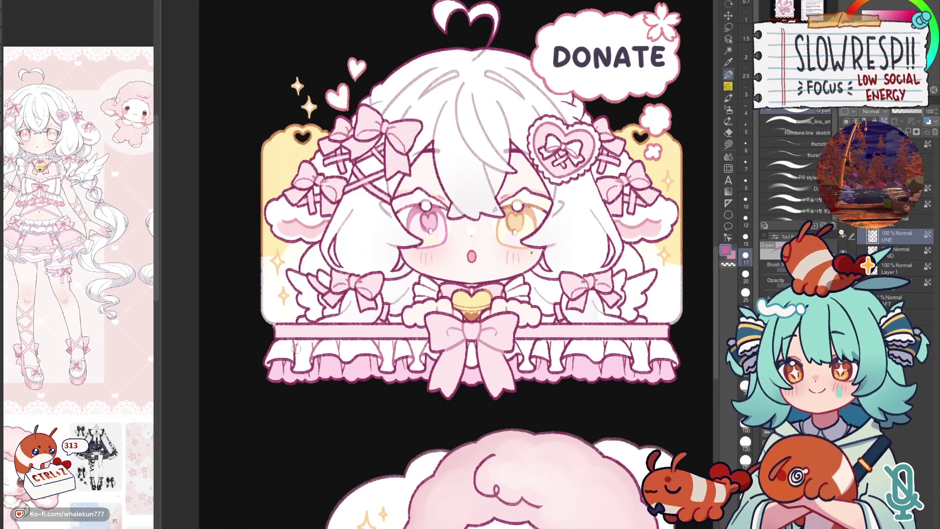
pyautogui.hotkey('ctrl', 'shift', 'n')
pyautogui.moveTo(523, 349); pyautogui.dragTo(498, 345)
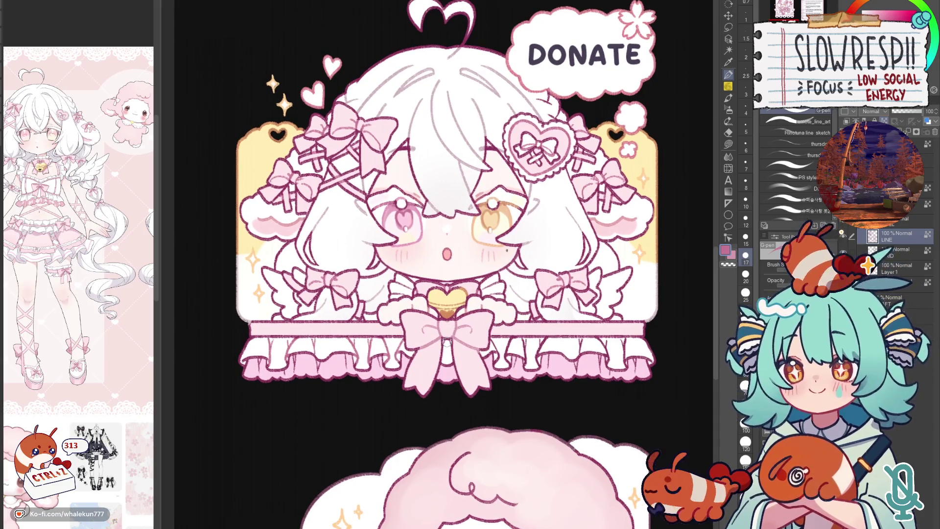
pyautogui.press('[')
pyautogui.press('[')
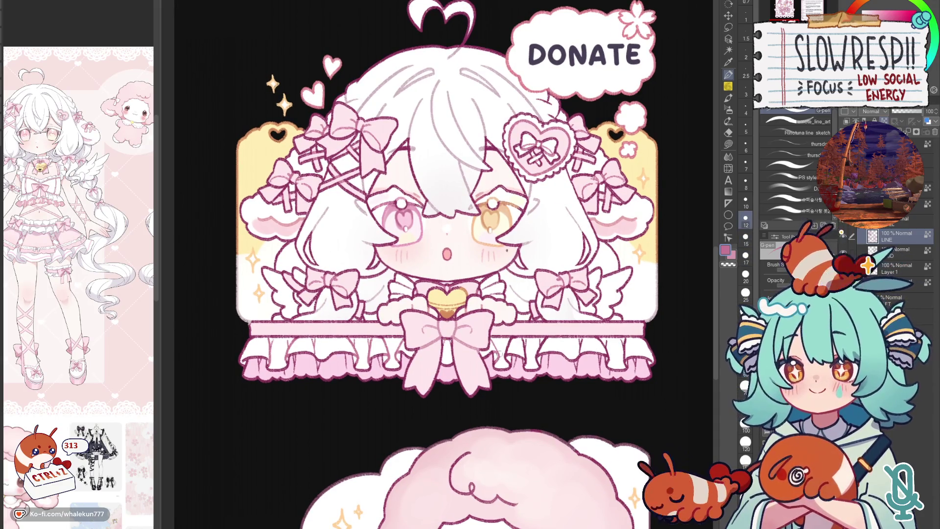
pyautogui.press(']')
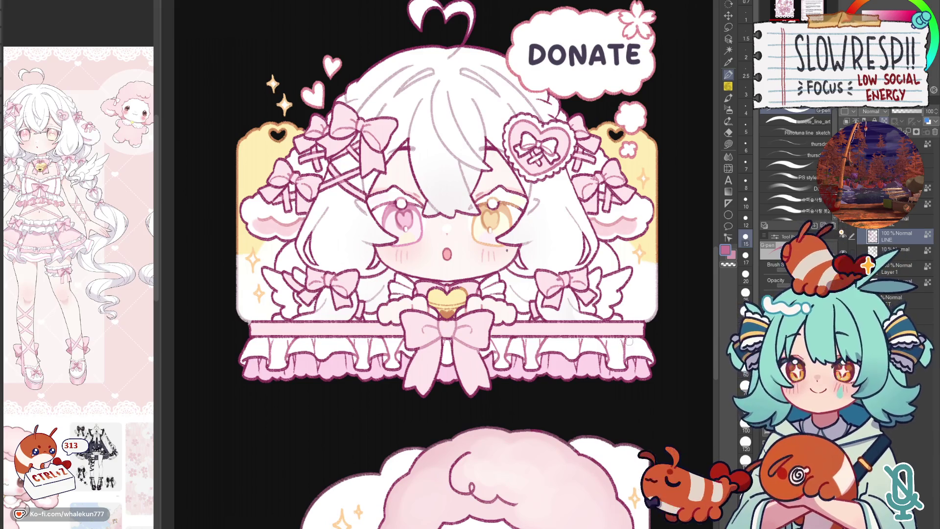
pyautogui.scroll(-4, 625, 379)
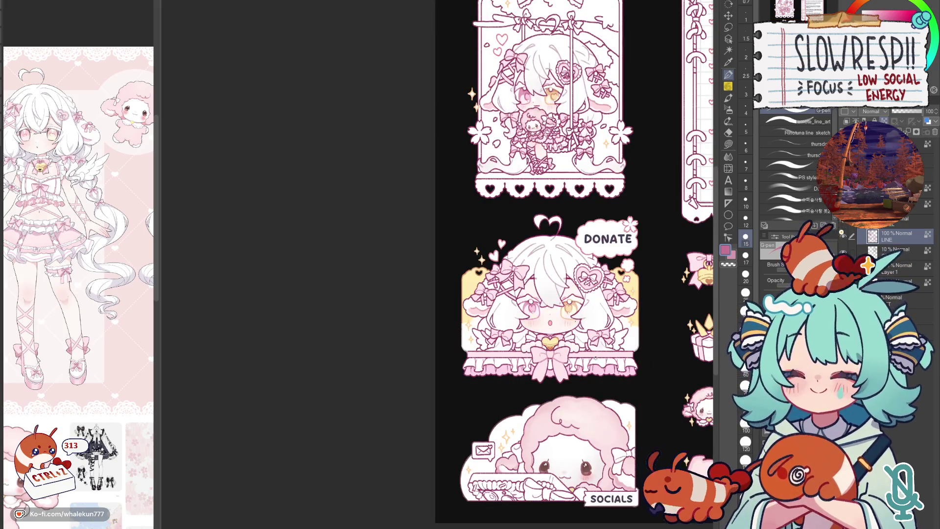
pyautogui.moveTo(596, 359); pyautogui.dragTo(488, 395)
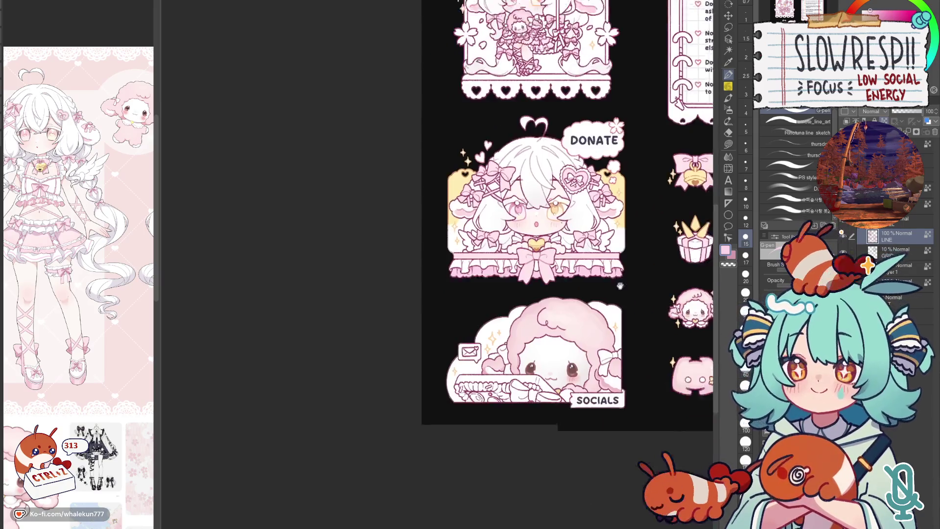
pyautogui.moveTo(351, 416); pyautogui.dragTo(456, 269)
pyautogui.scroll(5, 455, 269)
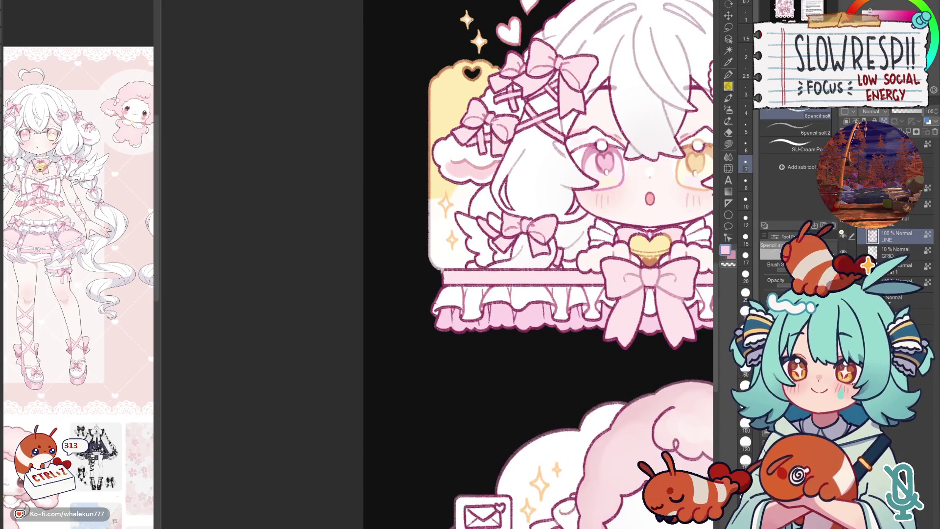
pyautogui.click(897, 265)
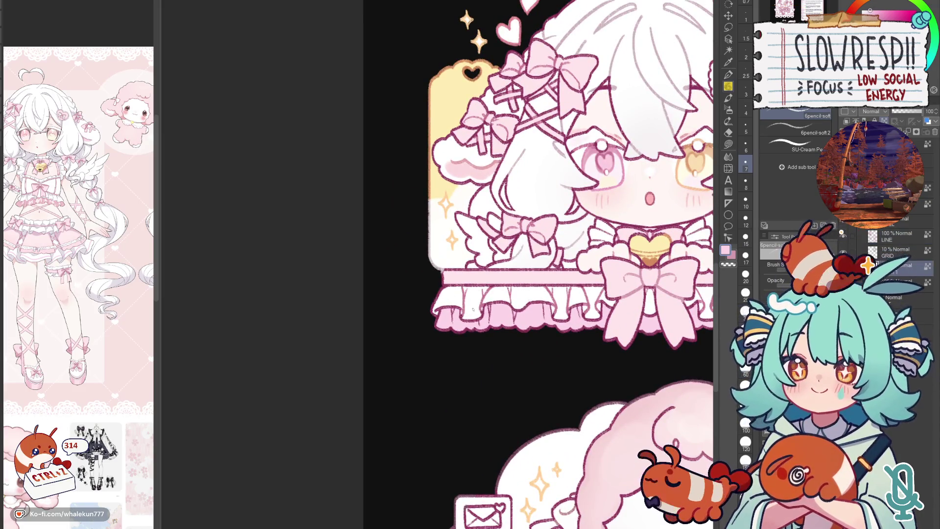
pyautogui.click(897, 282)
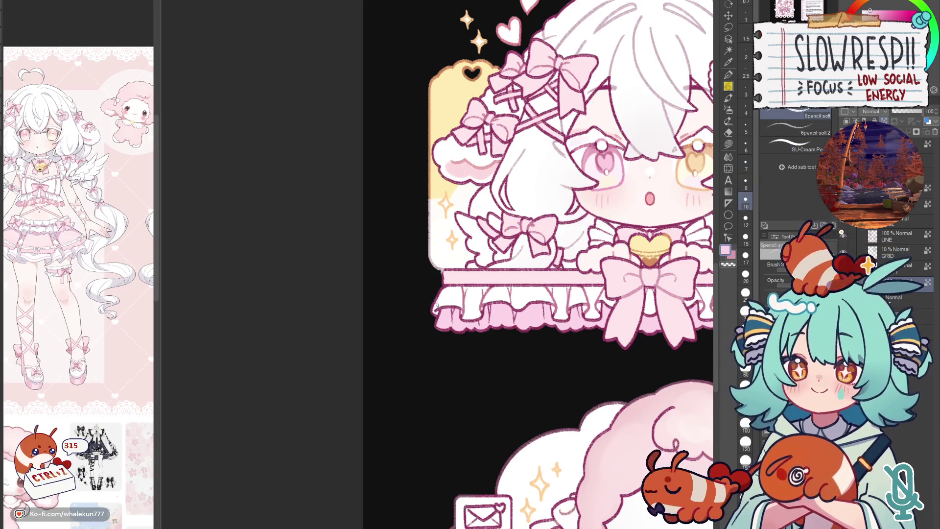
pyautogui.press('[')
pyautogui.press('[')
pyautogui.press('[')
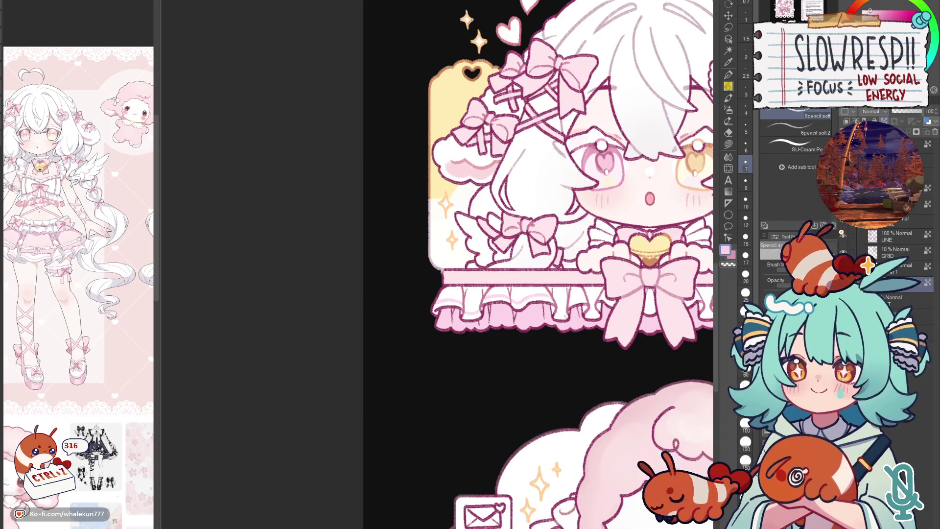
pyautogui.press('g')
pyautogui.scroll(-5, 544, 177)
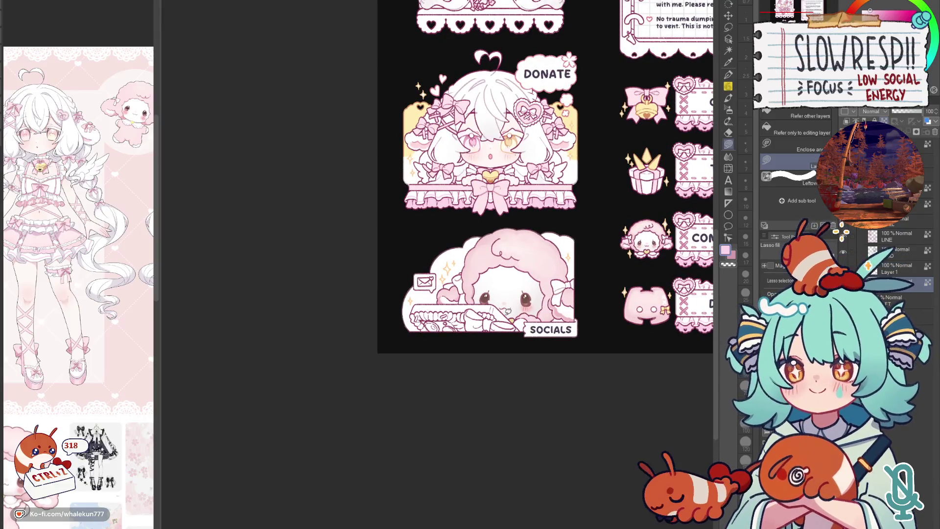
pyautogui.scroll(2, 500, 288)
pyautogui.scroll(3, 500, 289)
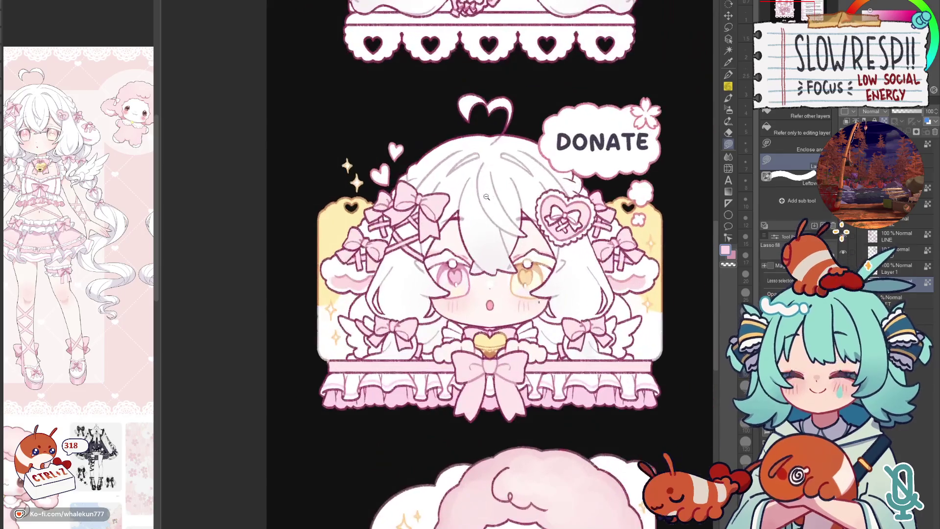
pyautogui.keyDown('alt'); pyautogui.click(556, 180); pyautogui.keyUp('alt')
pyautogui.press('p')
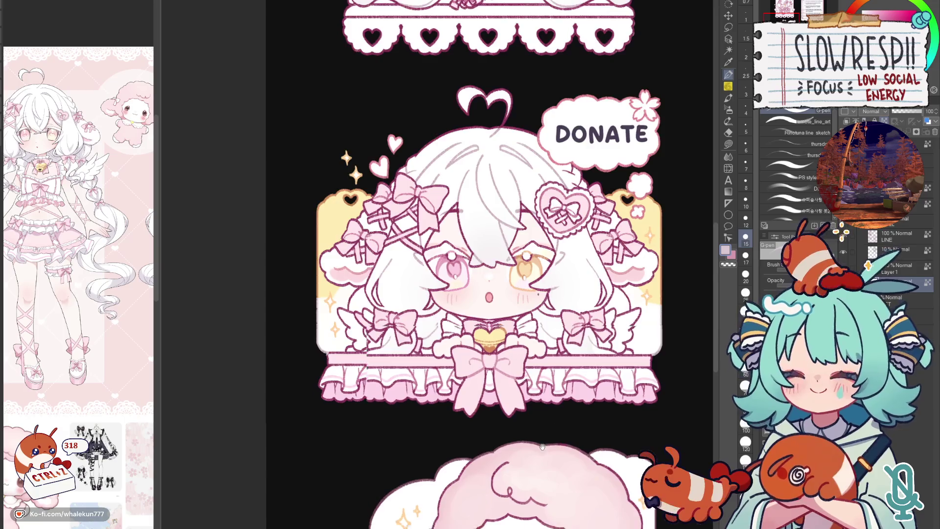
pyautogui.moveTo(445, 472); pyautogui.dragTo(500, 270)
pyautogui.press(']')
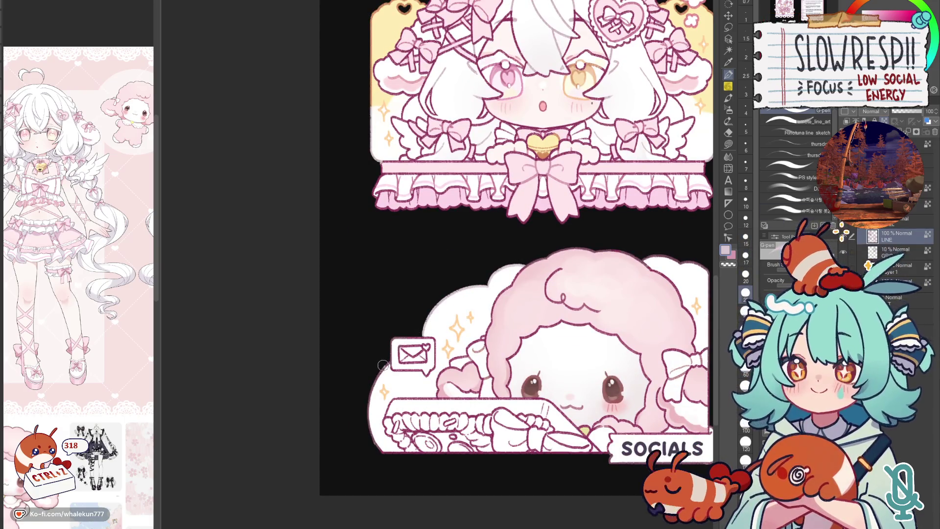
pyautogui.hscroll(3, 367, 420)
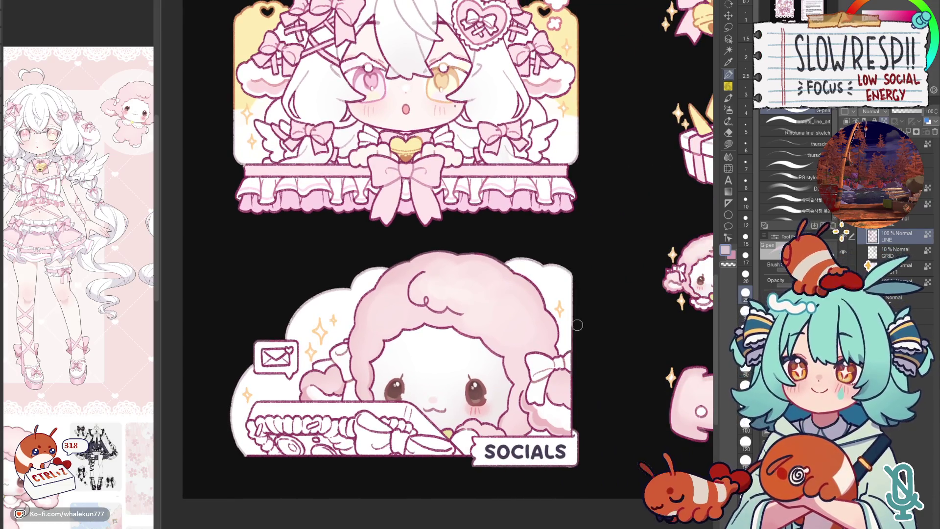
pyautogui.scroll(-2, 541, 262)
pyautogui.hscroll(-1, 606, 253)
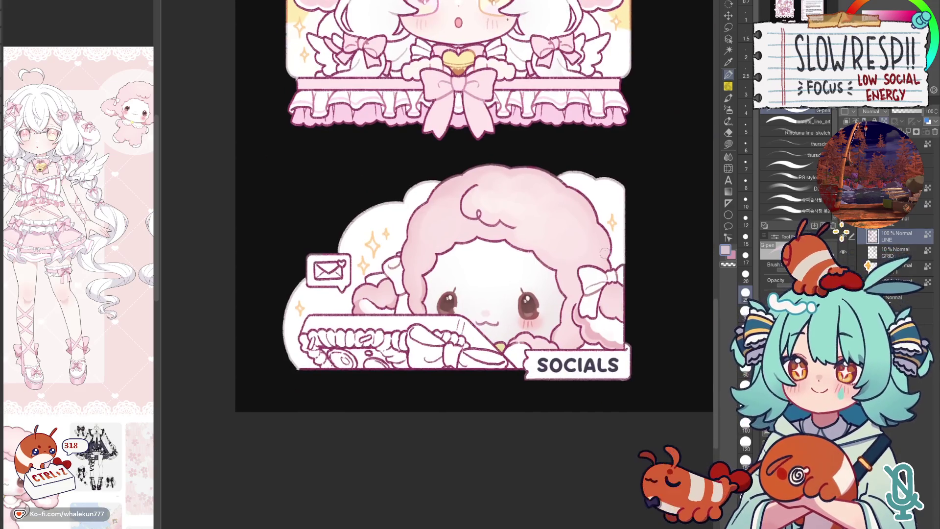
pyautogui.hscroll(1, 608, 353)
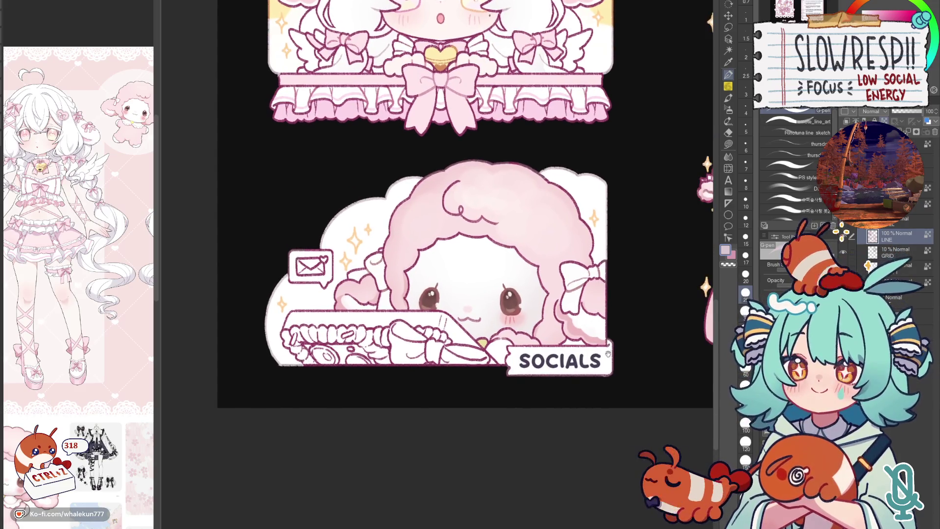
pyautogui.press('g')
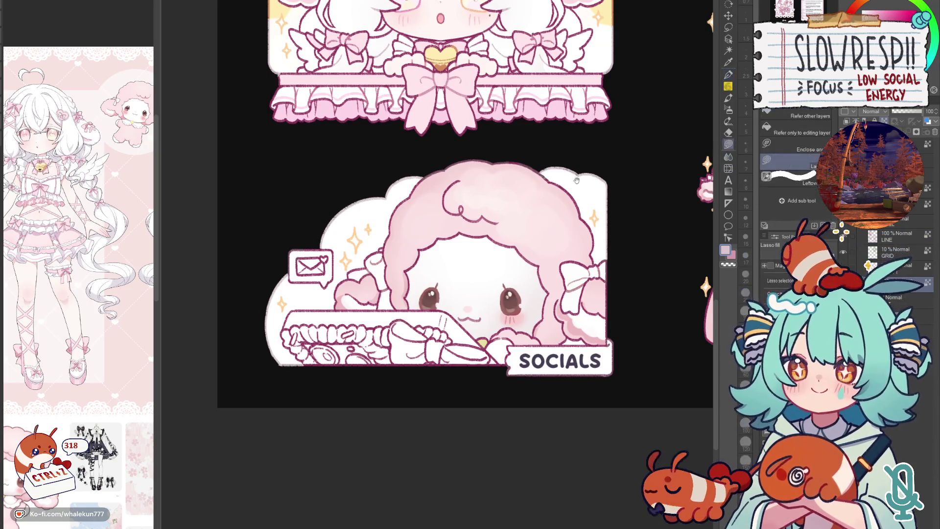
pyautogui.scroll(1, 585, 397)
# - Lasso-fill at the SOCIALS label's lower right, then bucket-fill the label with cream yellow
pyautogui.moveTo(584, 397); pyautogui.dragTo(609, 308)
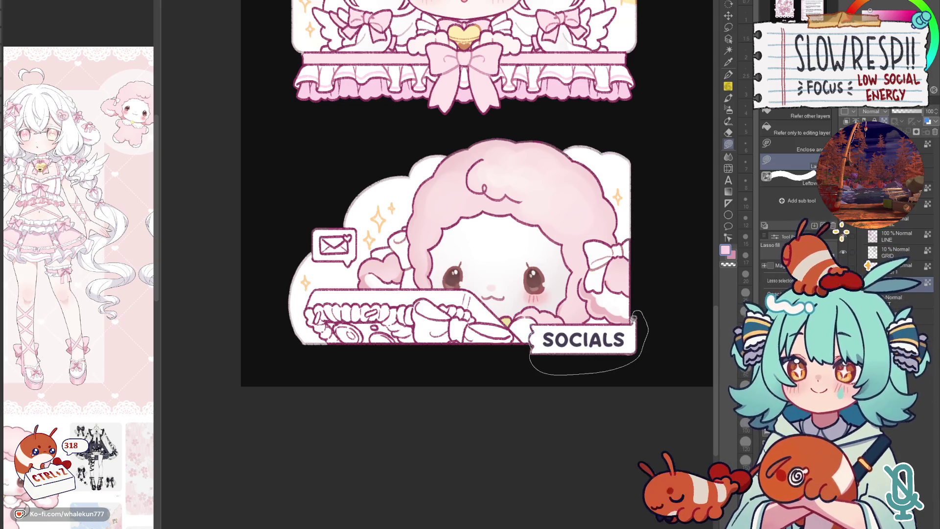
pyautogui.moveTo(533, 328)
pyautogui.mouseDown()
pyautogui.moveTo(637, 322)
pyautogui.moveTo(633, 438)
pyautogui.mouseUp()
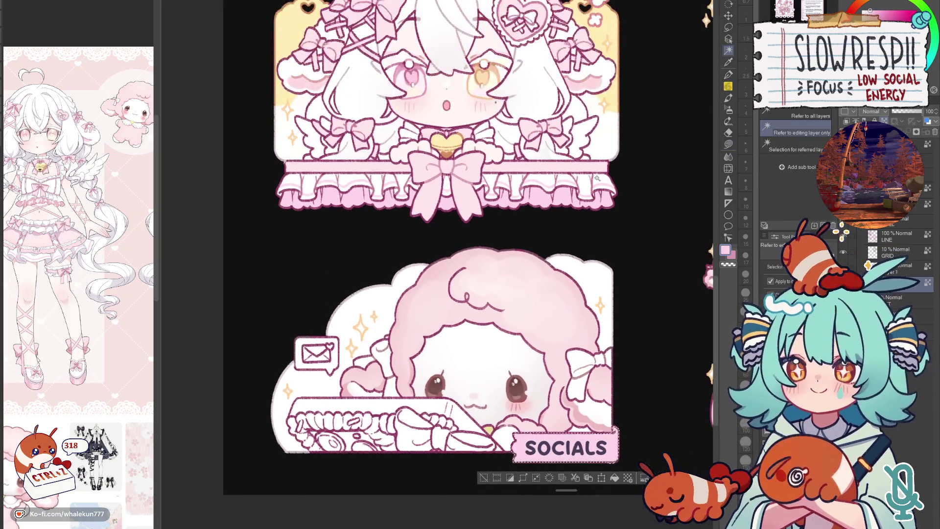
pyautogui.press('w')
pyautogui.press('g')
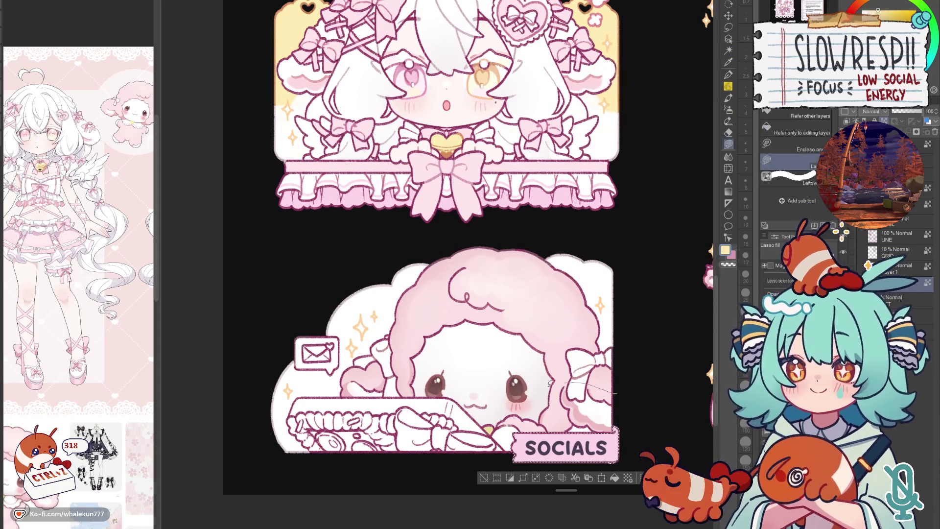
pyautogui.click(566, 444)
pyautogui.moveTo(655, 438); pyautogui.dragTo(645, 344)
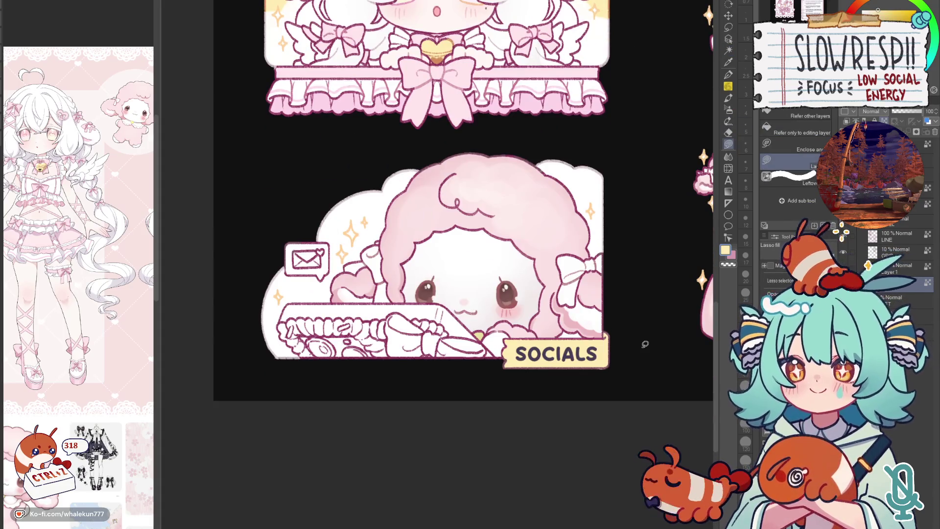
# - Return to the pen on the LINE layer with a smaller brush over the SOCIALS panel
pyautogui.press('p')
pyautogui.scroll(5, 629, 69)
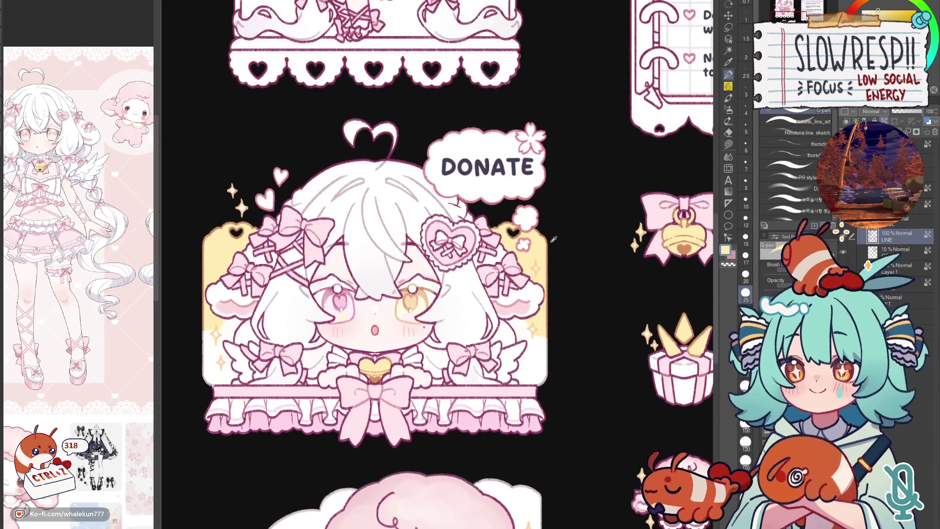
pyautogui.moveTo(375, 381); pyautogui.dragTo(433, 38)
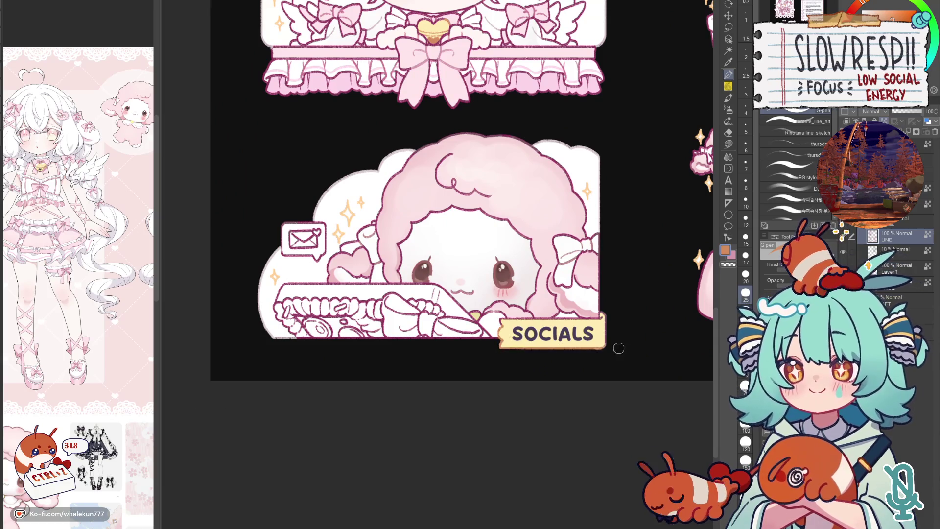
pyautogui.click(892, 282)
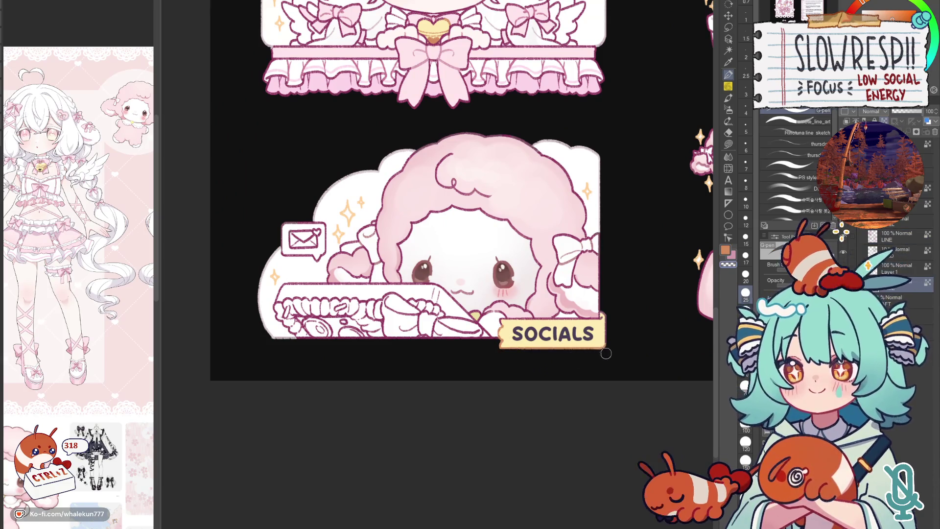
pyautogui.hotkey('alt', ']')
pyautogui.hotkey('alt', ']')
pyautogui.hotkey('alt', ']')
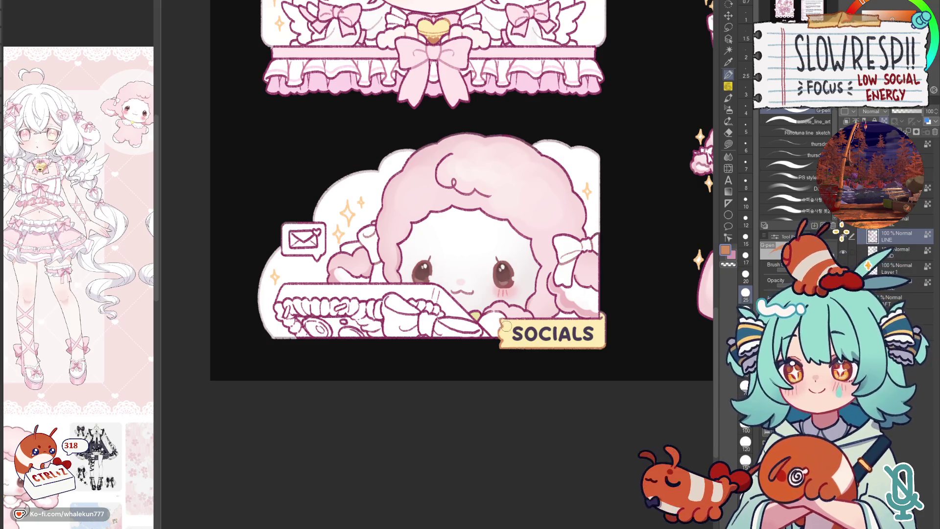
pyautogui.press('[')
pyautogui.press('[')
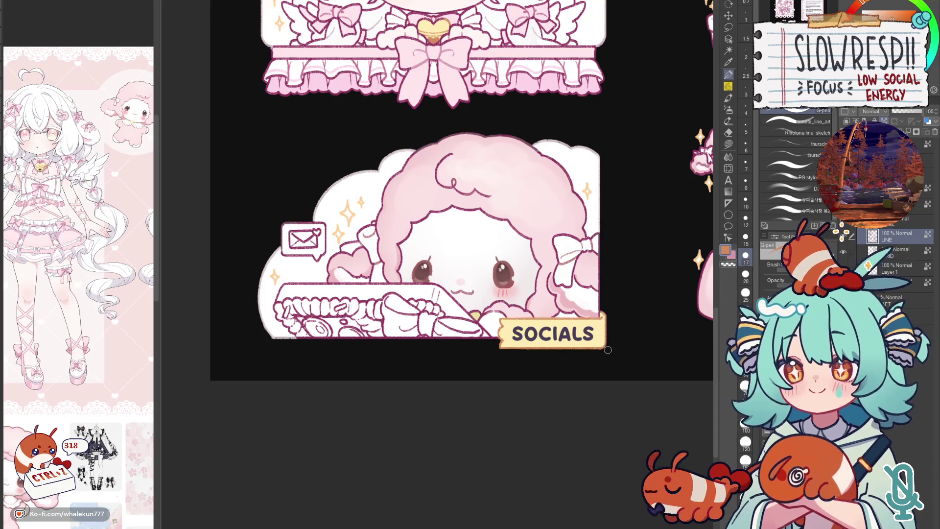
pyautogui.scroll(-2, 607, 350)
pyautogui.scroll(-2, 602, 350)
pyautogui.scroll(3, 596, 350)
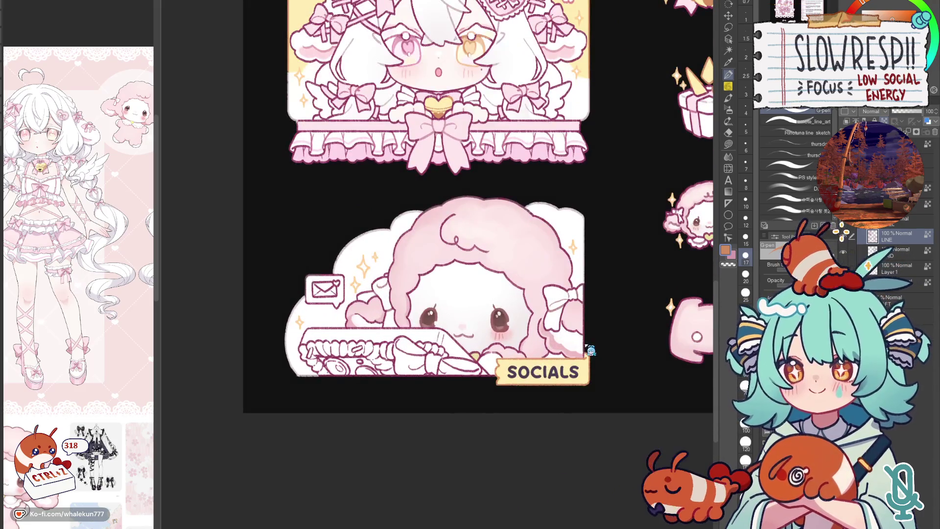
pyautogui.press('h')
pyautogui.press('h')
pyautogui.press('h')
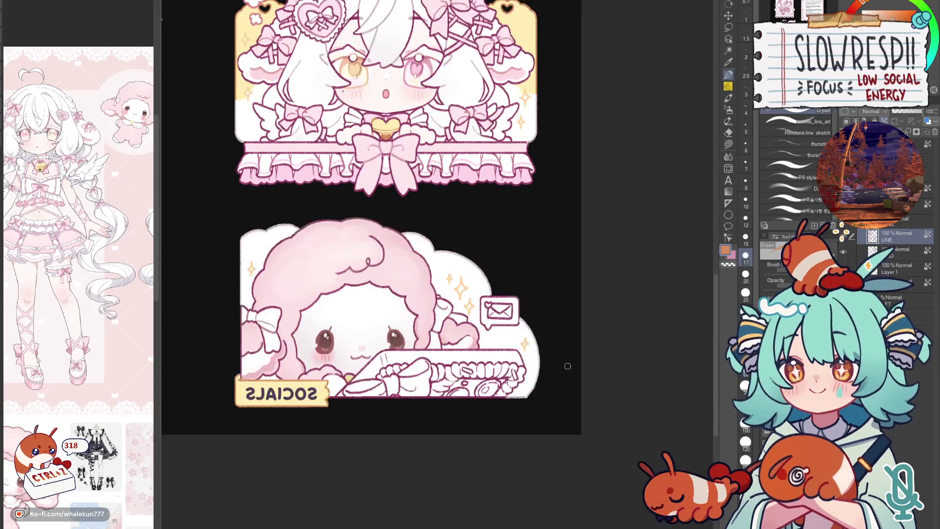
pyautogui.press('h')
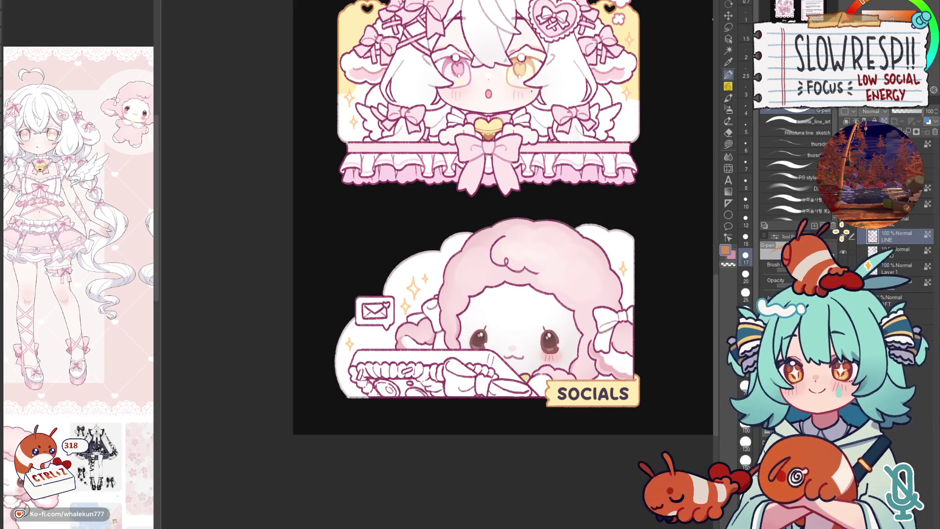
pyautogui.press('e')
pyautogui.moveTo(613, 249); pyautogui.dragTo(623, 281)
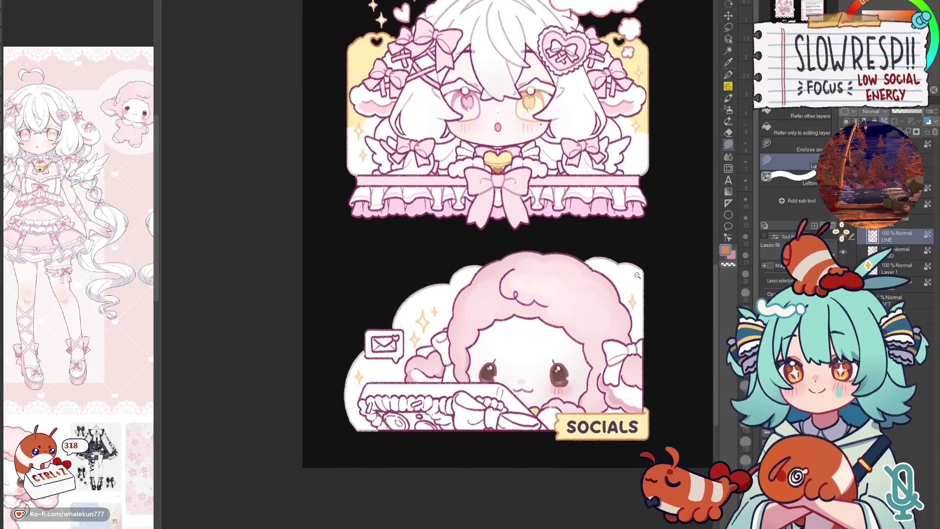
pyautogui.scroll(-2, 617, 294)
pyautogui.scroll(-1, 603, 306)
pyautogui.scroll(-1, 588, 314)
pyautogui.scroll(-1, 588, 313)
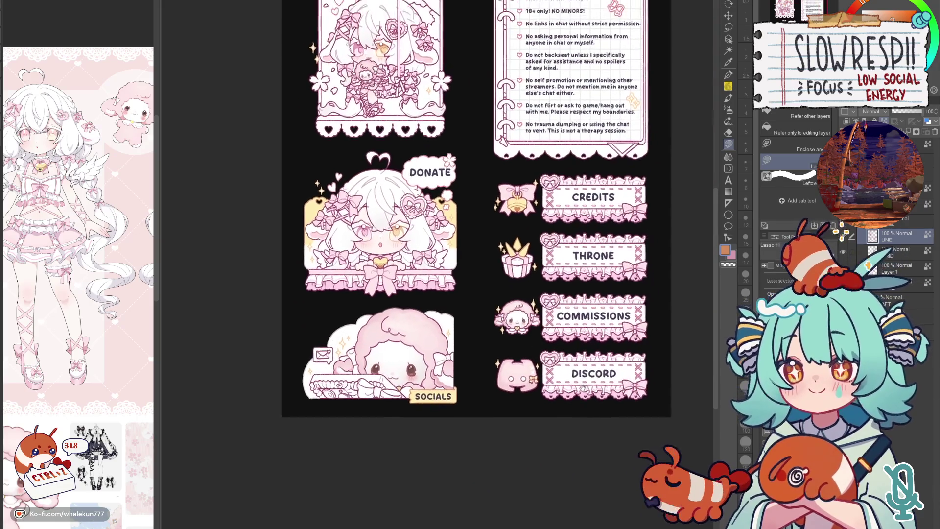
pyautogui.scroll(-2, 580, 352)
pyautogui.scroll(-1, 574, 389)
pyautogui.scroll(3, 568, 395)
pyautogui.scroll(1, 566, 390)
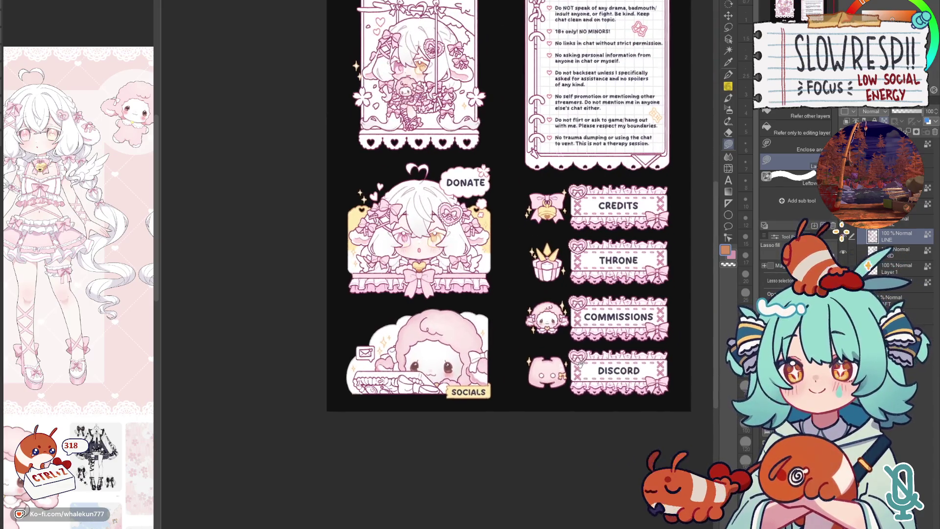
pyautogui.scroll(1, 558, 332)
pyautogui.scroll(2, 533, 357)
pyautogui.moveTo(533, 358); pyautogui.dragTo(571, 291)
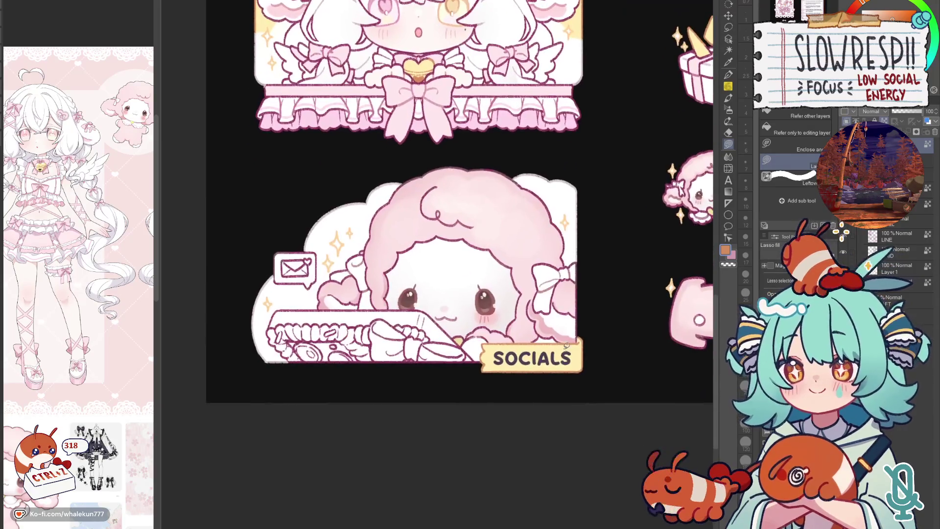
pyautogui.scroll(-3, 627, 293)
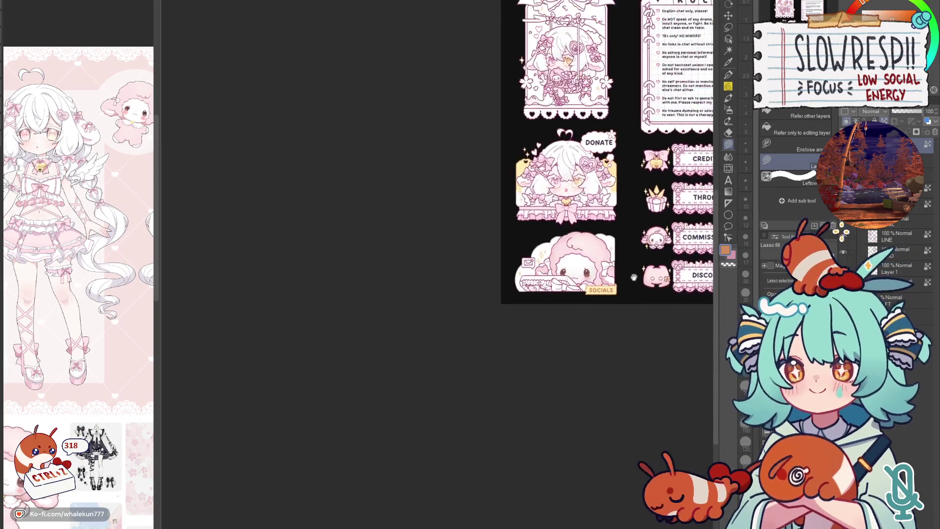
pyautogui.scroll(1, 589, 309)
pyautogui.scroll(1, 566, 323)
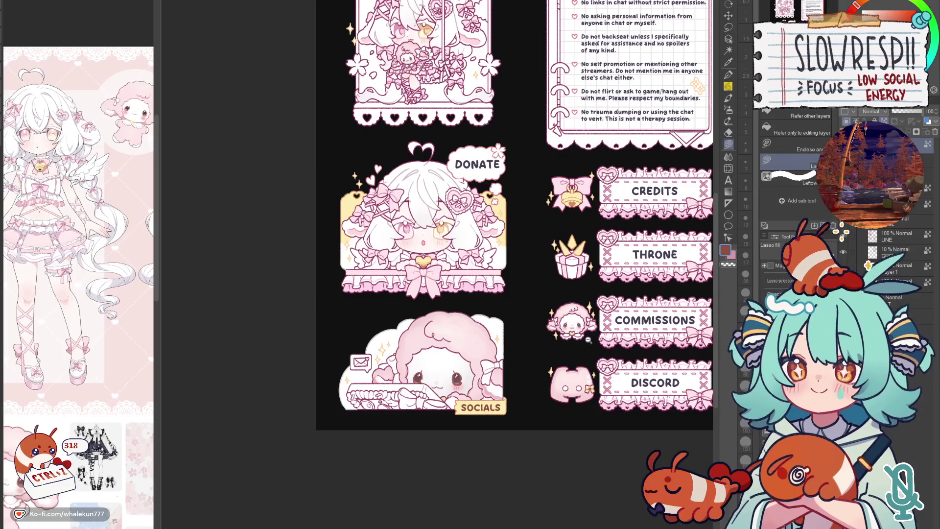
pyautogui.scroll(-1, 588, 339)
pyautogui.scroll(3, 588, 339)
pyautogui.moveTo(631, 315); pyautogui.dragTo(592, 392)
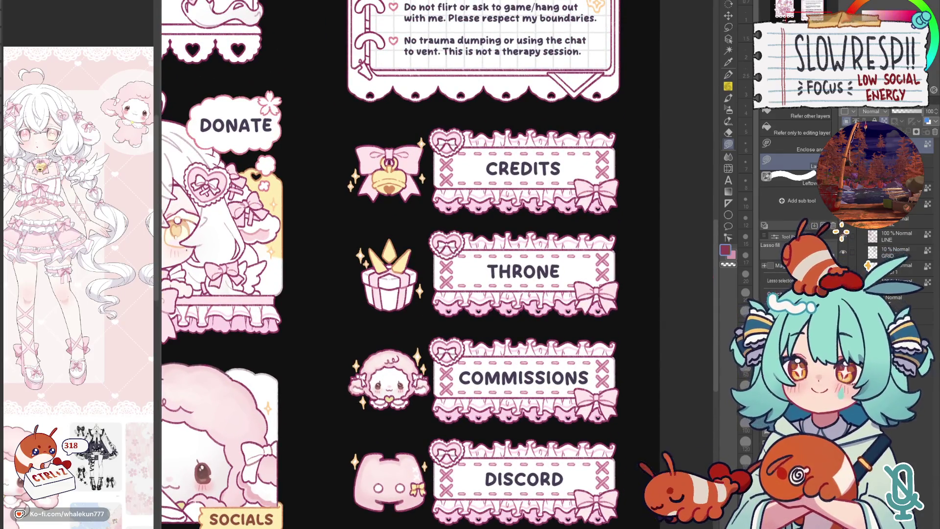
pyautogui.scroll(1, 662, 213)
pyautogui.scroll(2, 665, 207)
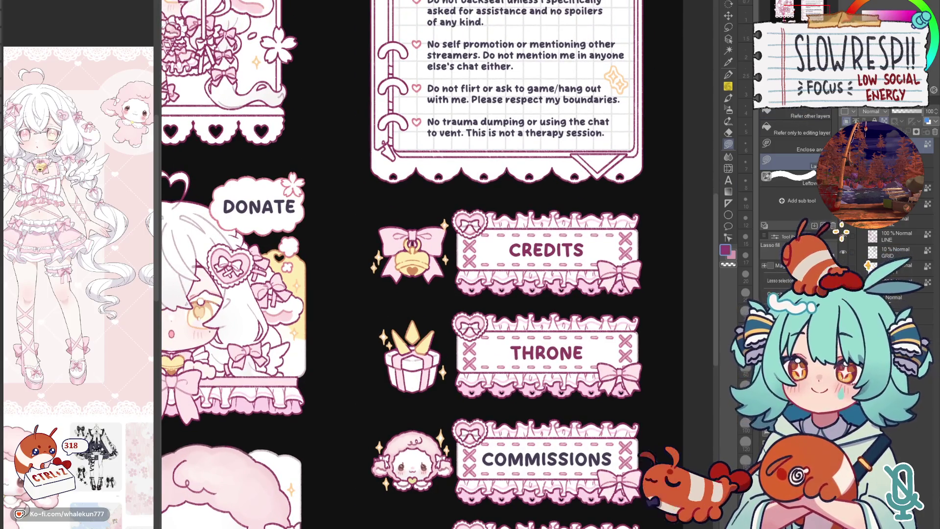
# - Add a new empty layer and fit the whole sheet in the window to look it over
pyautogui.hotkey('ctrl', 'shift', 'n')
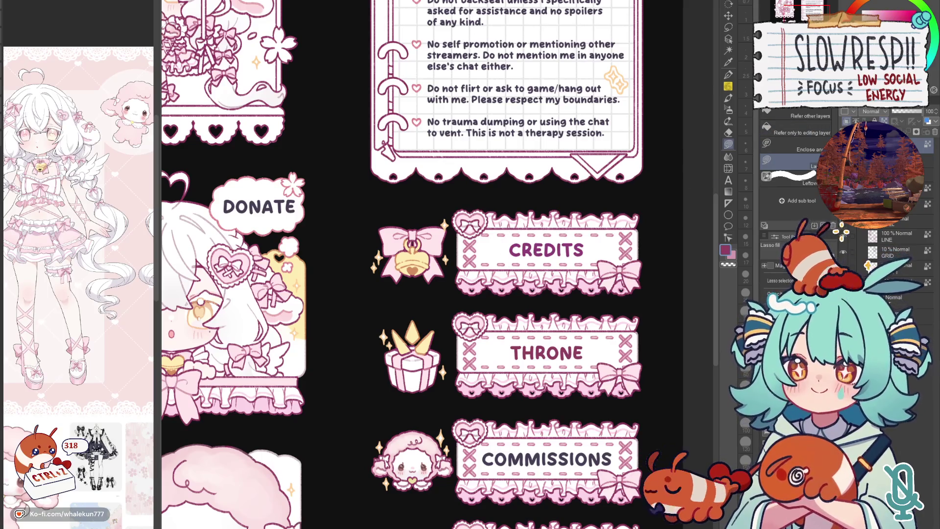
pyautogui.scroll(-2, 601, 212)
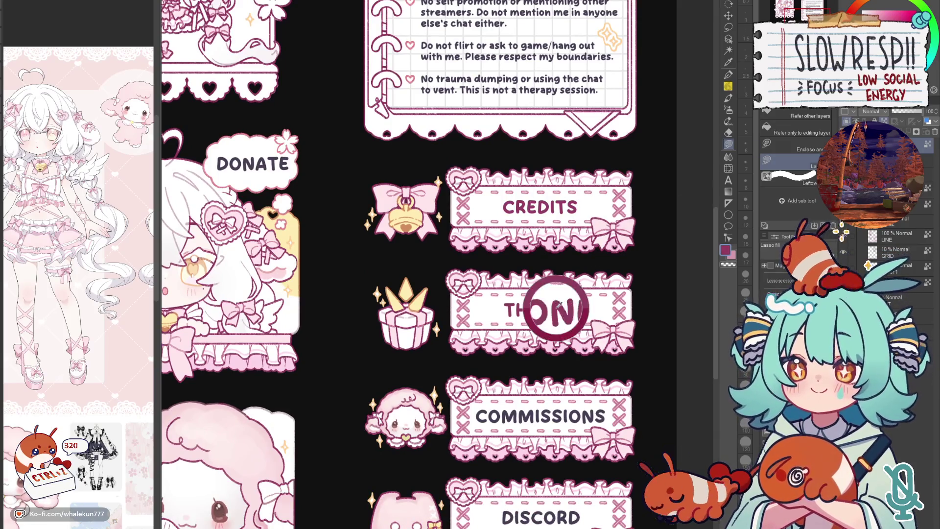
pyautogui.hotkey('ctrl', '0')
pyautogui.scroll(2, 554, 324)
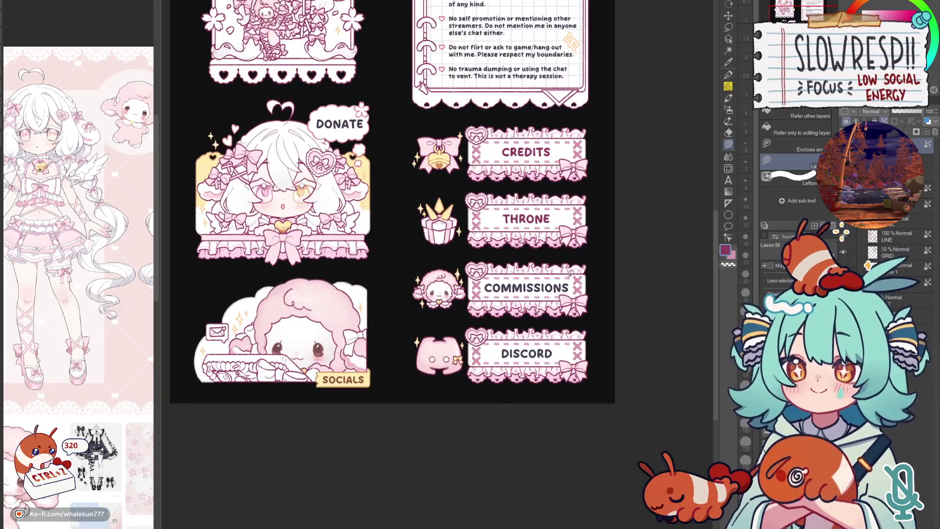
pyautogui.scroll(2, 533, 299)
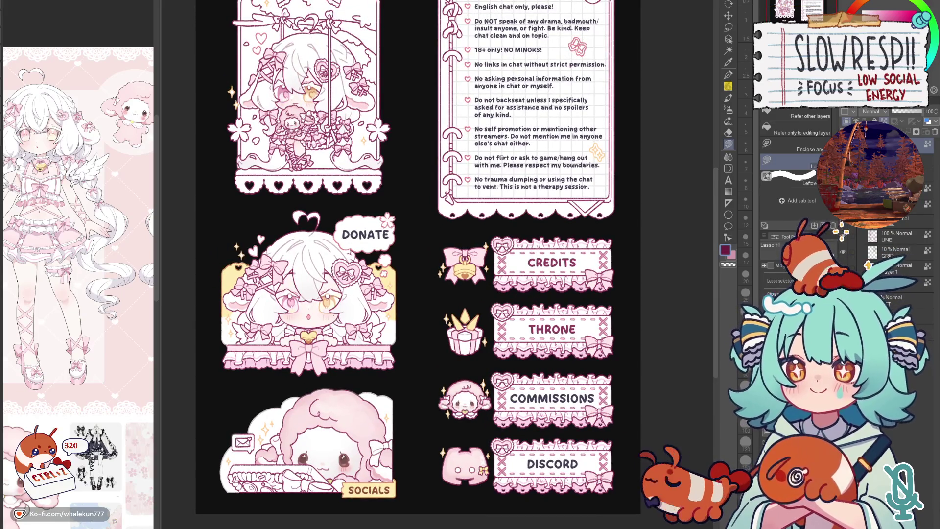
pyautogui.moveTo(582, 308); pyautogui.dragTo(577, 253)
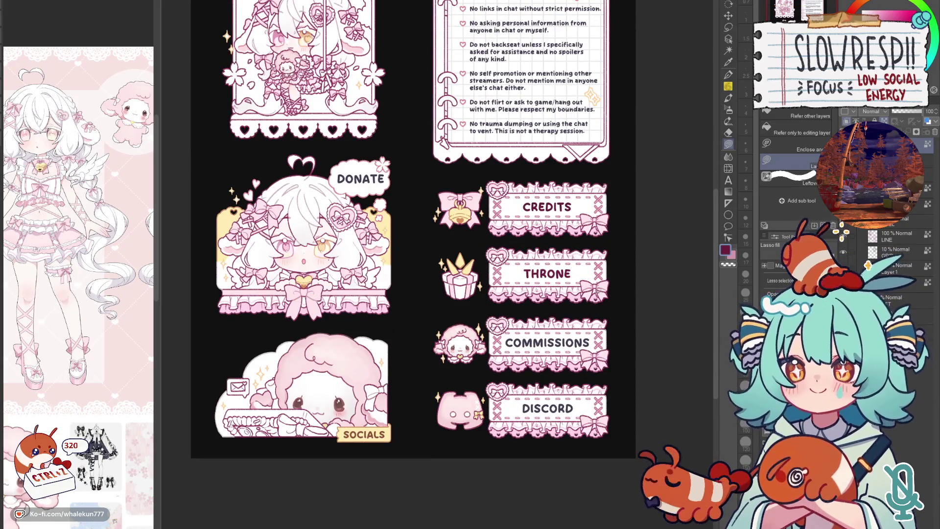
pyautogui.scroll(-2, 537, 206)
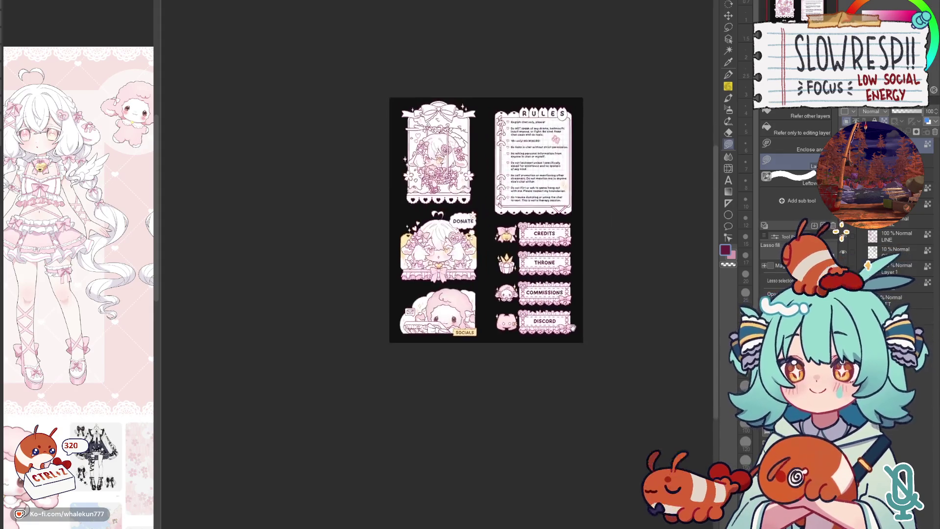
pyautogui.scroll(1, 519, 204)
# - Add another new layer and check the sheet mirrored with H before restoring normal orientation
pyautogui.moveTo(564, 282); pyautogui.dragTo(590, 321)
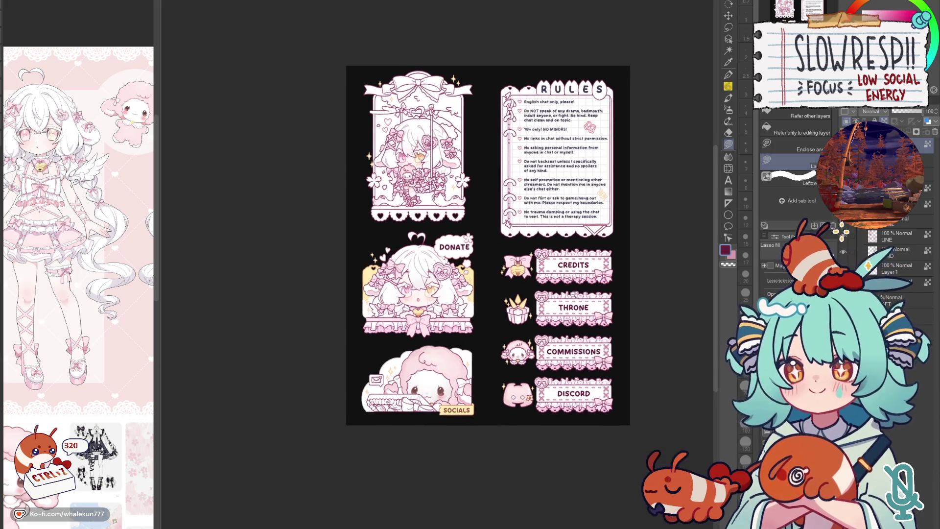
pyautogui.scroll(3, 576, 299)
pyautogui.hotkey('ctrl', 'shift', 'n')
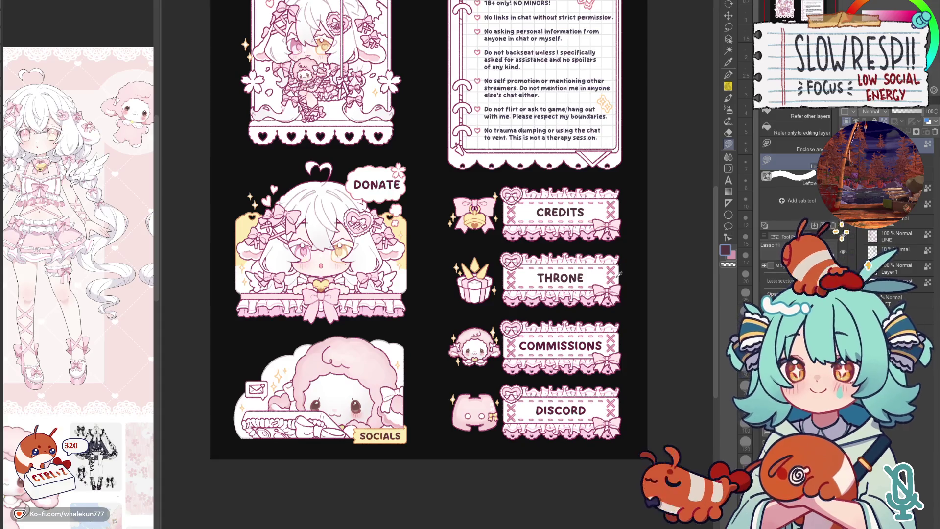
pyautogui.scroll(3, 620, 274)
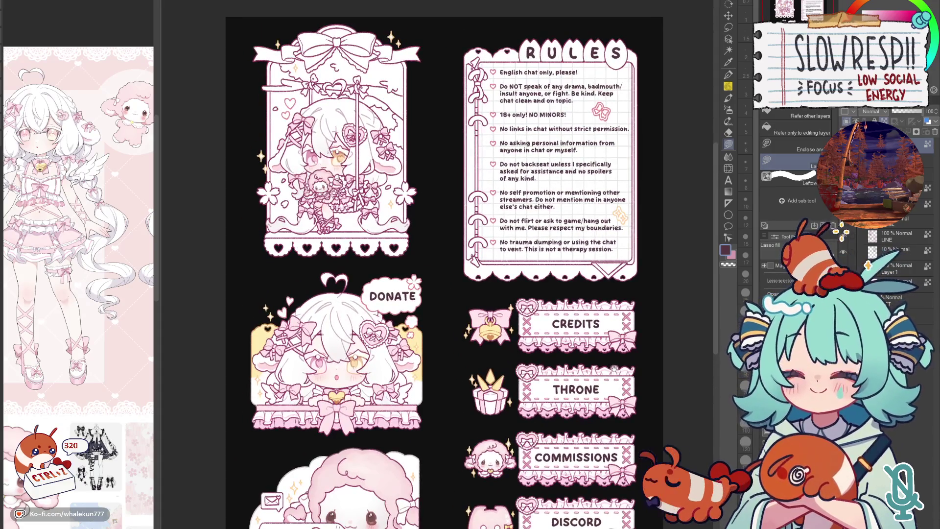
pyautogui.scroll(-2, 616, 239)
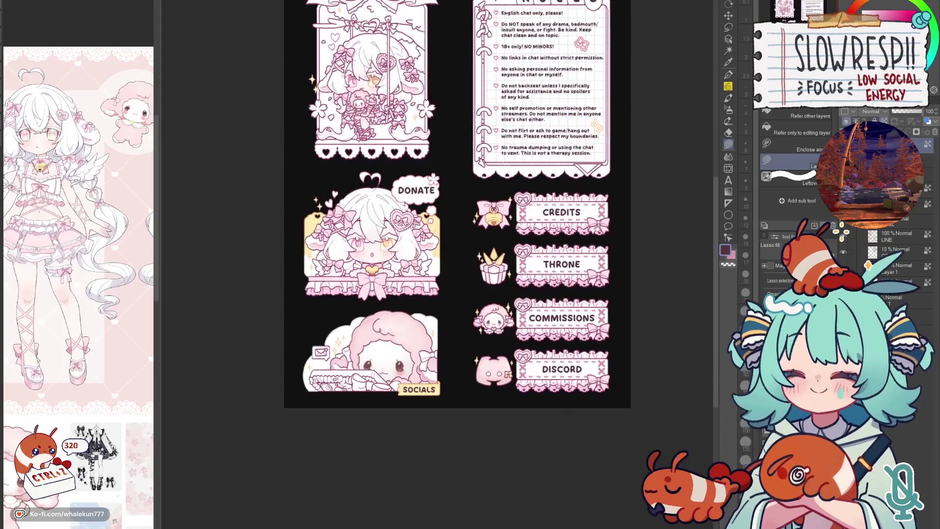
pyautogui.scroll(-2, 616, 239)
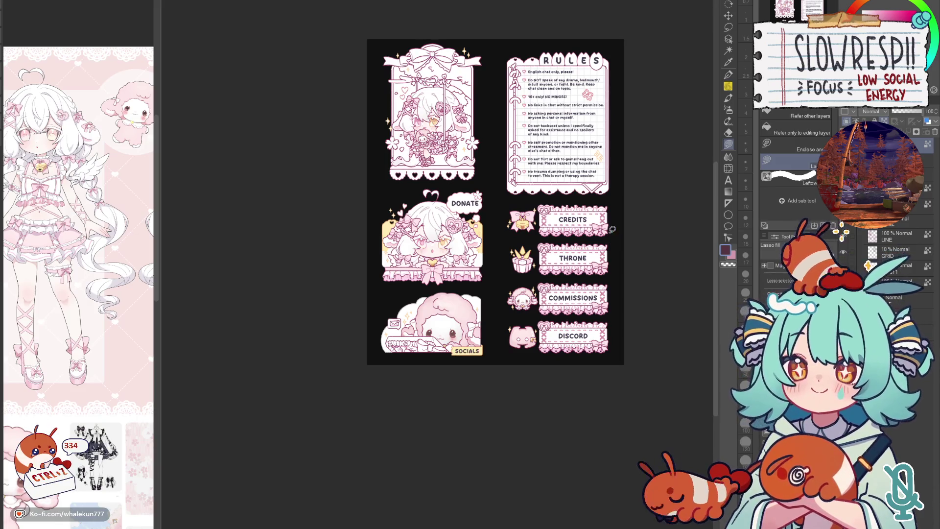
pyautogui.moveTo(616, 239); pyautogui.dragTo(623, 340)
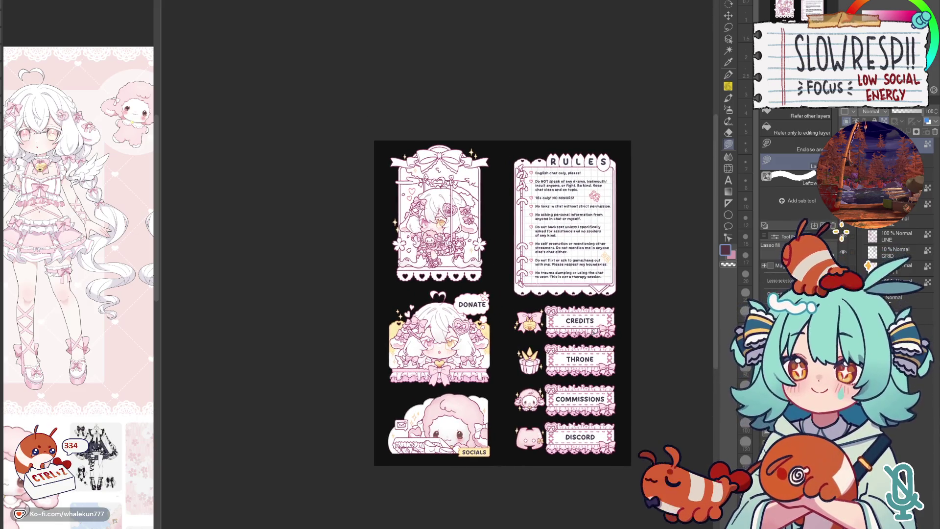
pyautogui.moveTo(584, 400); pyautogui.dragTo(587, 346)
pyautogui.press('h')
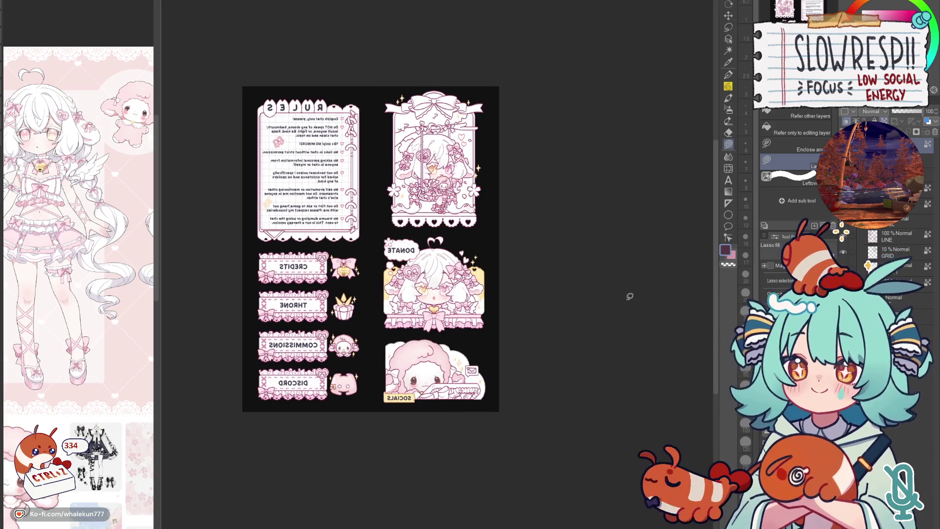
pyautogui.press('h')
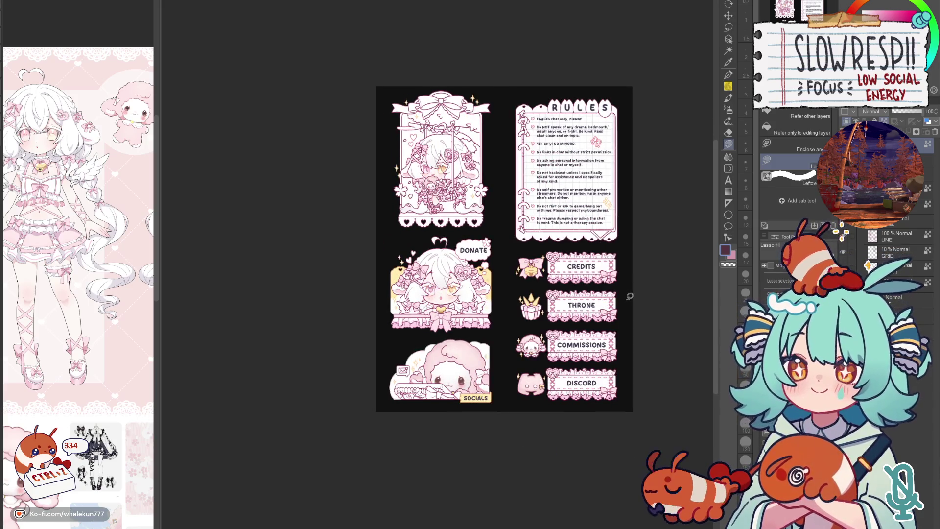
# - Drop a layer's opacity to 10%, bring back the filled artwork, and move onto the SOCIALS sheep panel
pyautogui.moveTo(911, 110); pyautogui.dragTo(878, 110)
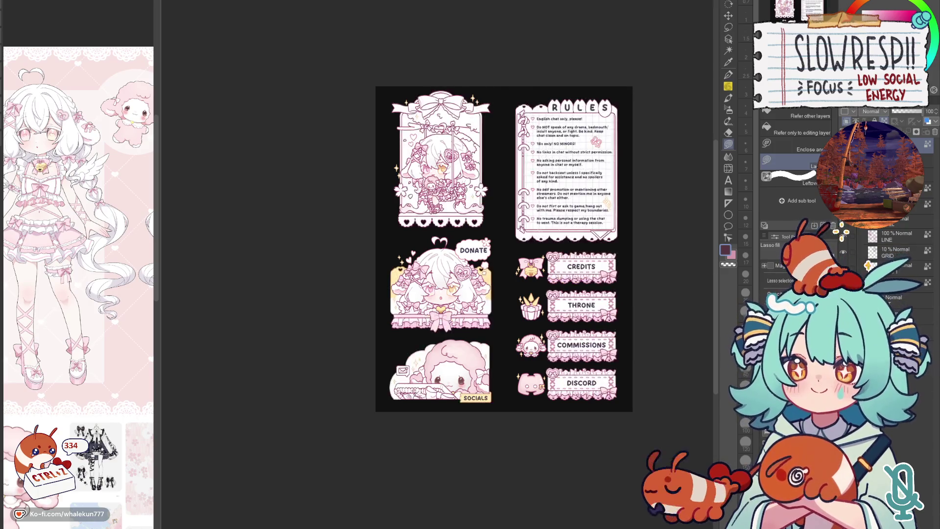
pyautogui.click(871, 267)
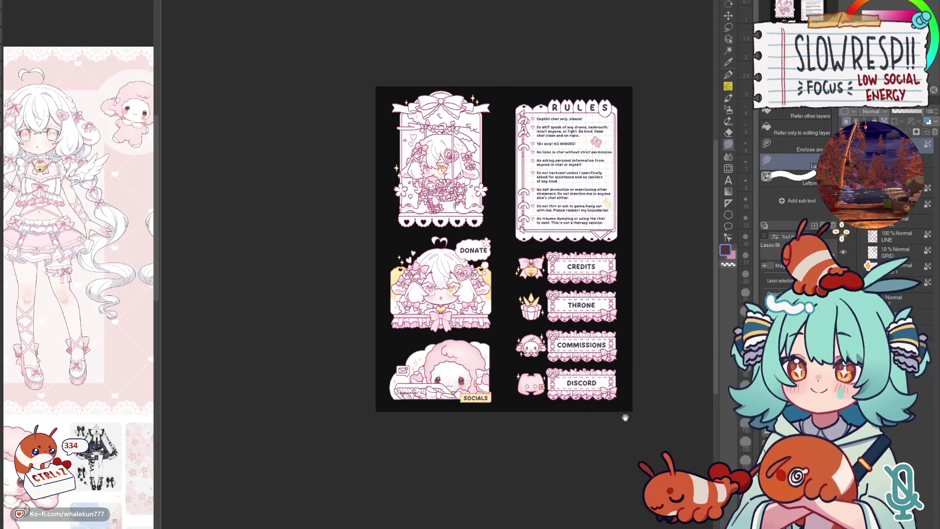
pyautogui.moveTo(626, 417); pyautogui.dragTo(652, 364)
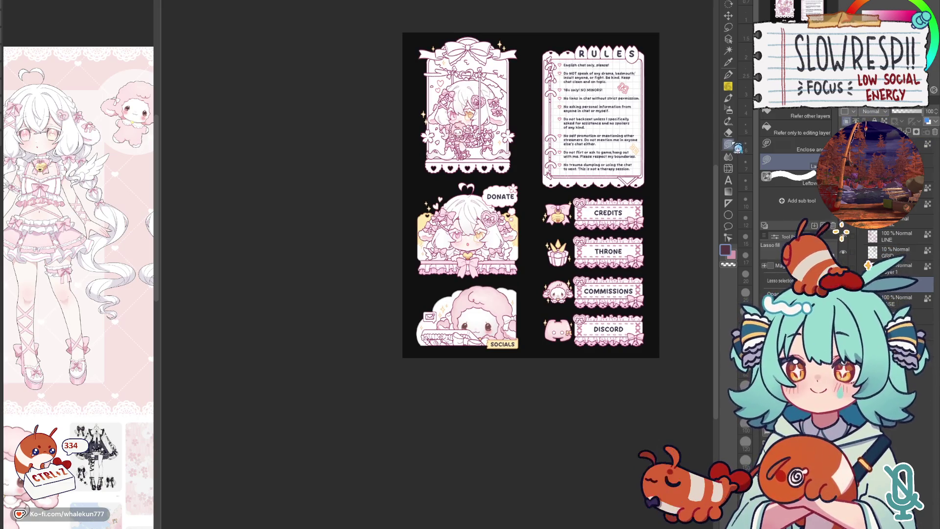
pyautogui.scroll(1, 453, 368)
pyautogui.scroll(1, 485, 340)
pyautogui.moveTo(434, 326); pyautogui.dragTo(456, 346)
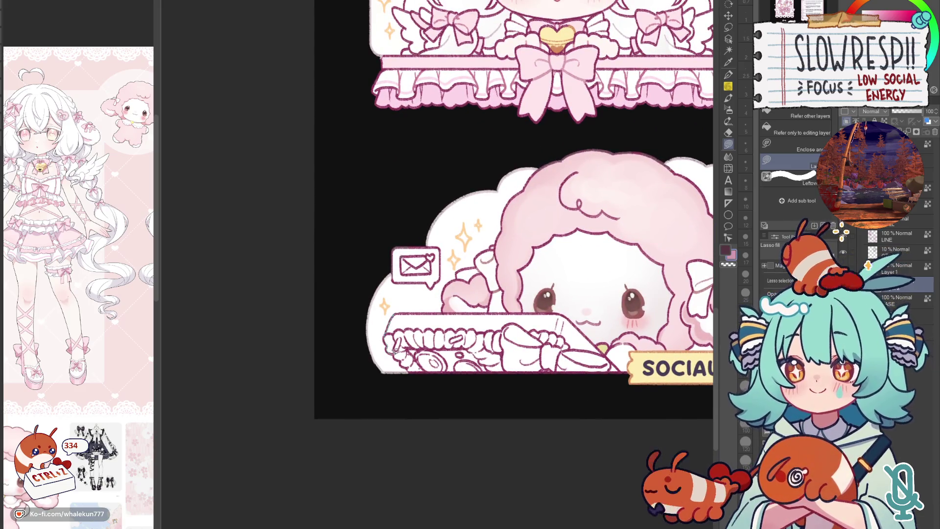
pyautogui.moveTo(404, 362)
pyautogui.mouseDown()
pyautogui.moveTo(456, 314)
pyautogui.moveTo(581, 335)
pyautogui.moveTo(578, 316)
pyautogui.mouseUp()
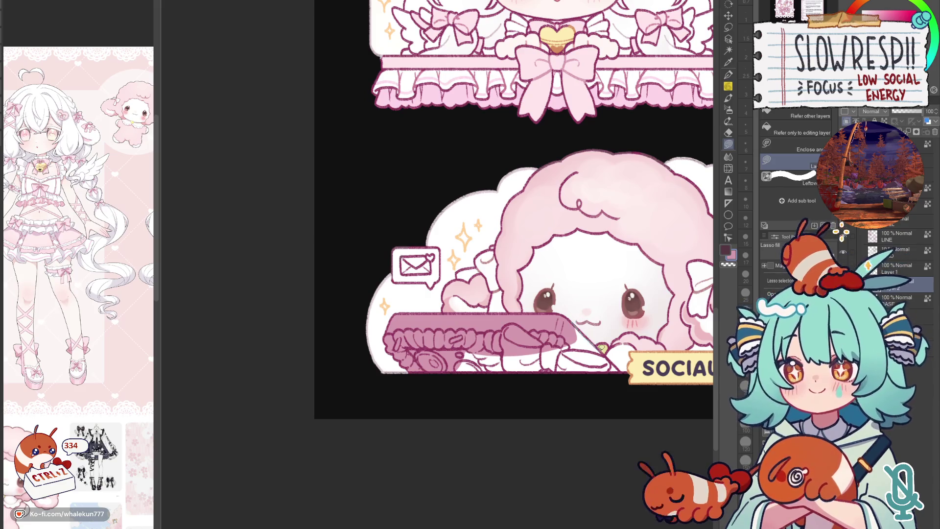
pyautogui.moveTo(601, 349)
pyautogui.mouseDown()
pyautogui.moveTo(617, 372)
pyautogui.moveTo(441, 378)
pyautogui.mouseUp()
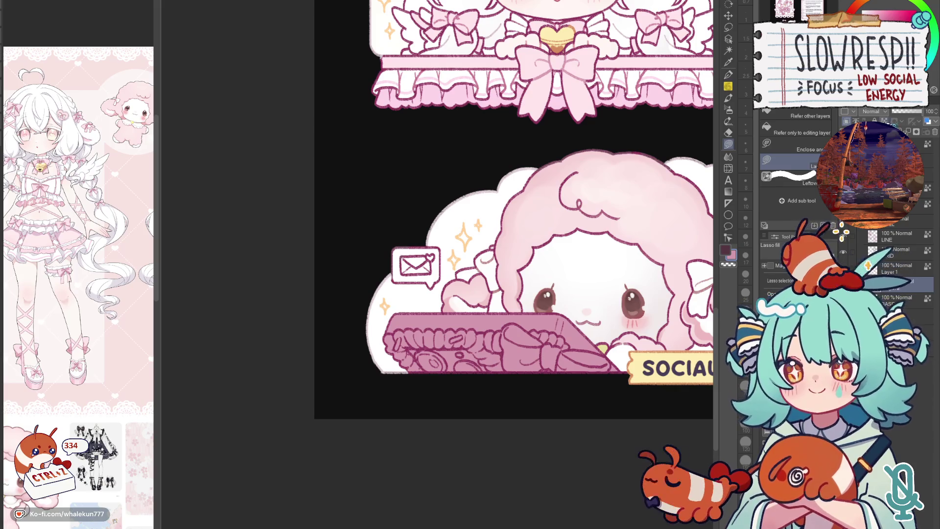
pyautogui.scroll(-1, 627, 354)
pyautogui.scroll(-1, 626, 355)
pyautogui.scroll(-1, 626, 355)
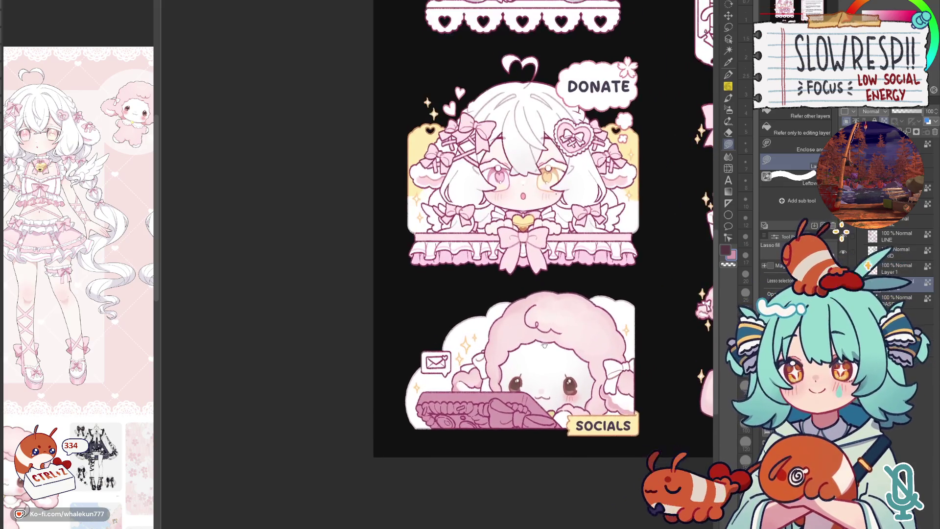
pyautogui.press('x')
pyautogui.moveTo(489, 296); pyautogui.dragTo(653, 333)
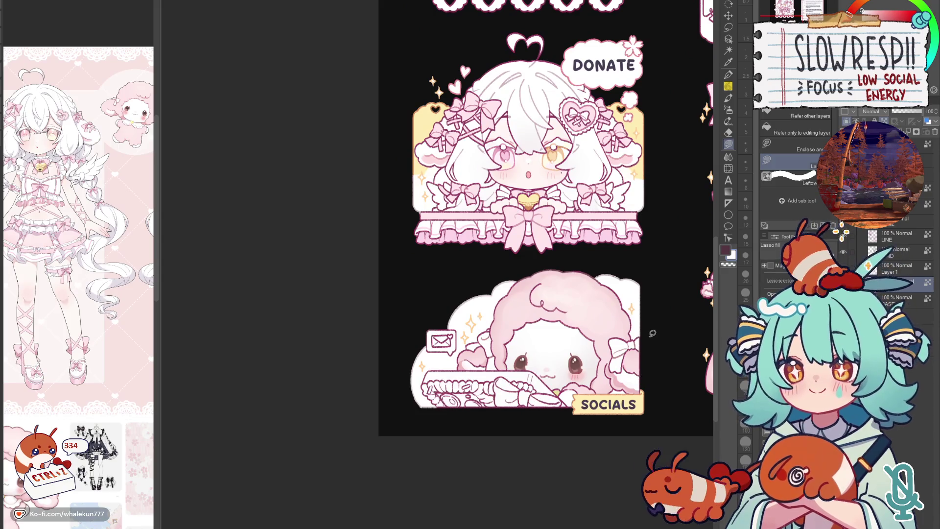
# - Lasso-fill key areas on the sheep's keyboard white, then switch to the pen
pyautogui.press('x')
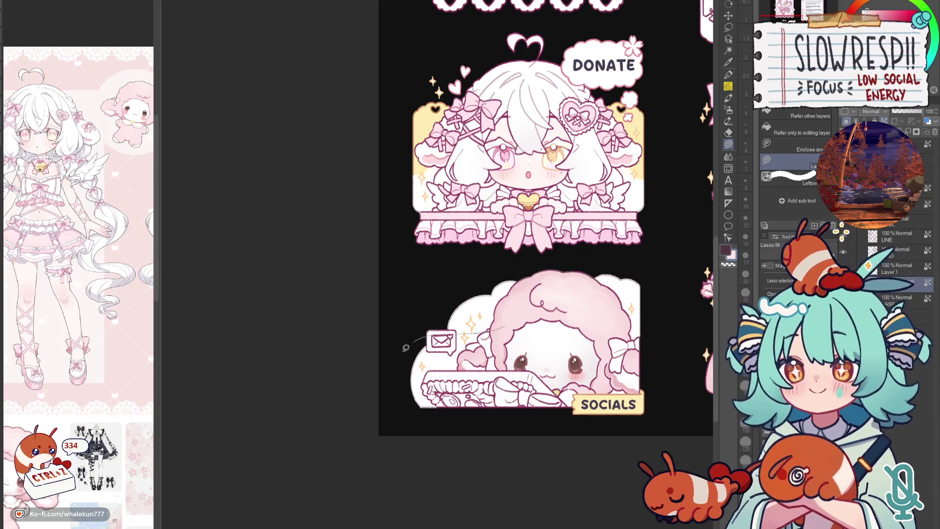
pyautogui.moveTo(405, 346)
pyautogui.mouseDown()
pyautogui.moveTo(665, 340)
pyautogui.moveTo(675, 292)
pyautogui.mouseUp()
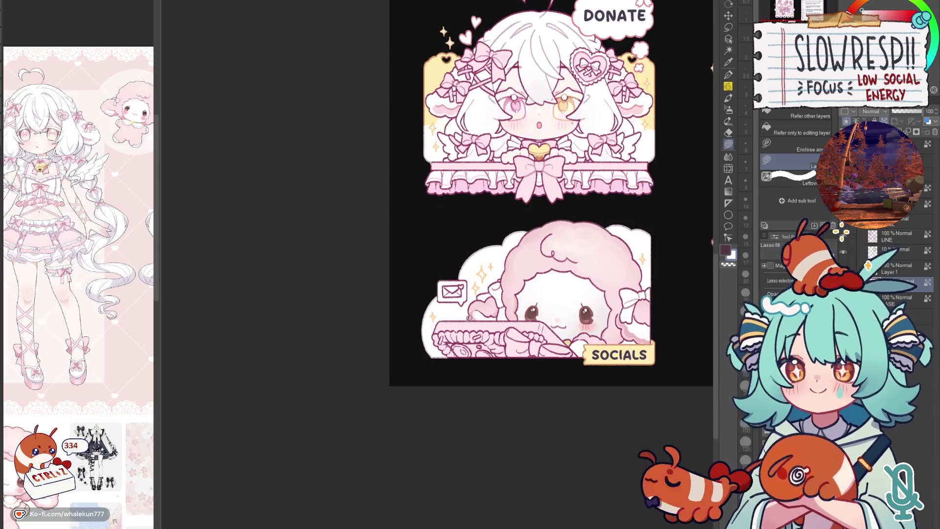
pyautogui.scroll(5, 470, 318)
pyautogui.moveTo(463, 332)
pyautogui.mouseDown()
pyautogui.moveTo(425, 328)
pyautogui.moveTo(472, 383)
pyautogui.moveTo(461, 322)
pyautogui.mouseUp()
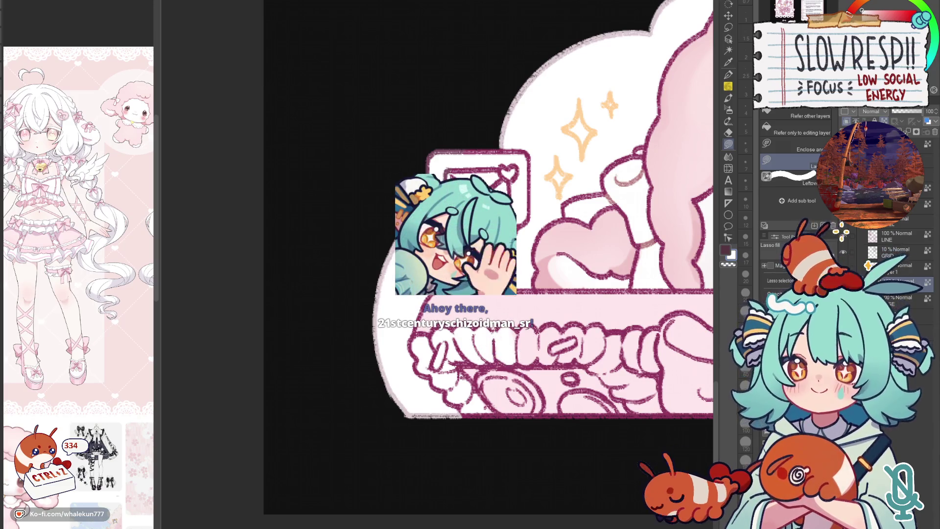
pyautogui.moveTo(536, 330); pyautogui.dragTo(518, 362)
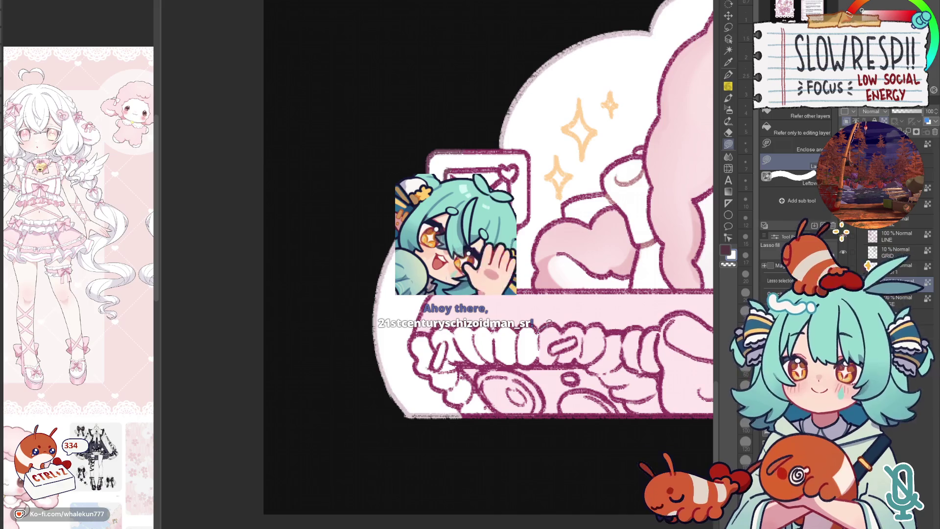
pyautogui.moveTo(547, 322); pyautogui.dragTo(540, 362)
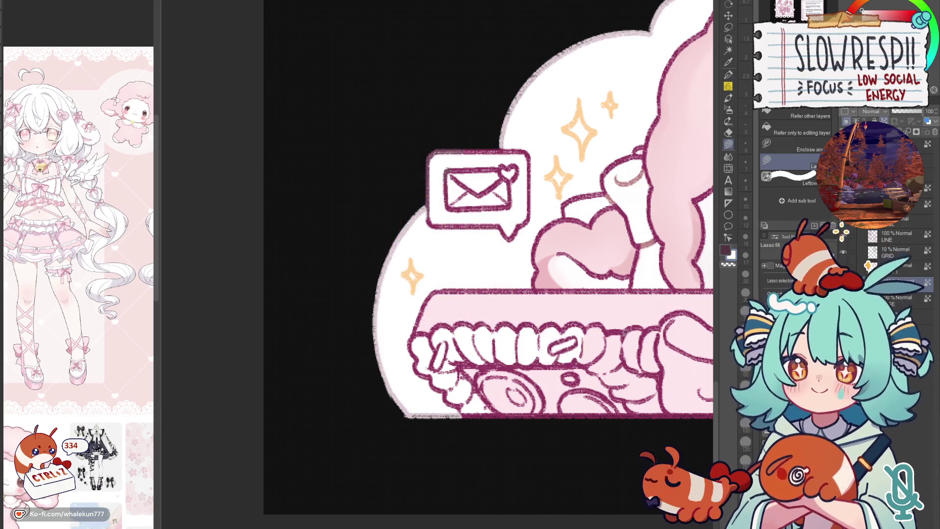
pyautogui.scroll(-3, 487, 431)
pyautogui.press('p')
pyautogui.scroll(-5, 487, 431)
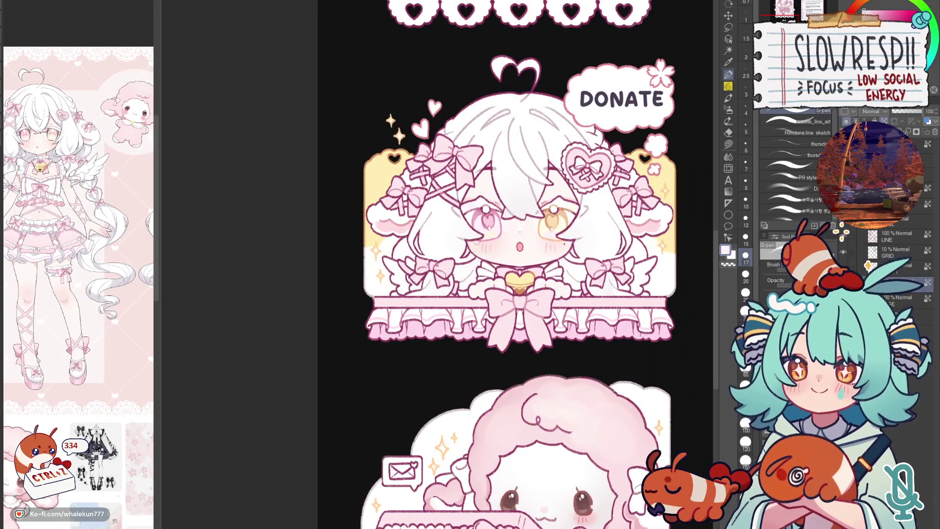
pyautogui.scroll(-3, 444, 331)
pyautogui.scroll(5, 443, 331)
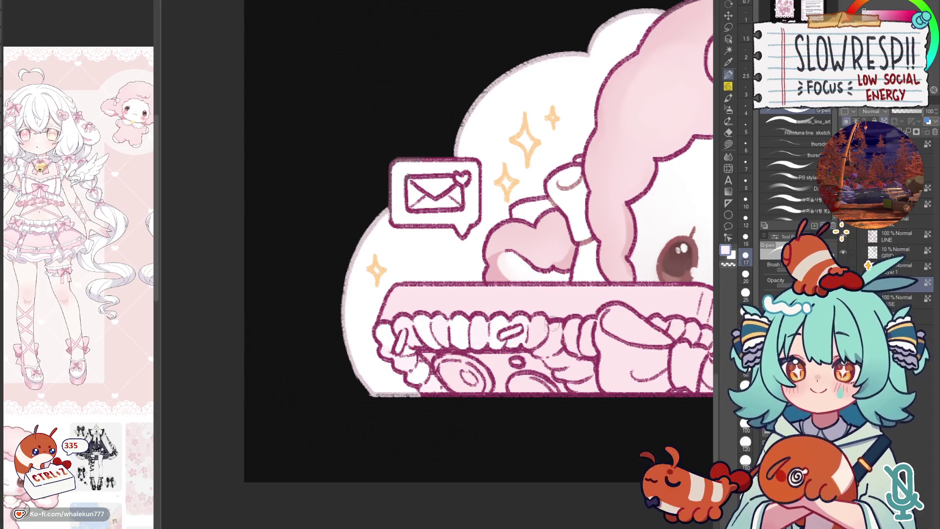
# - Sample the frill's pinkish whites and settle on white for touch-ups
pyautogui.keyDown('alt'); pyautogui.click(547, 338); pyautogui.keyUp('alt')
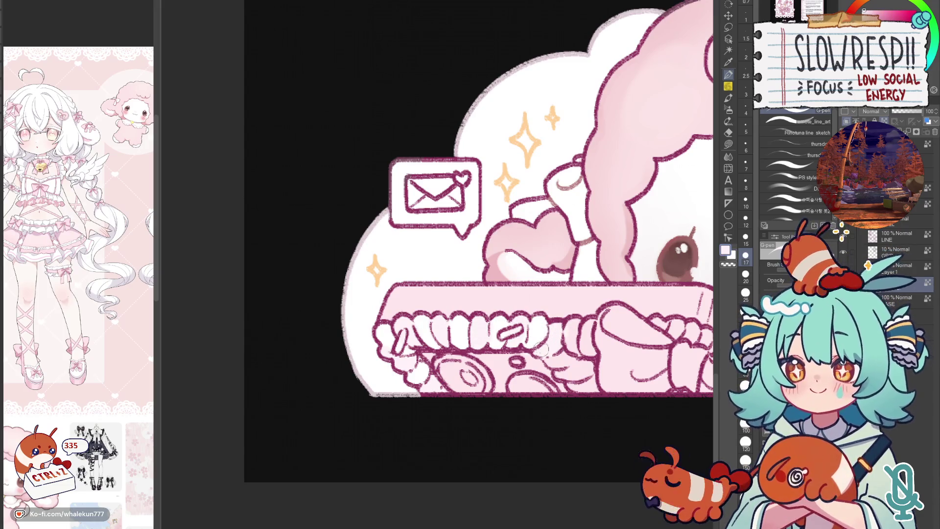
pyautogui.keyDown('alt'); pyautogui.click(565, 354); pyautogui.keyUp('alt')
pyautogui.keyDown('alt'); pyautogui.click(573, 370); pyautogui.keyUp('alt')
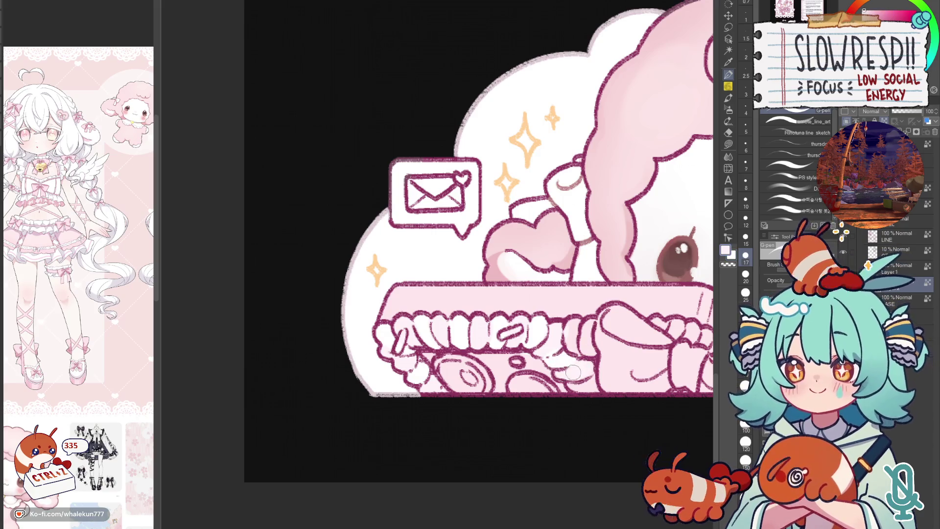
pyautogui.keyDown('alt'); pyautogui.click(574, 389); pyautogui.keyUp('alt')
pyautogui.keyDown('alt'); pyautogui.click(532, 361); pyautogui.keyUp('alt')
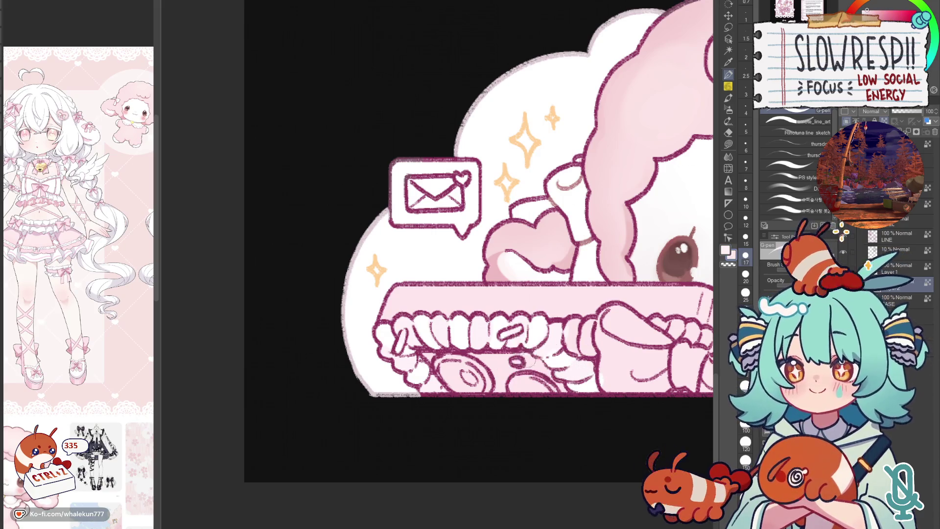
pyautogui.scroll(-2, 596, 292)
pyautogui.scroll(-2, 595, 292)
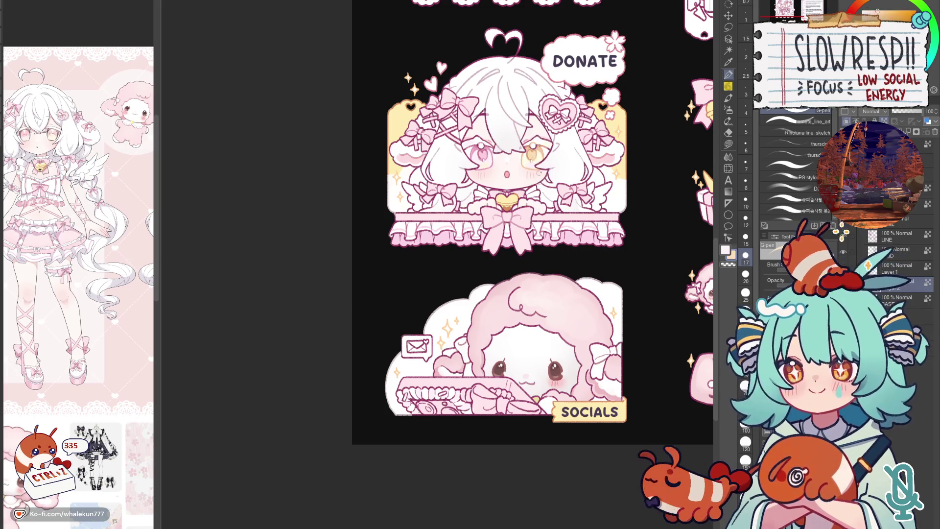
pyautogui.scroll(1, 525, 313)
pyautogui.scroll(3, 526, 313)
pyautogui.keyDown('alt'); pyautogui.click(500, 308); pyautogui.keyUp('alt')
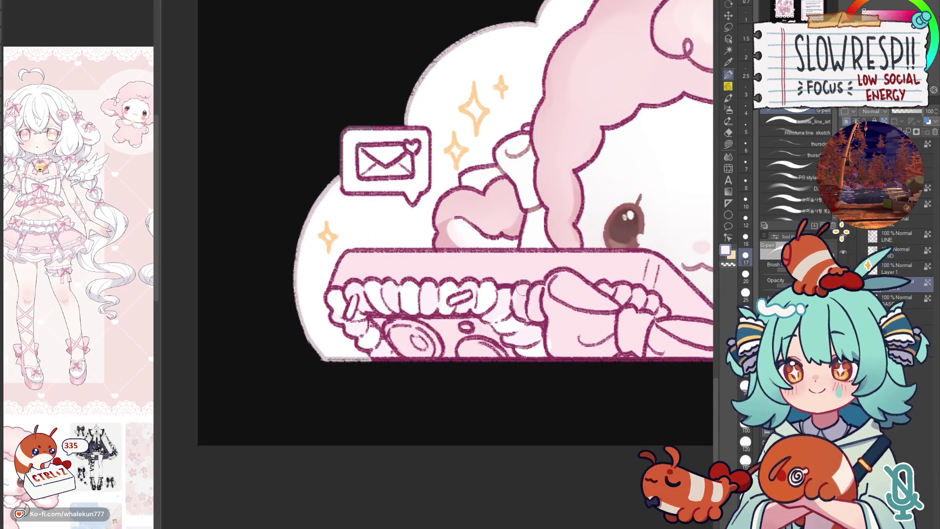
# - Touch up the Socials frill with white strokes, undoing one stray stroke
pyautogui.moveTo(519, 283); pyautogui.dragTo(531, 318)
pyautogui.hotkey('ctrl', 'z')
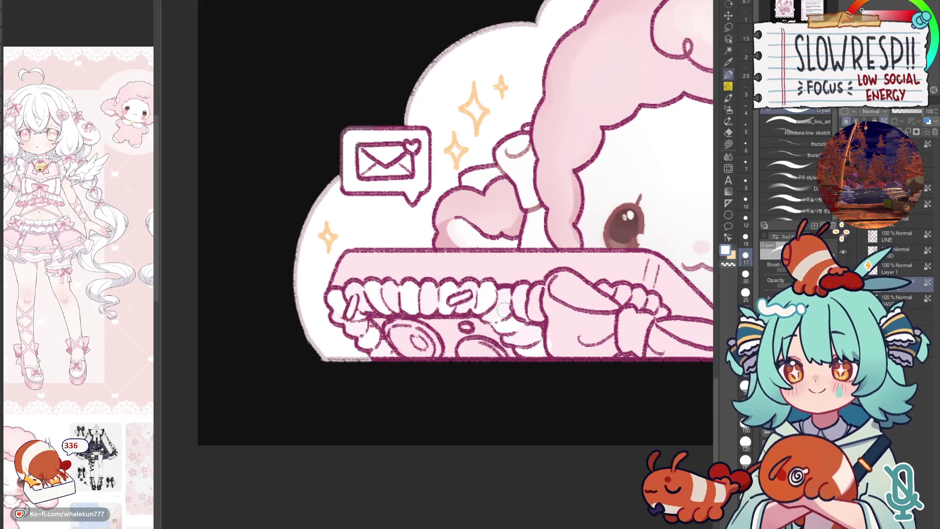
pyautogui.moveTo(539, 287); pyautogui.dragTo(535, 318)
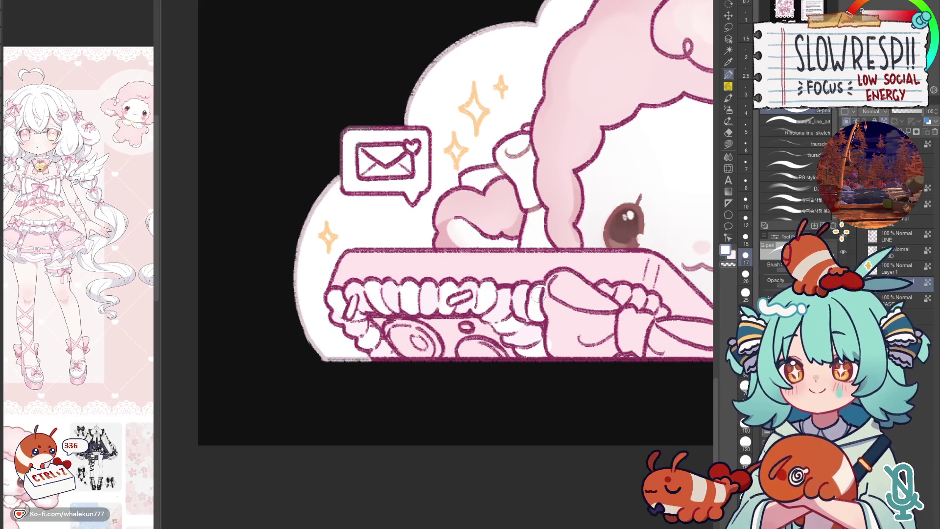
pyautogui.moveTo(597, 285)
pyautogui.mouseDown()
pyautogui.moveTo(607, 305)
pyautogui.moveTo(670, 325)
pyautogui.moveTo(631, 312)
pyautogui.mouseUp()
pyautogui.scroll(-5, 629, 353)
pyautogui.scroll(1, 591, 332)
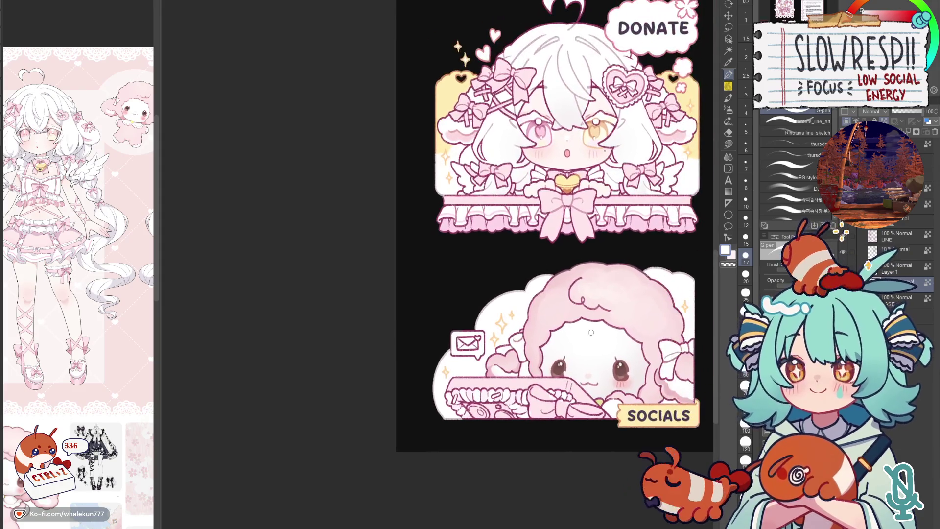
pyautogui.moveTo(603, 316)
pyautogui.mouseDown()
pyautogui.moveTo(567, 224)
pyautogui.moveTo(452, 268)
pyautogui.mouseUp()
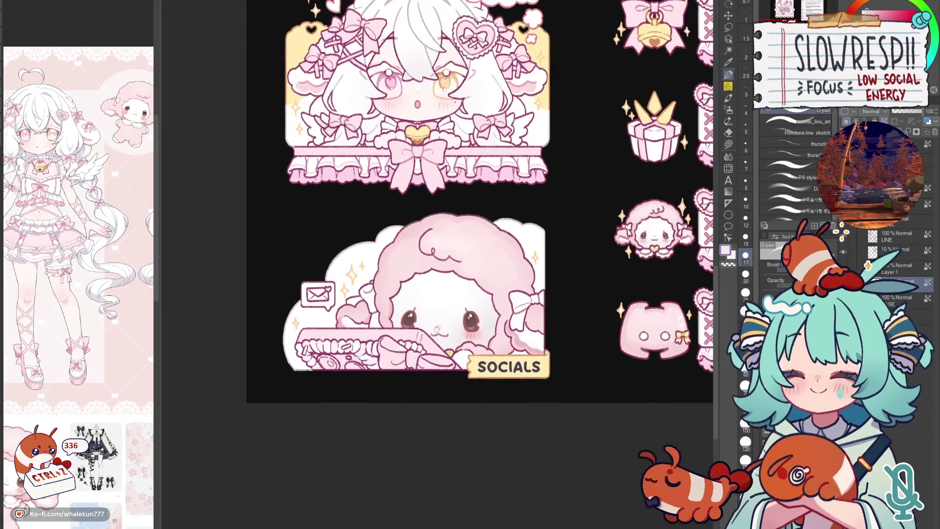
pyautogui.moveTo(488, 170); pyautogui.dragTo(551, 118)
pyautogui.scroll(5, 427, 301)
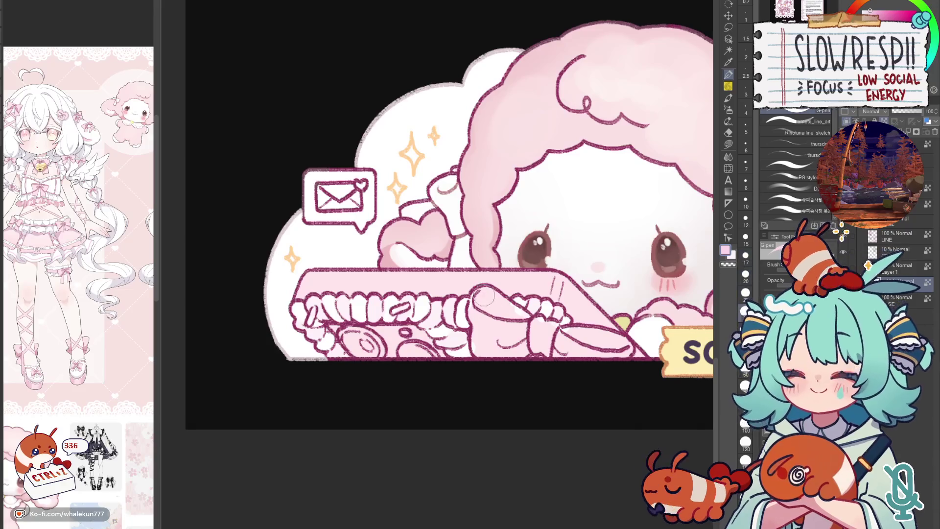
# - Shade the bow and right ribbon on the sheep's box pink
pyautogui.moveTo(475, 306)
pyautogui.mouseDown()
pyautogui.moveTo(485, 353)
pyautogui.moveTo(522, 330)
pyautogui.moveTo(507, 367)
pyautogui.mouseUp()
pyautogui.moveTo(533, 322)
pyautogui.mouseDown()
pyautogui.moveTo(546, 364)
pyautogui.moveTo(550, 340)
pyautogui.moveTo(562, 351)
pyautogui.moveTo(606, 347)
pyautogui.moveTo(566, 361)
pyautogui.mouseUp()
pyautogui.moveTo(599, 334)
pyautogui.mouseDown()
pyautogui.moveTo(629, 355)
pyautogui.moveTo(621, 360)
pyautogui.mouseUp()
# - Dab yellow accents on the frill and coins, then shade a coin darker orange-brown
pyautogui.keyDown('alt'); pyautogui.click(687, 352); pyautogui.keyUp('alt')
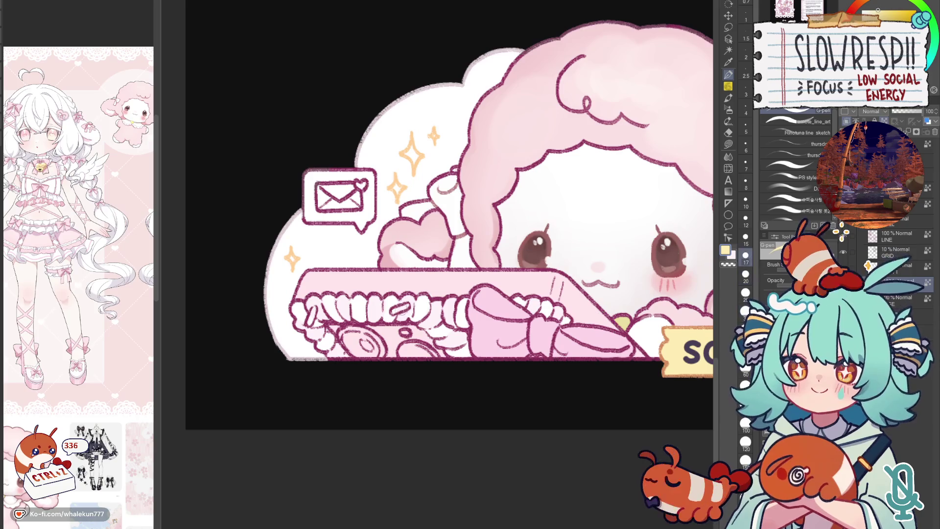
pyautogui.click(746, 219)
pyautogui.moveTo(392, 309); pyautogui.dragTo(399, 313)
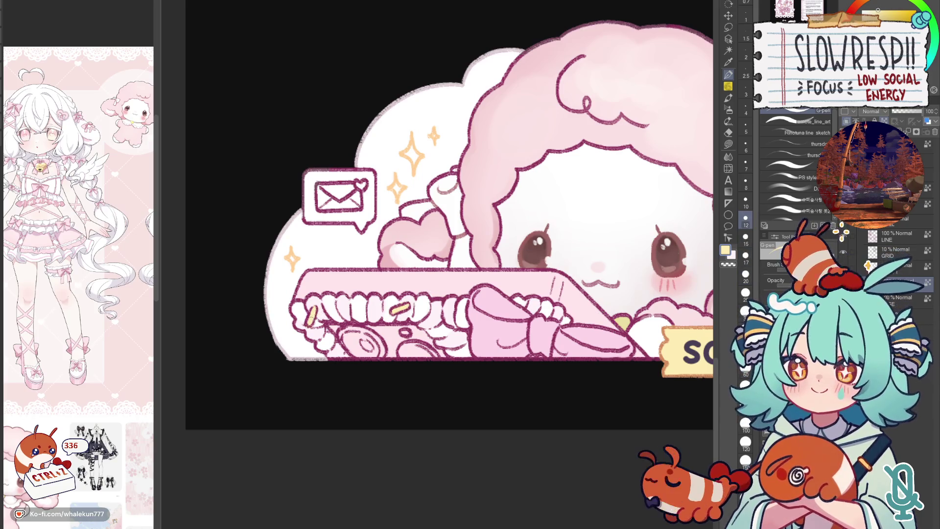
pyautogui.click(745, 260)
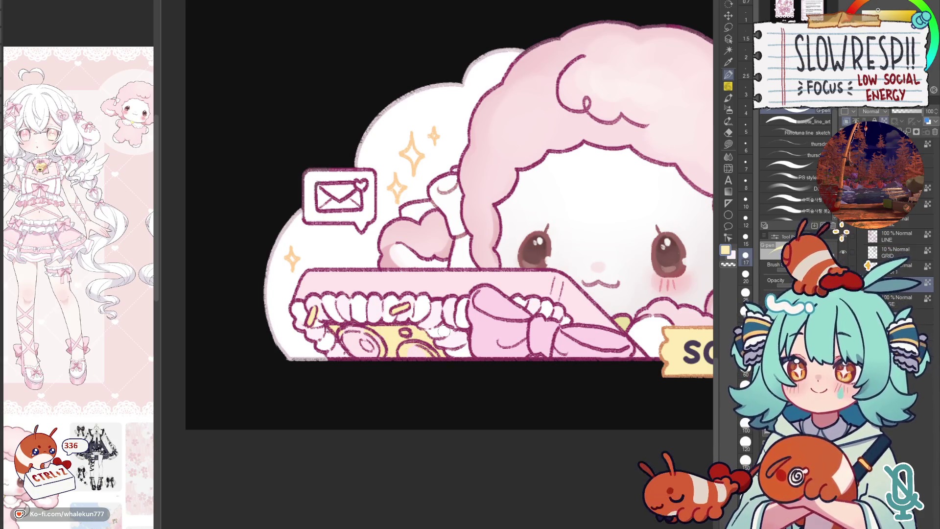
pyautogui.scroll(5, 514, 331)
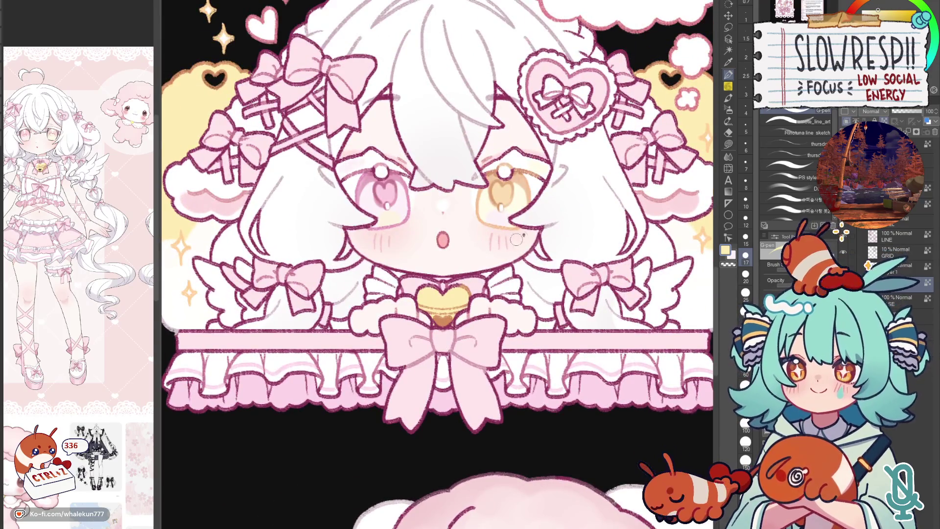
pyautogui.scroll(-5, 444, 318)
pyautogui.scroll(-3, 444, 317)
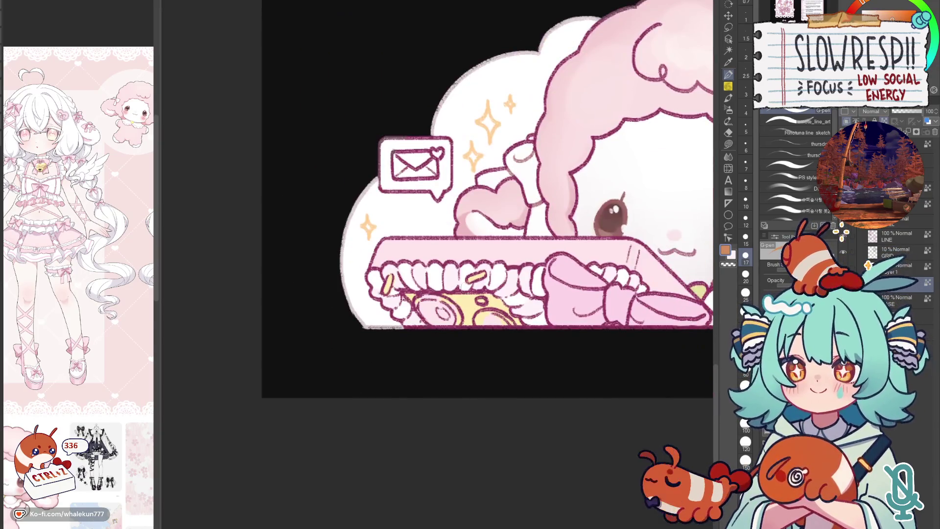
pyautogui.moveTo(427, 303)
pyautogui.mouseDown()
pyautogui.moveTo(441, 330)
pyautogui.moveTo(504, 330)
pyautogui.mouseUp()
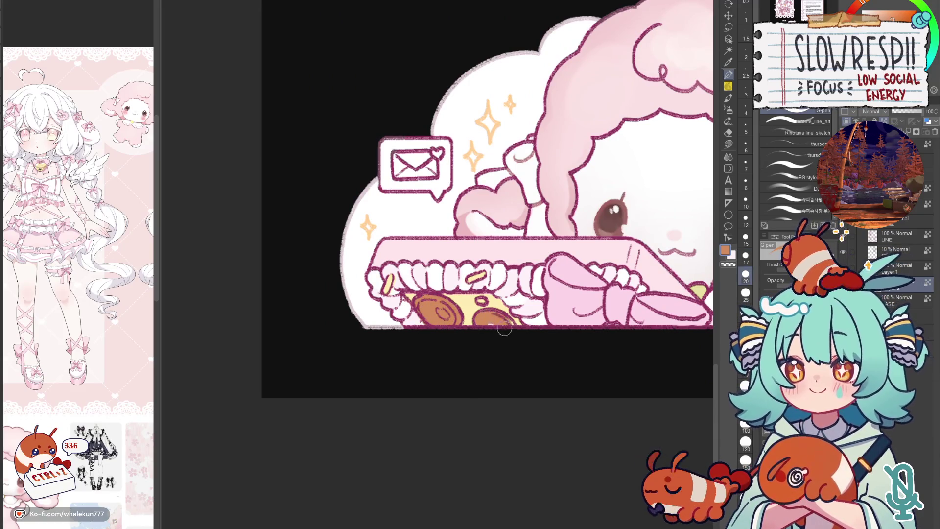
# - Select the coins below the sheep's box at the Socials panel's lower left
pyautogui.press('w')
pyautogui.click(507, 330)
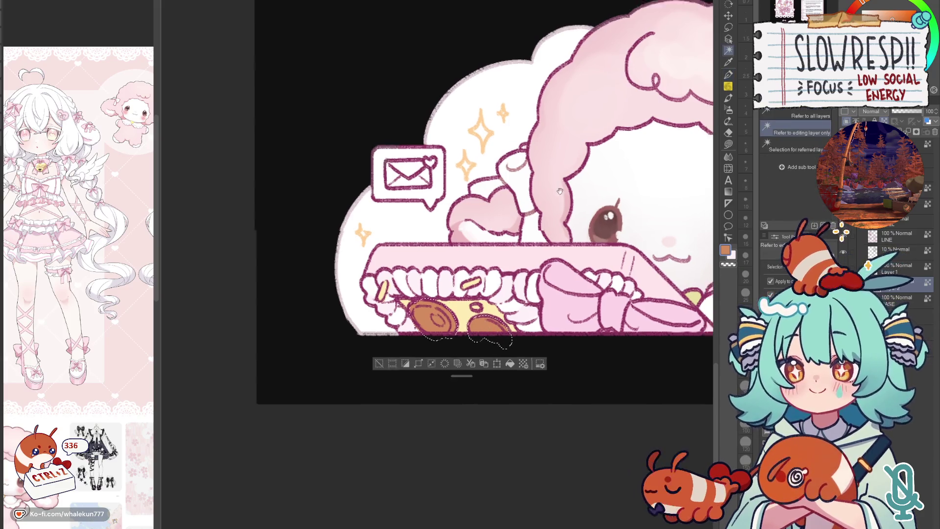
pyautogui.scroll(5, 529, 395)
pyautogui.press('b')
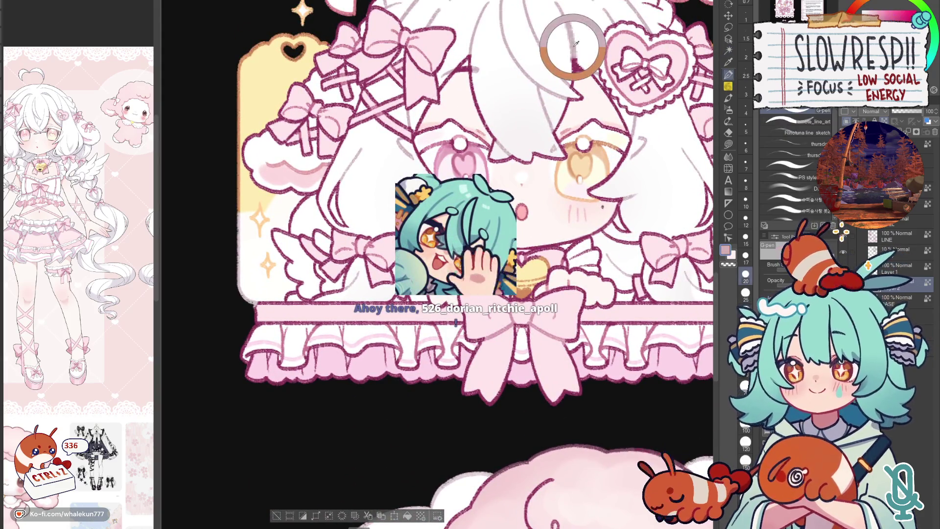
pyautogui.scroll(-5, 491, 451)
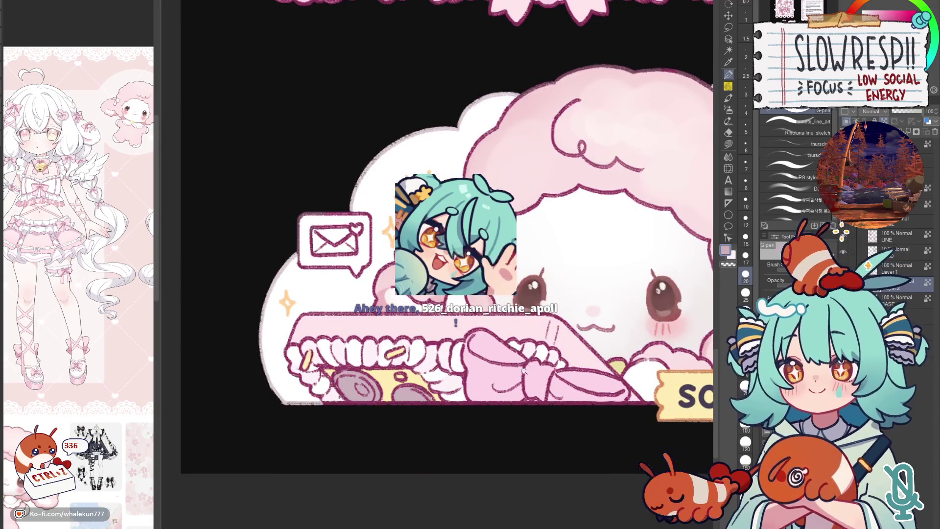
pyautogui.scroll(-3, 500, 397)
pyautogui.scroll(3, 500, 396)
pyautogui.scroll(-3, 501, 397)
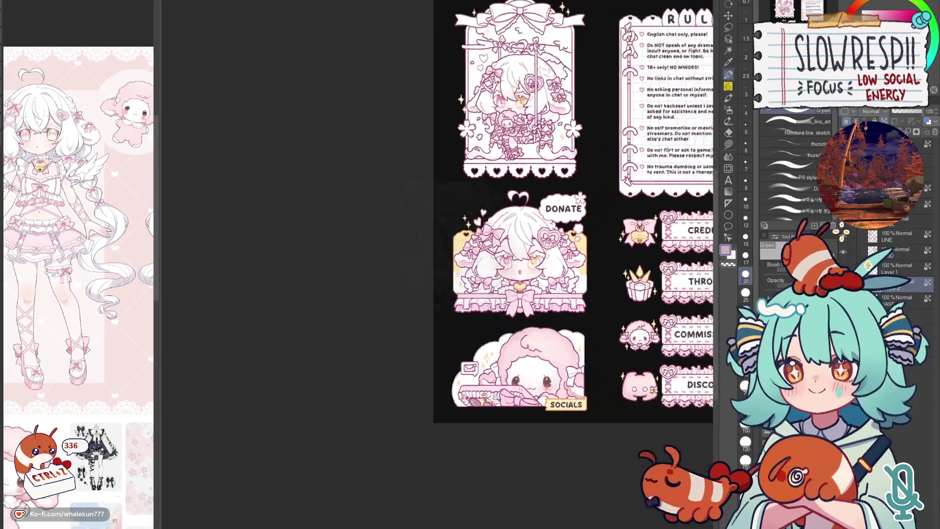
pyautogui.scroll(2, 500, 396)
pyautogui.moveTo(471, 396); pyautogui.dragTo(430, 406)
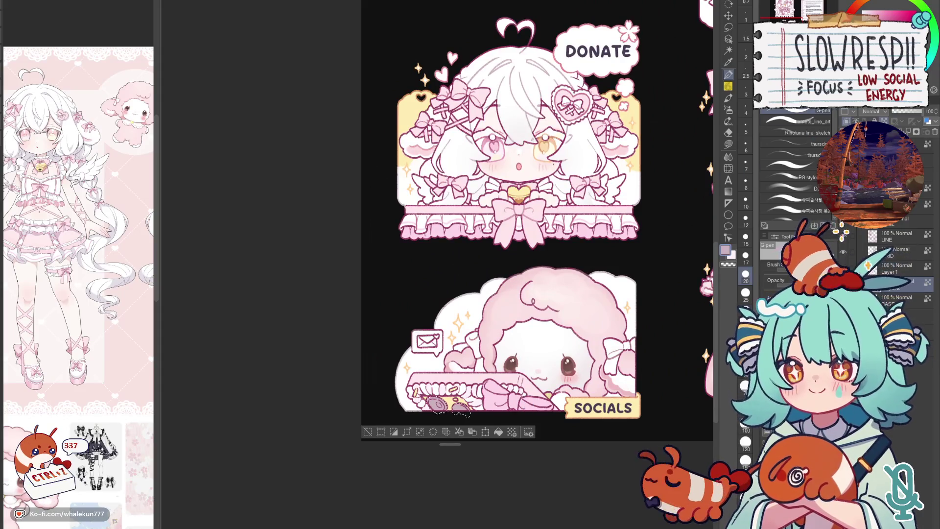
# - Paint over the selected coin with a darker grey-purple using a larger brush
pyautogui.keyDown('alt'); pyautogui.click(456, 408); pyautogui.keyUp('alt')
pyautogui.press('p')
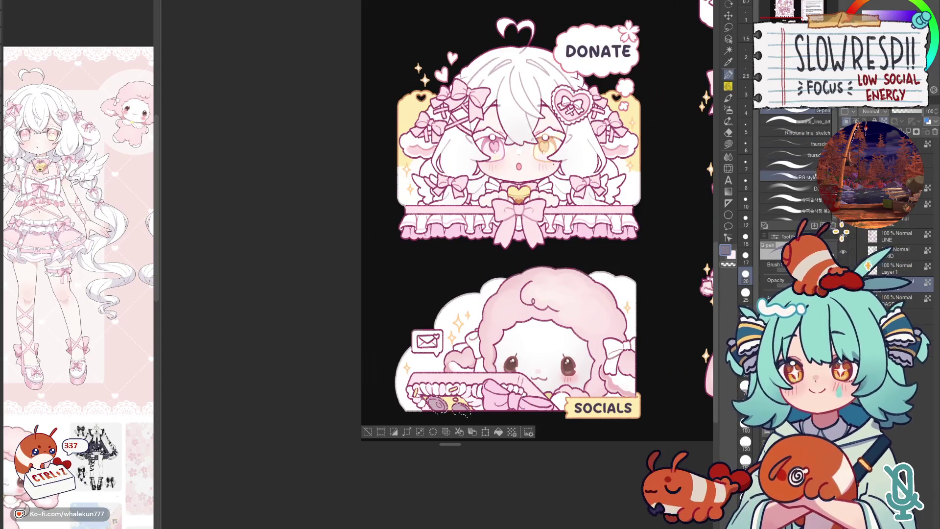
pyautogui.press('p')
pyautogui.press(']')
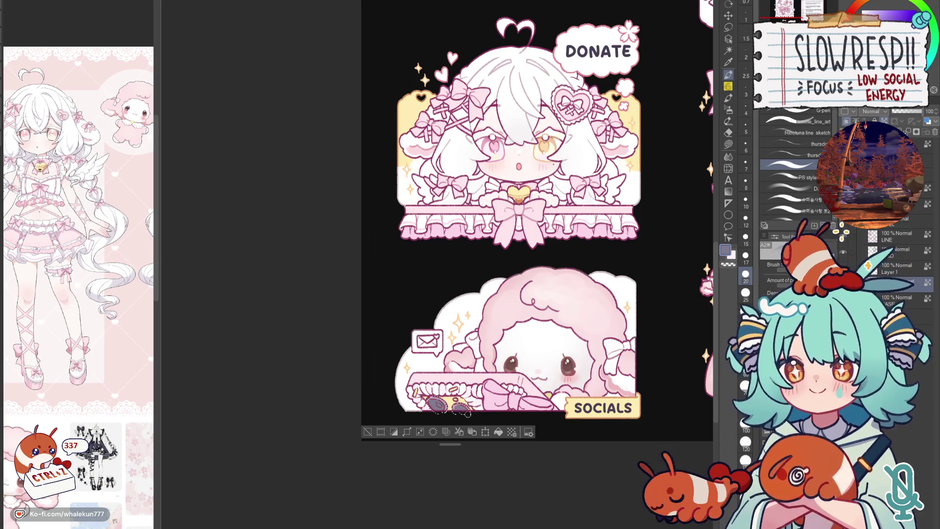
pyautogui.scroll(1, 557, 293)
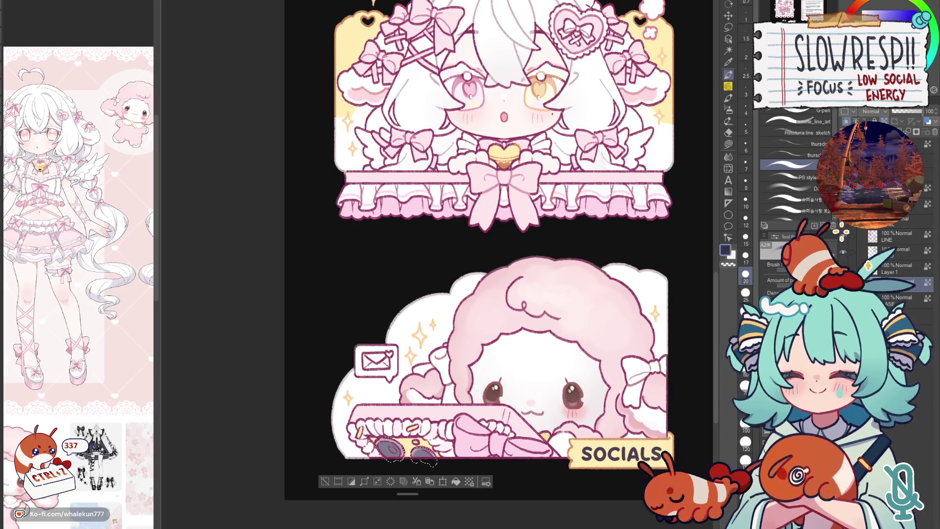
pyautogui.moveTo(389, 449); pyautogui.dragTo(423, 460)
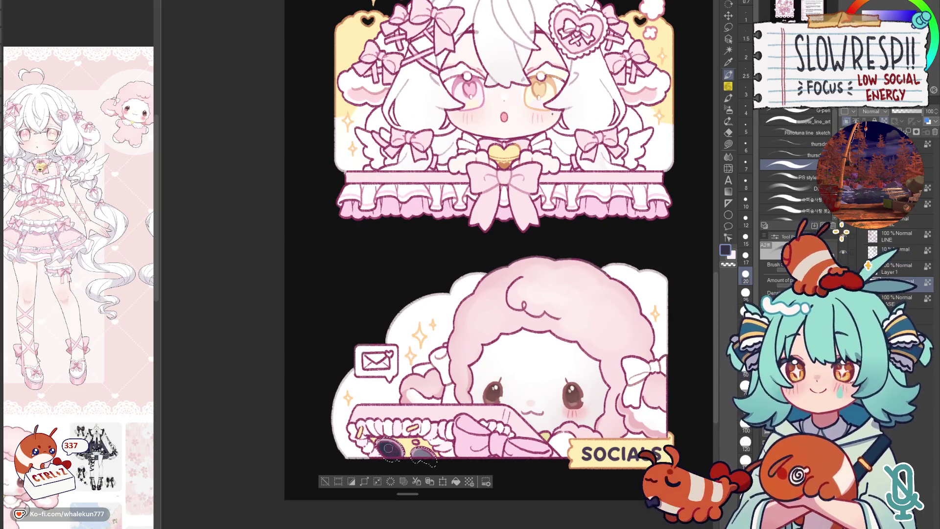
pyautogui.scroll(-5, 514, 364)
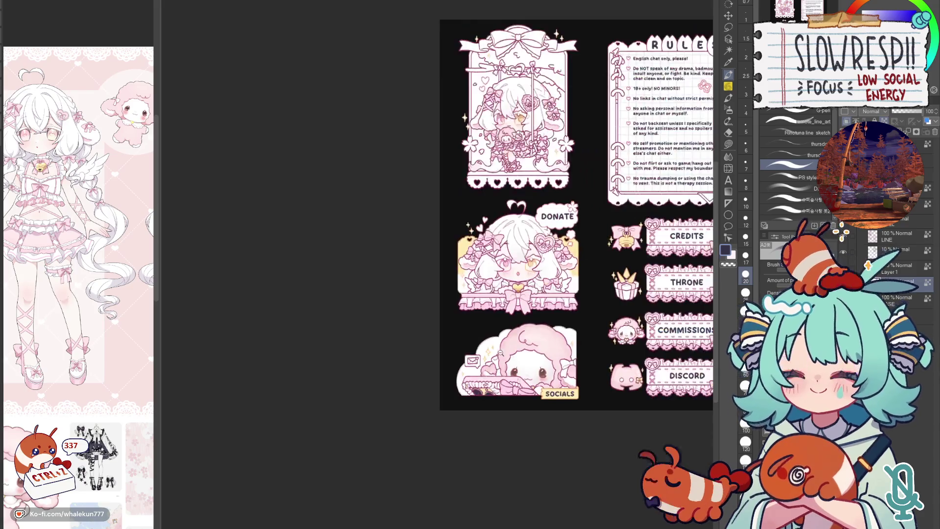
pyautogui.scroll(6, 522, 369)
pyautogui.scroll(-1, 522, 368)
pyautogui.scroll(-4, 493, 412)
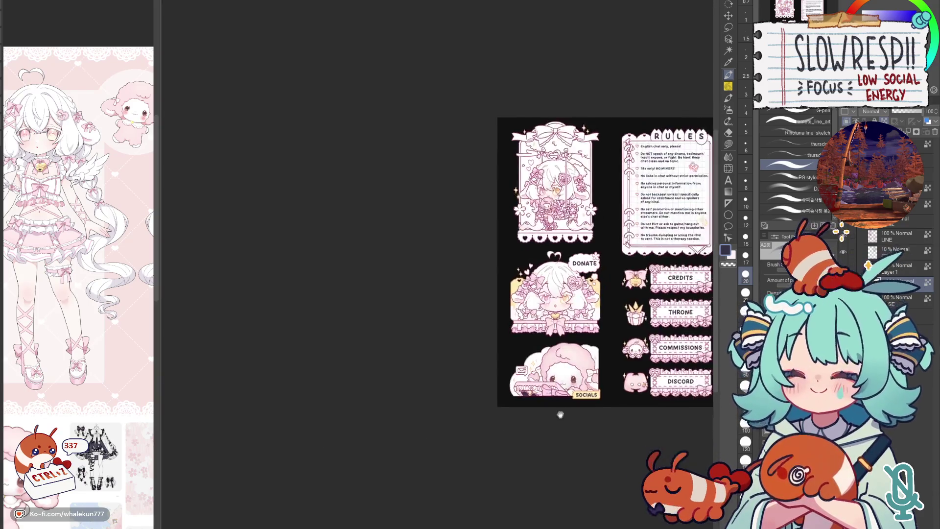
# - Select the whole canvas, then undo that last change
pyautogui.hotkey('ctrl', 'a')
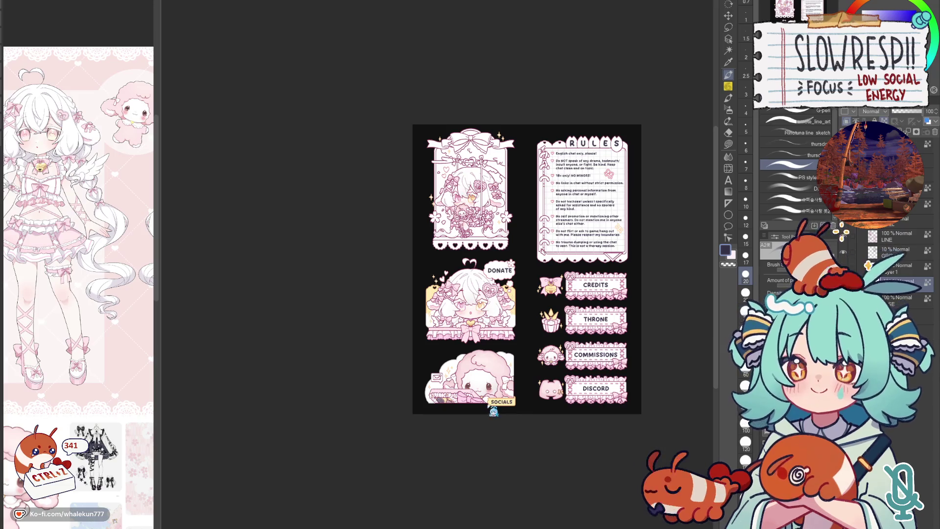
pyautogui.hotkey('ctrl', 'z')
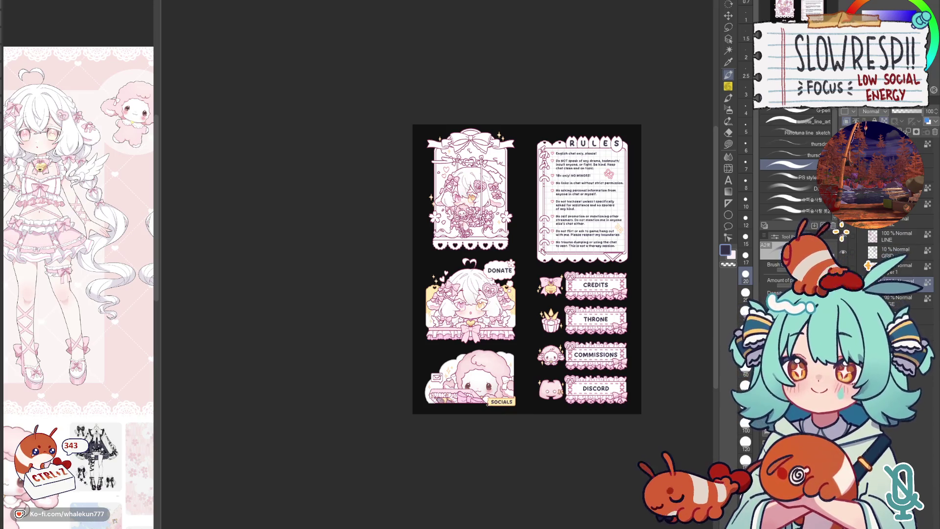
pyautogui.scroll(3, 474, 239)
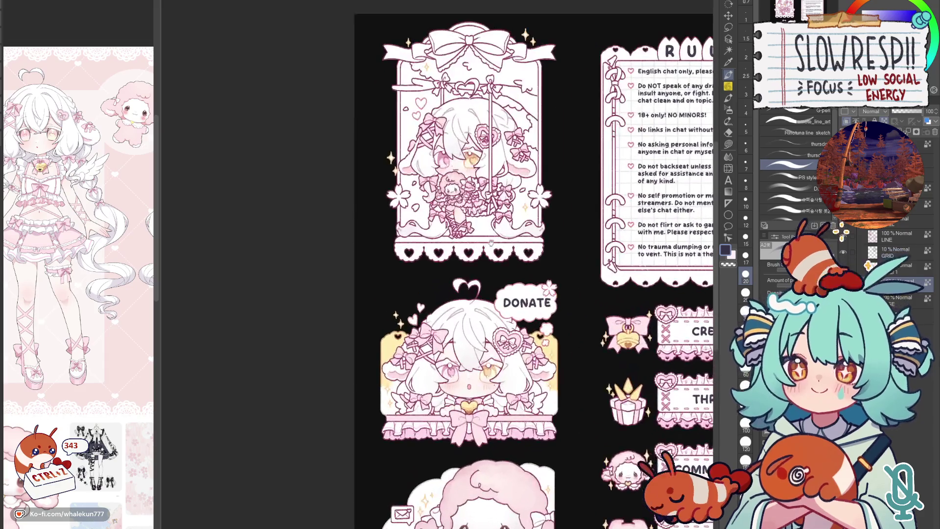
pyautogui.scroll(-1, 368, 441)
pyautogui.scroll(3, 368, 441)
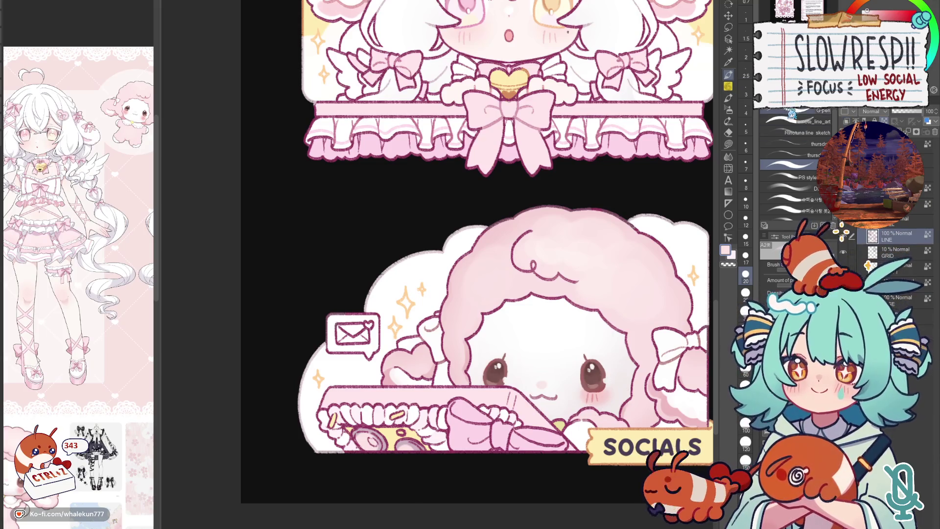
# - Sample the darker pink of the Donate panel's frill as the drawing colour
pyautogui.moveTo(592, 435); pyautogui.dragTo(608, 412)
pyautogui.scroll(-1, 553, 303)
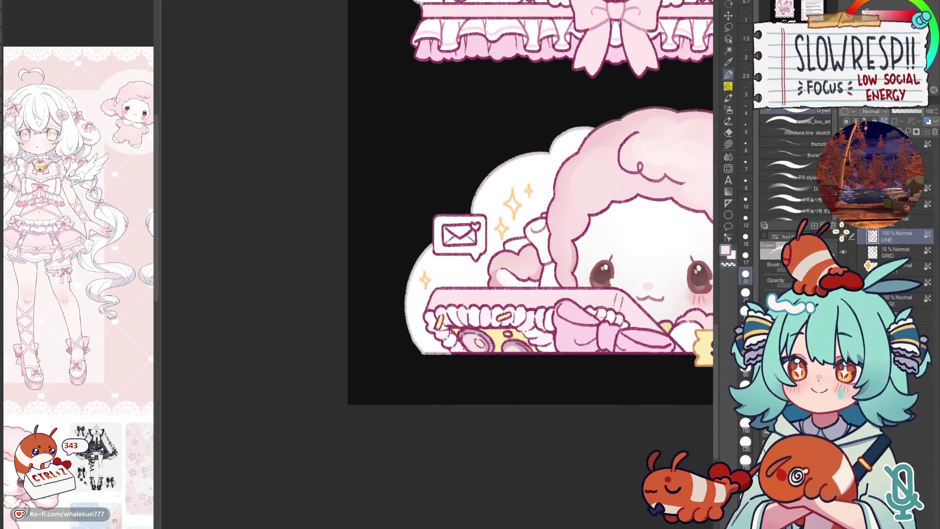
pyautogui.scroll(2, 553, 302)
pyautogui.moveTo(553, 302); pyautogui.dragTo(519, 500)
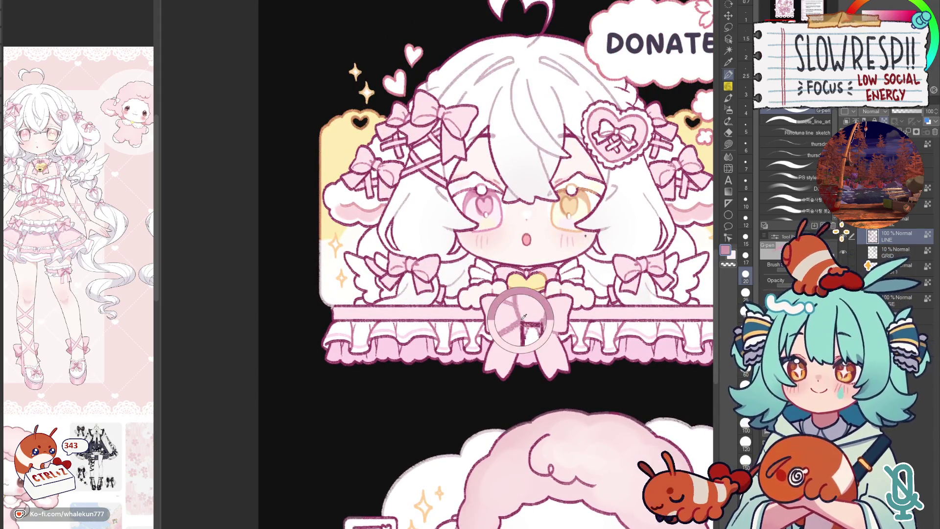
pyautogui.scroll(-5, 530, 308)
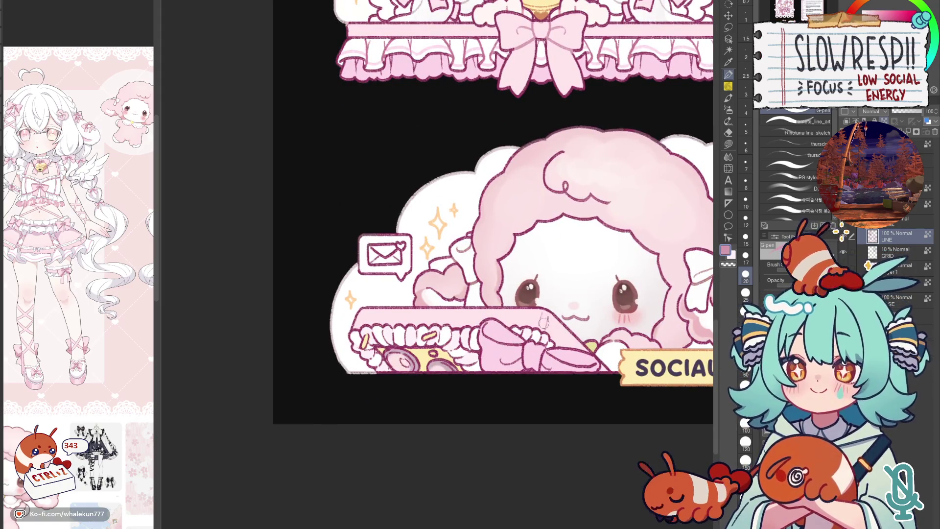
pyautogui.scroll(5, 549, 326)
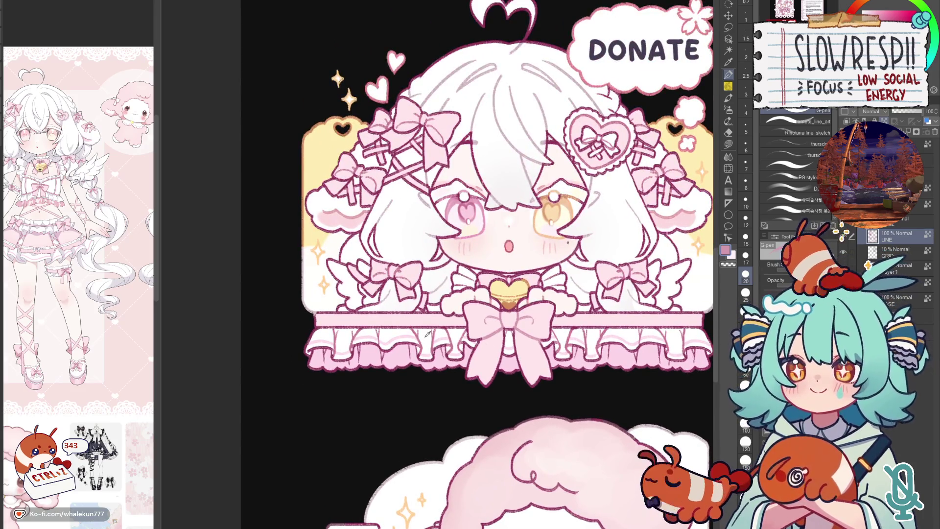
pyautogui.keyDown('alt'); pyautogui.click(423, 337); pyautogui.keyUp('alt')
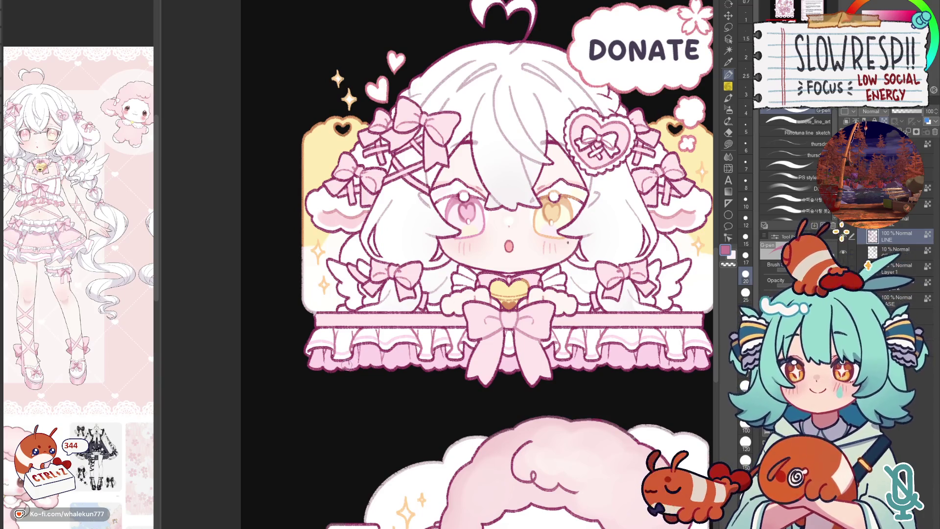
# - Pan across the icons and buttons, then centre the view on the Socials panel
pyautogui.moveTo(486, 340); pyautogui.dragTo(419, 310)
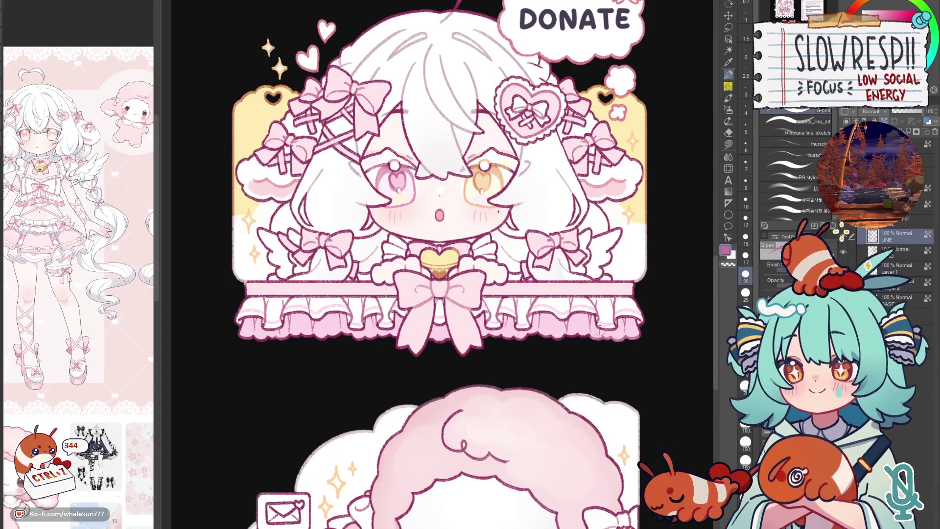
pyautogui.moveTo(596, 445); pyautogui.dragTo(337, 405)
pyautogui.scroll(-2, 476, 352)
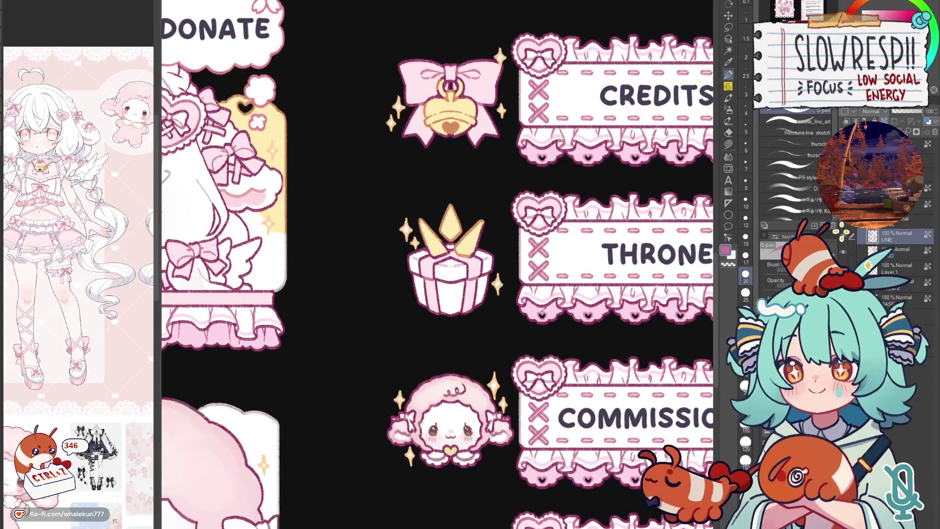
pyautogui.scroll(4, 678, 413)
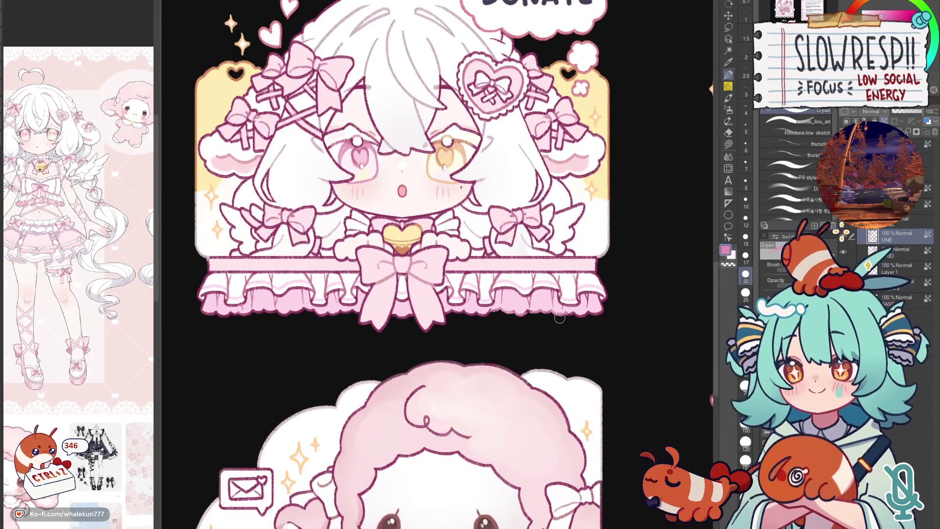
pyautogui.moveTo(678, 413); pyautogui.dragTo(580, 332)
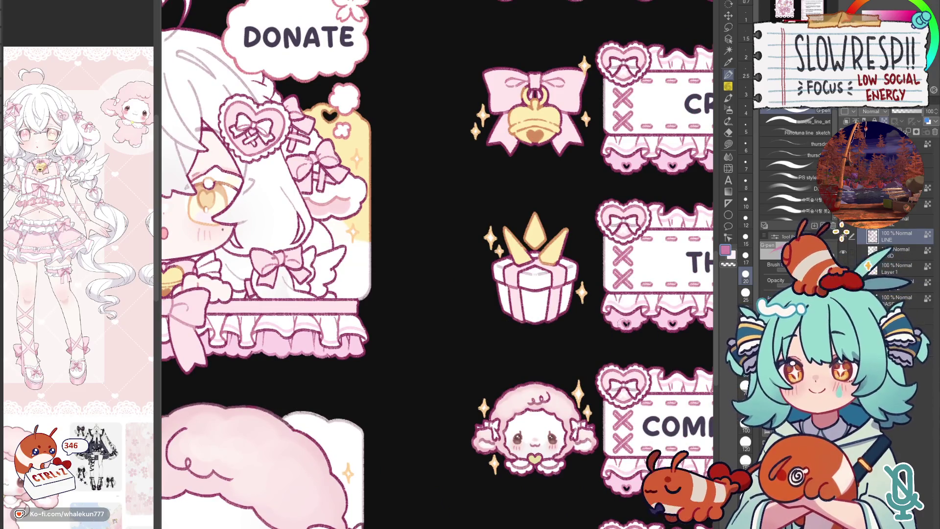
pyautogui.hscroll(-3, 624, 324)
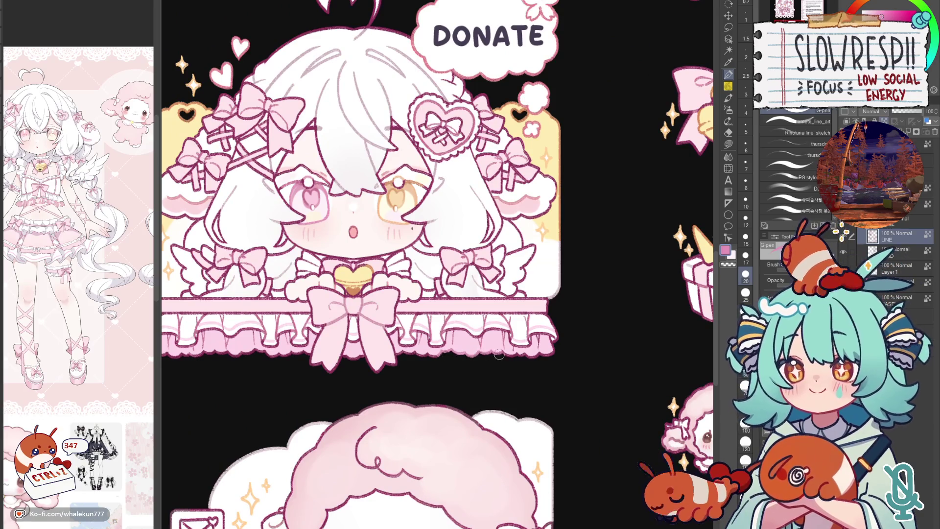
pyautogui.scroll(1, 418, 369)
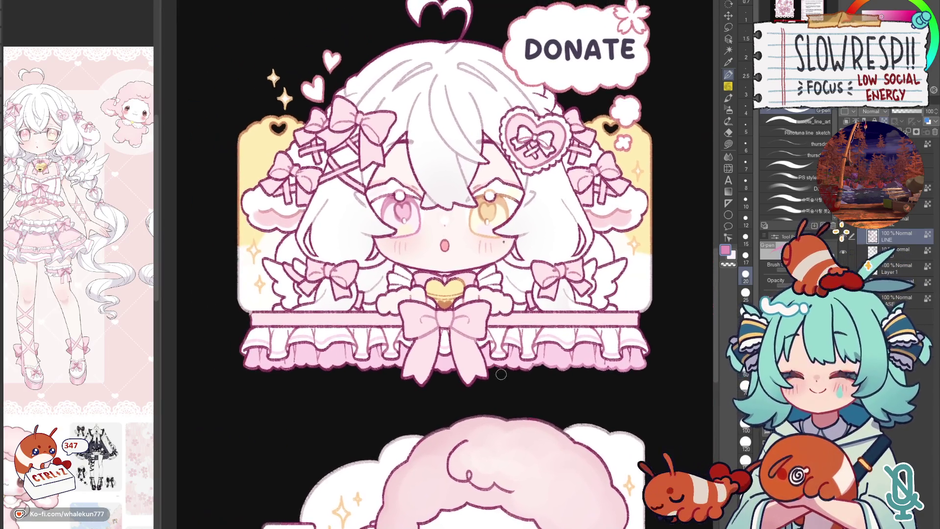
pyautogui.scroll(-3, 515, 368)
pyautogui.scroll(2, 485, 262)
pyautogui.moveTo(485, 263); pyautogui.dragTo(499, 384)
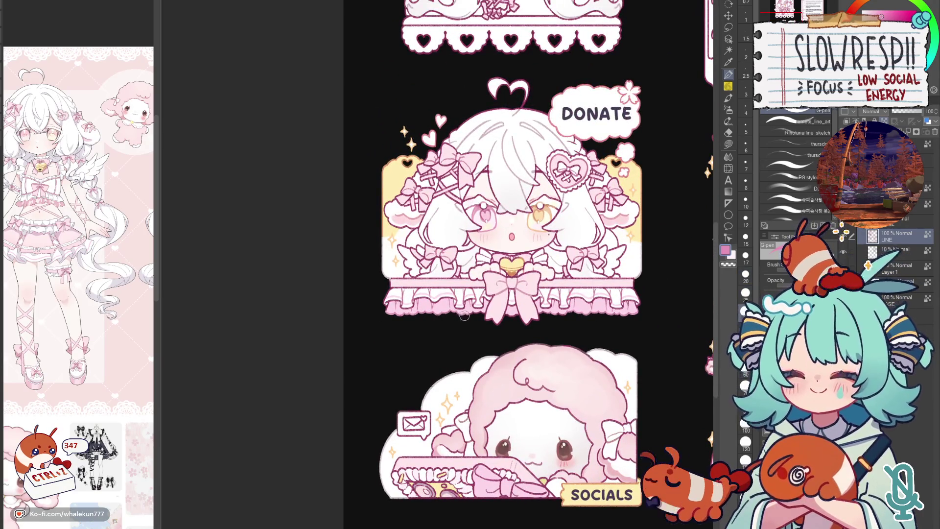
pyautogui.moveTo(470, 317); pyautogui.dragTo(471, 234)
pyautogui.scroll(2, 470, 267)
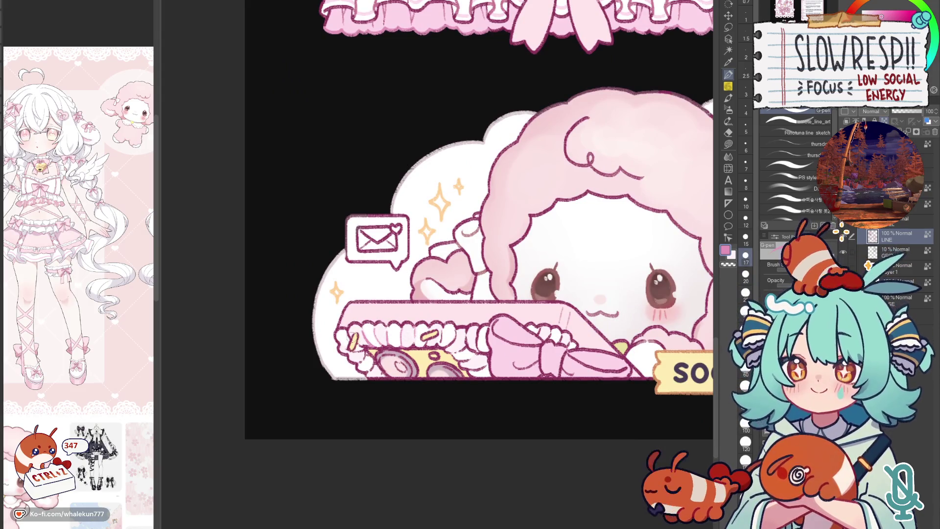
# - Raise the brush size to 17 and sample a greyish mauve from the sheep artwork
pyautogui.moveTo(633, 356); pyautogui.dragTo(589, 298)
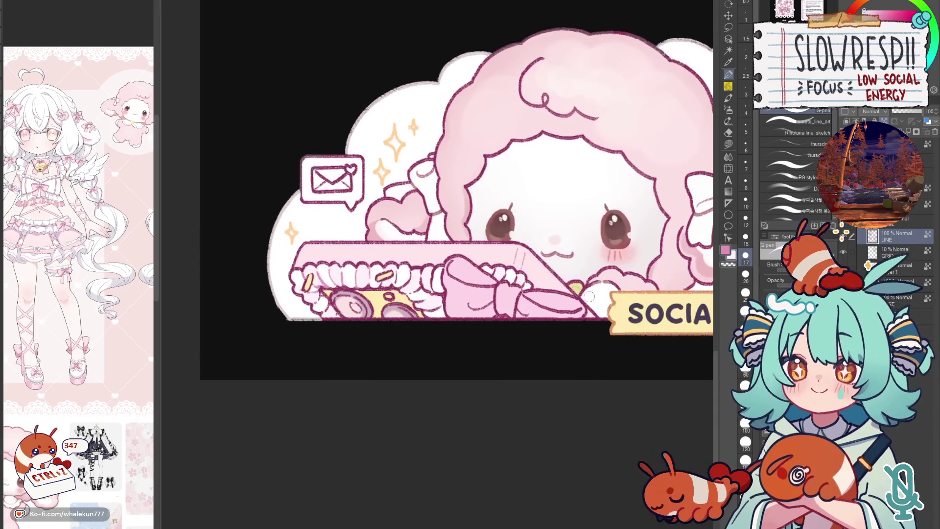
pyautogui.moveTo(380, 278); pyautogui.dragTo(419, 336)
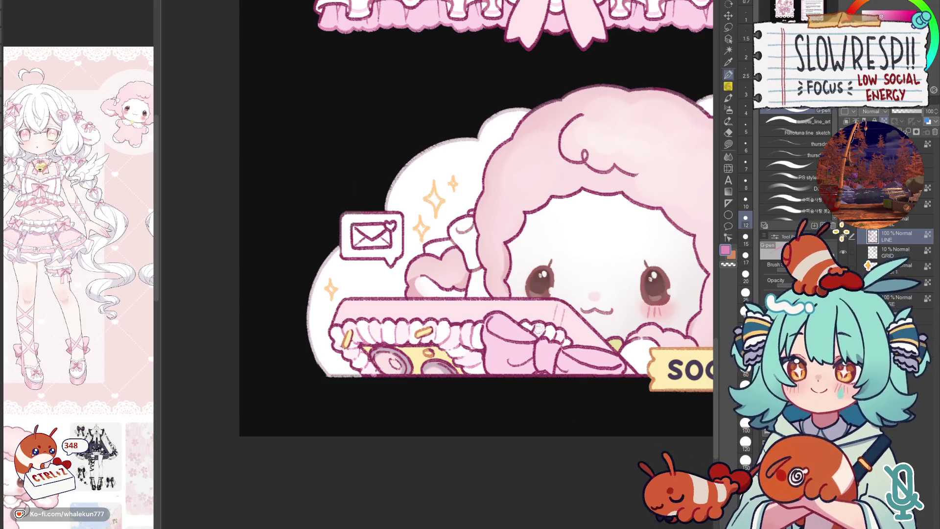
pyautogui.press(']')
pyautogui.press(']')
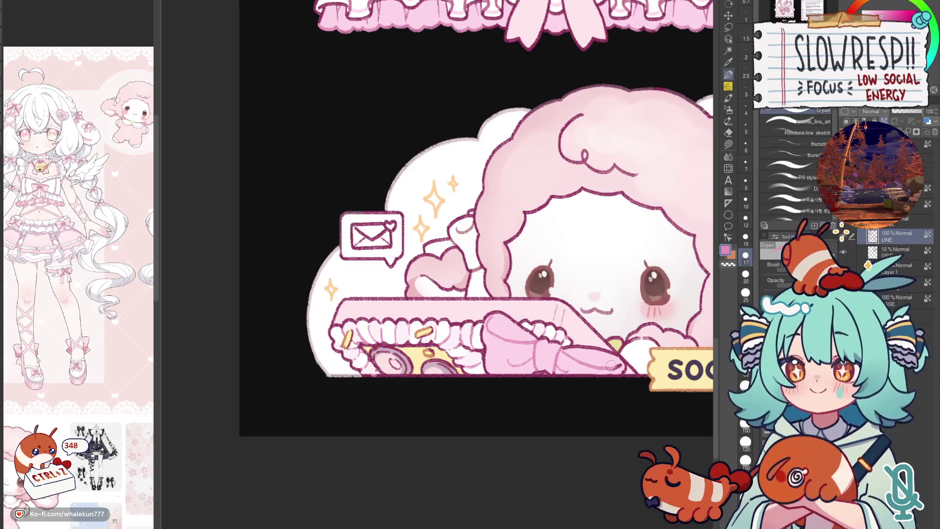
pyautogui.moveTo(605, 365); pyautogui.dragTo(609, 315)
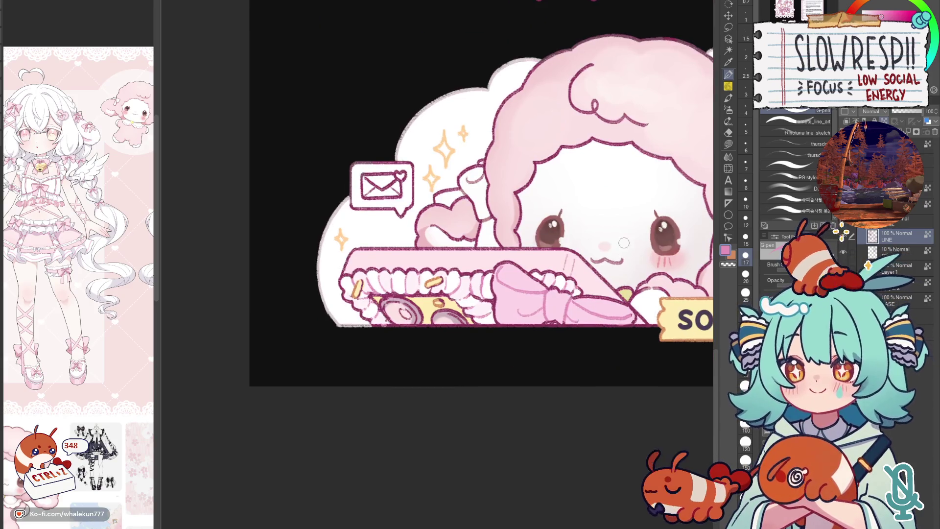
pyautogui.moveTo(386, 297); pyautogui.dragTo(471, 333)
pyautogui.keyDown('alt'); pyautogui.click(481, 340); pyautogui.keyUp('alt')
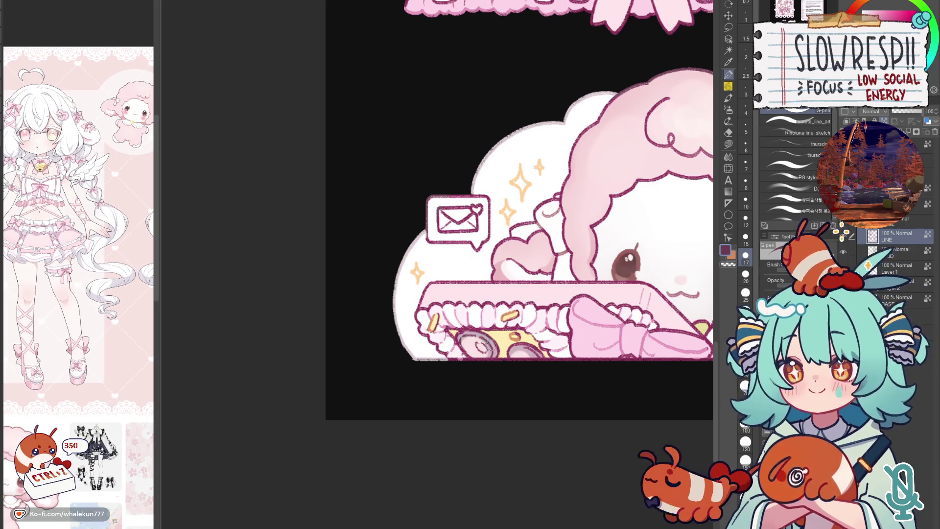
# - Zoom out over several panels and check the design mirrored and normal
pyautogui.press('-')
pyautogui.press('-')
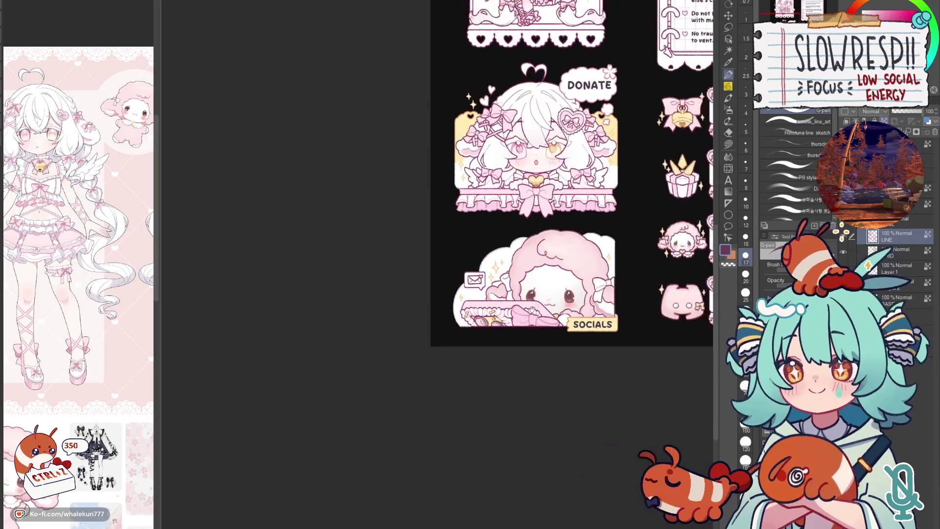
pyautogui.press('h')
pyautogui.press('h')
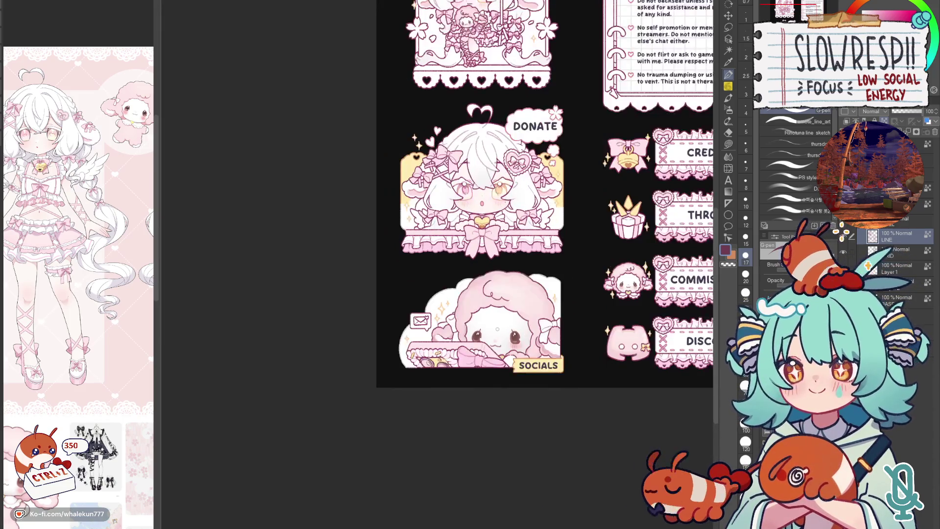
pyautogui.press('+')
pyautogui.press('+')
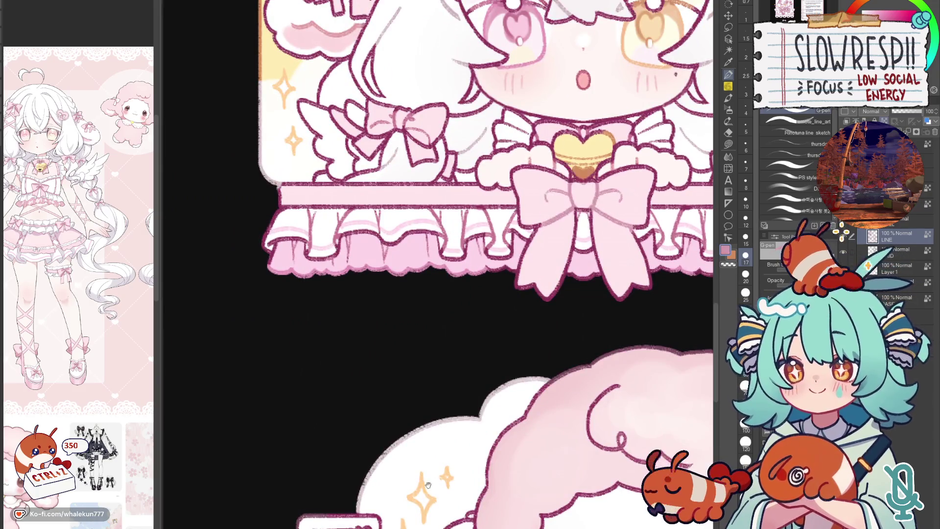
pyautogui.scroll(-5, 441, 265)
pyautogui.press('-')
pyautogui.press('-')
pyautogui.press('-')
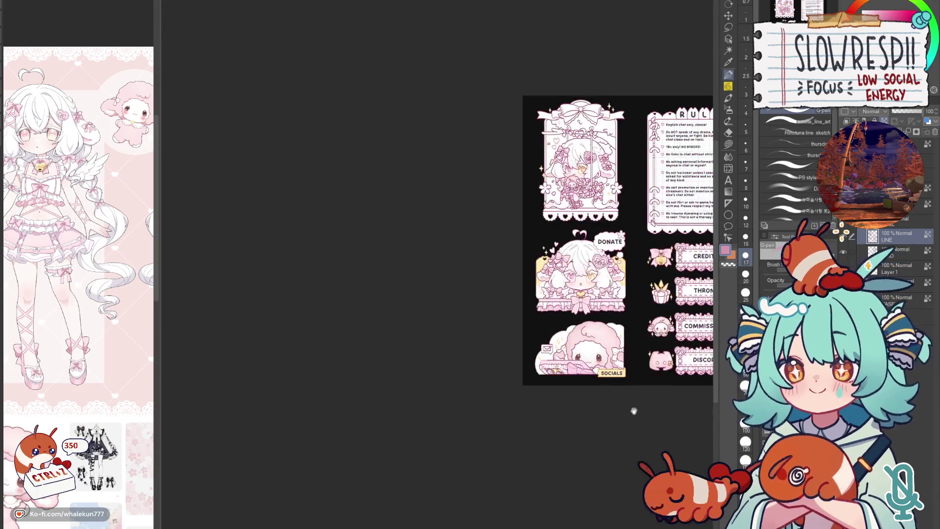
pyautogui.press('+')
pyautogui.press('+')
# - Mirror-check the whole sheet again and bring the Rules panel into view
pyautogui.press('h')
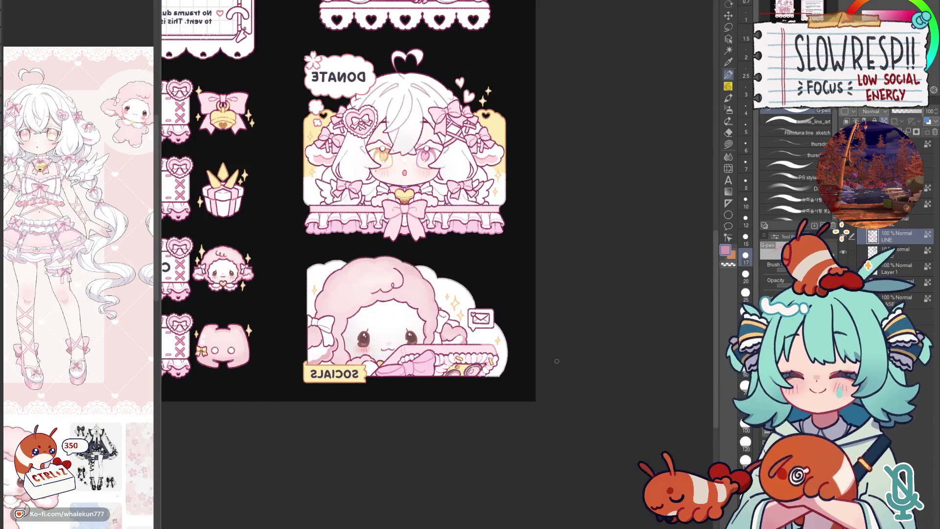
pyautogui.press('h')
pyautogui.press('-')
pyautogui.press('-')
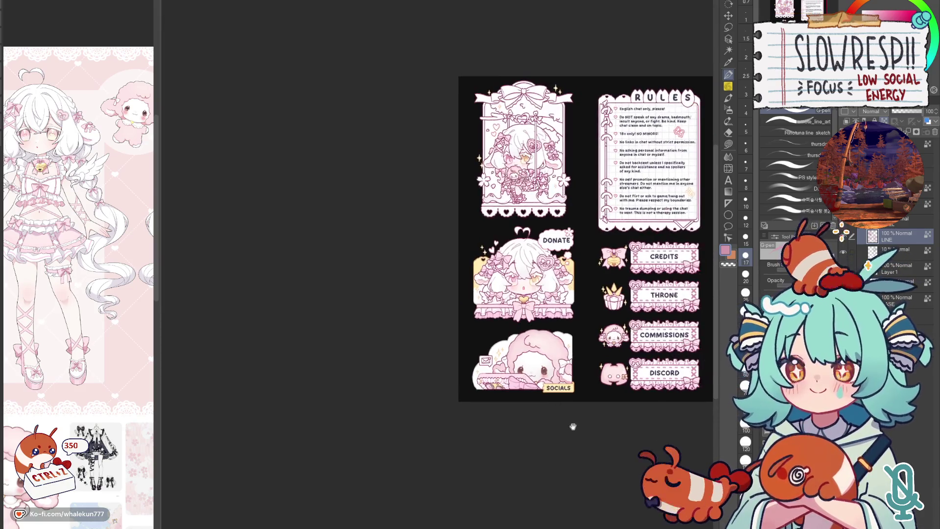
pyautogui.scroll(3, 580, 375)
pyautogui.scroll(1, 579, 375)
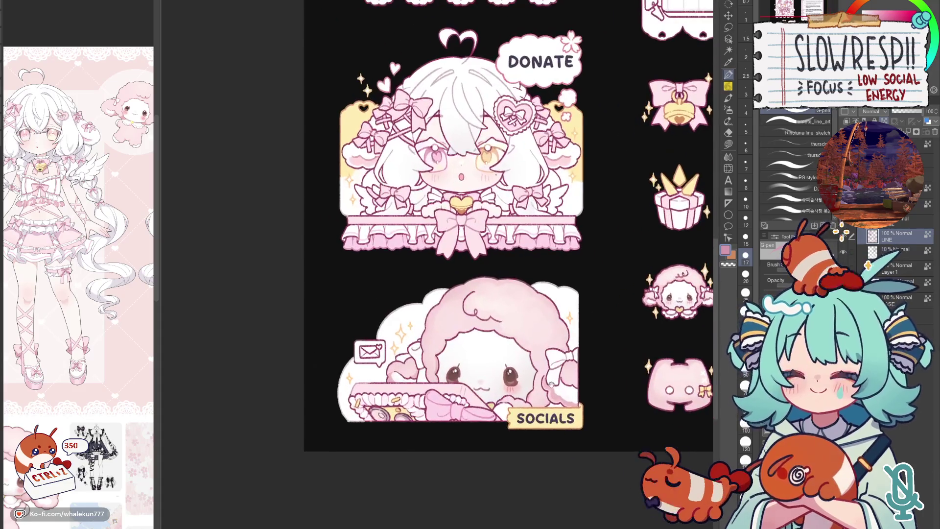
pyautogui.press('h')
pyautogui.press('h')
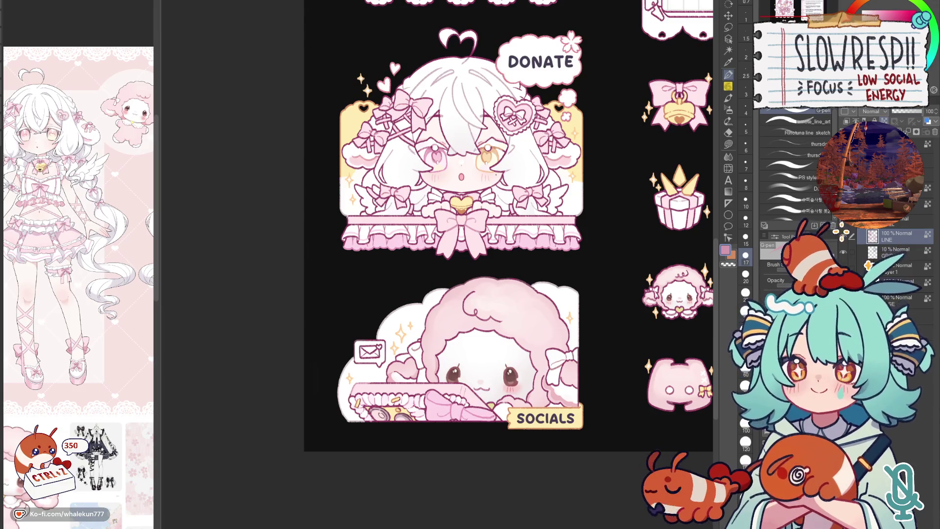
pyautogui.moveTo(622, 307); pyautogui.dragTo(583, 403)
pyautogui.scroll(-3, 584, 403)
pyautogui.scroll(-1, 530, 403)
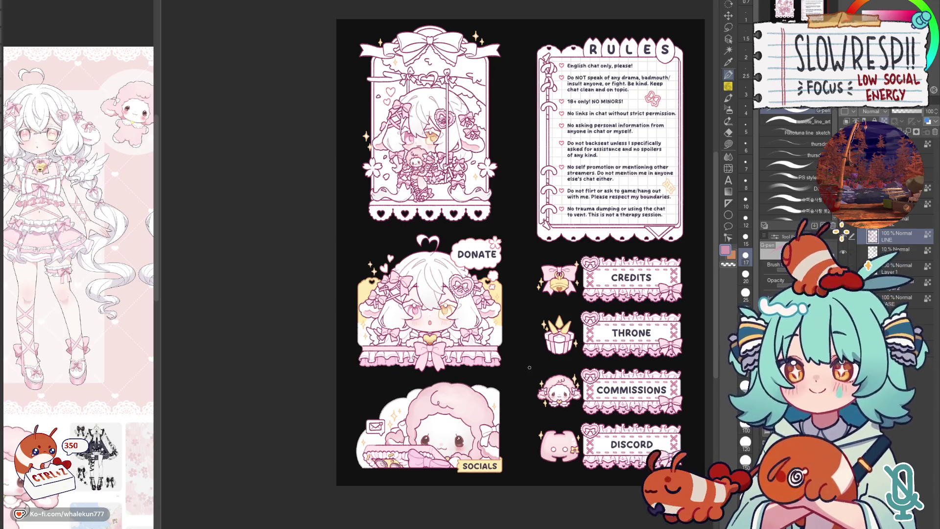
# - Add a new empty layer above BASE and switch to the Lasso Fill sub-tool
pyautogui.click(896, 299)
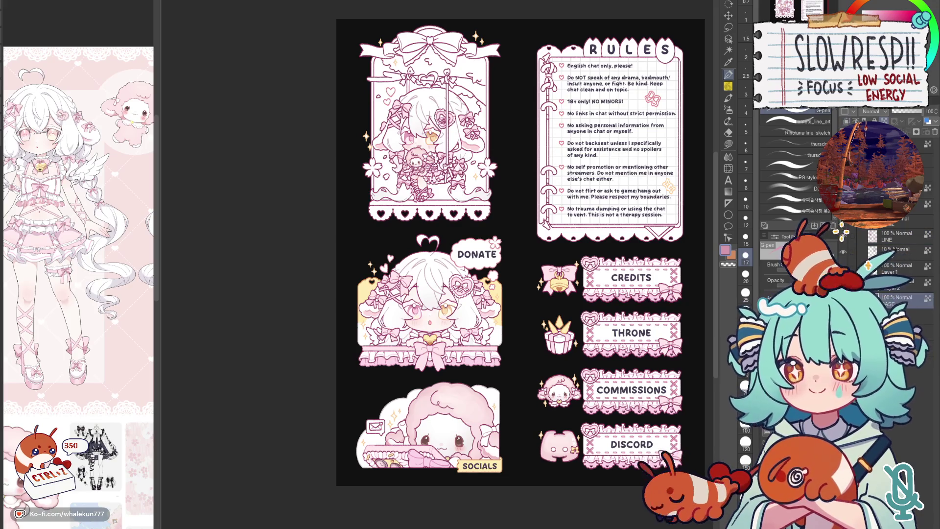
pyautogui.hotkey('ctrl', 'shift', 'n')
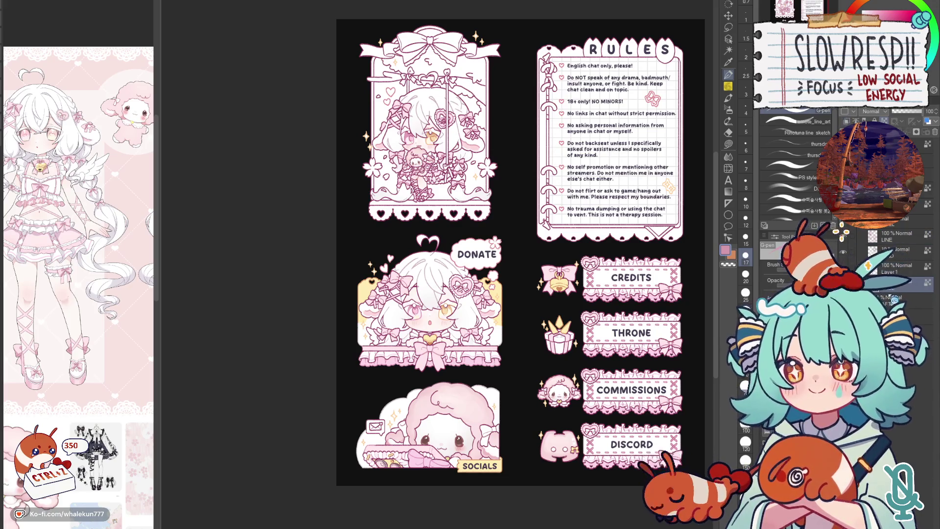
pyautogui.scroll(-4, 635, 439)
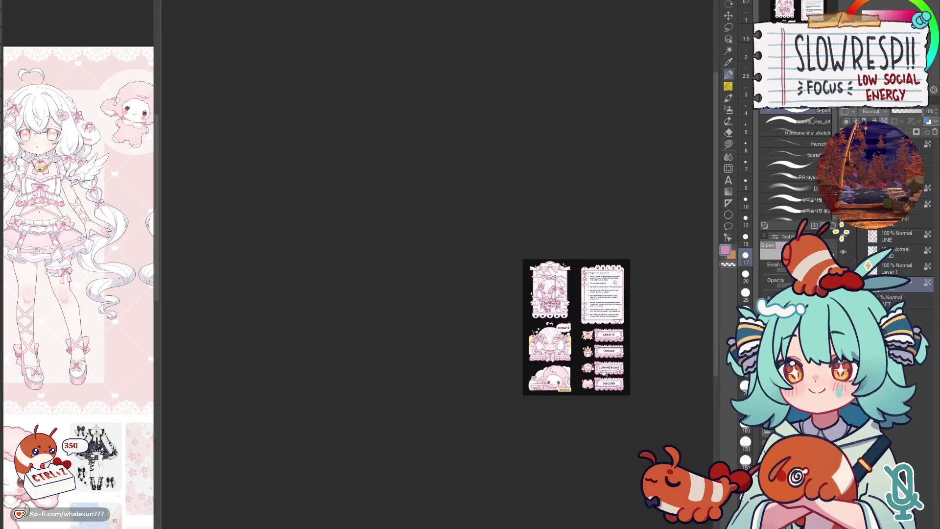
pyautogui.scroll(3, 625, 419)
pyautogui.press('h')
pyautogui.press('h')
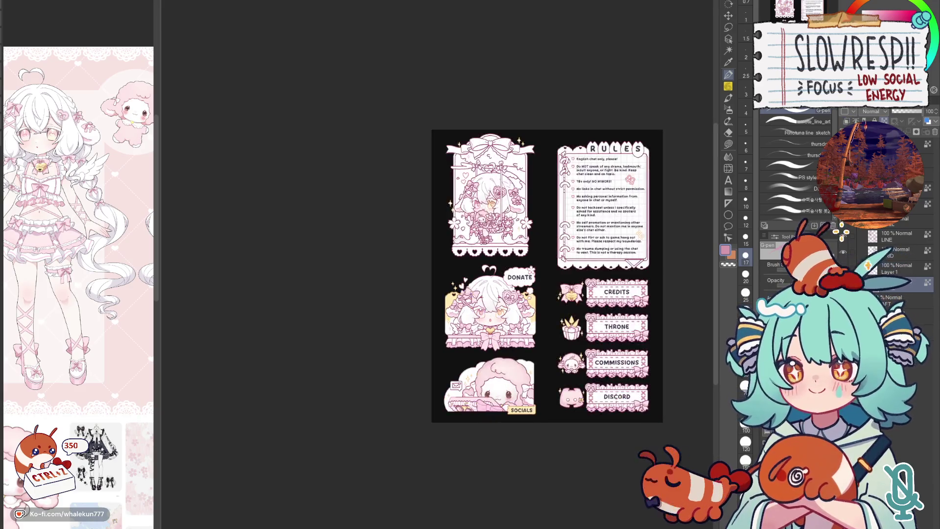
pyautogui.moveTo(617, 397); pyautogui.dragTo(610, 421)
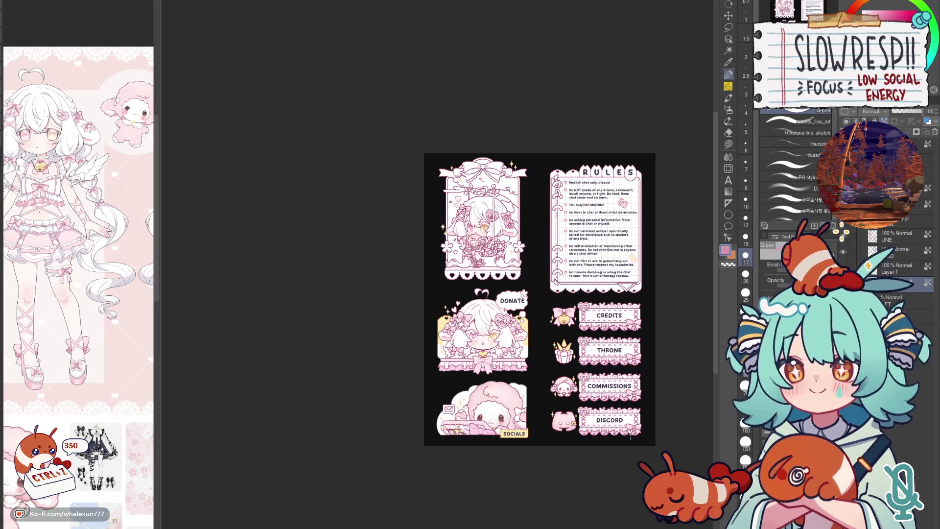
pyautogui.press('g')
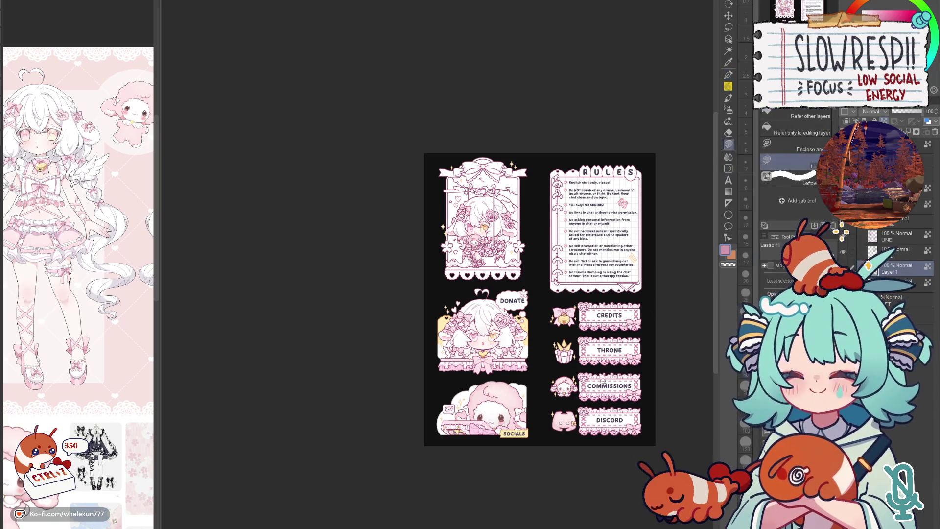
pyautogui.scroll(5, 567, 436)
pyautogui.scroll(2, 510, 459)
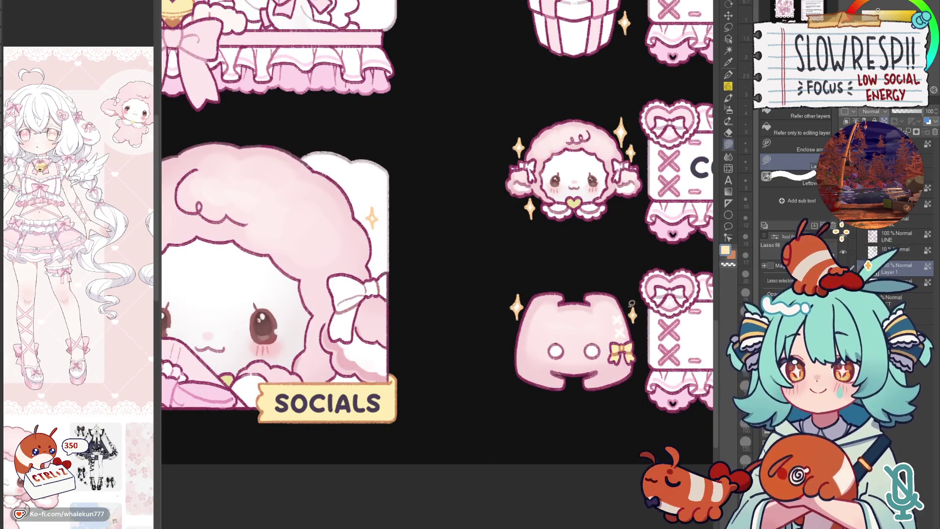
# - Try a pale yellow fill on the Discord icon, undo it, and hide the black background layer
pyautogui.moveTo(638, 380); pyautogui.dragTo(640, 346)
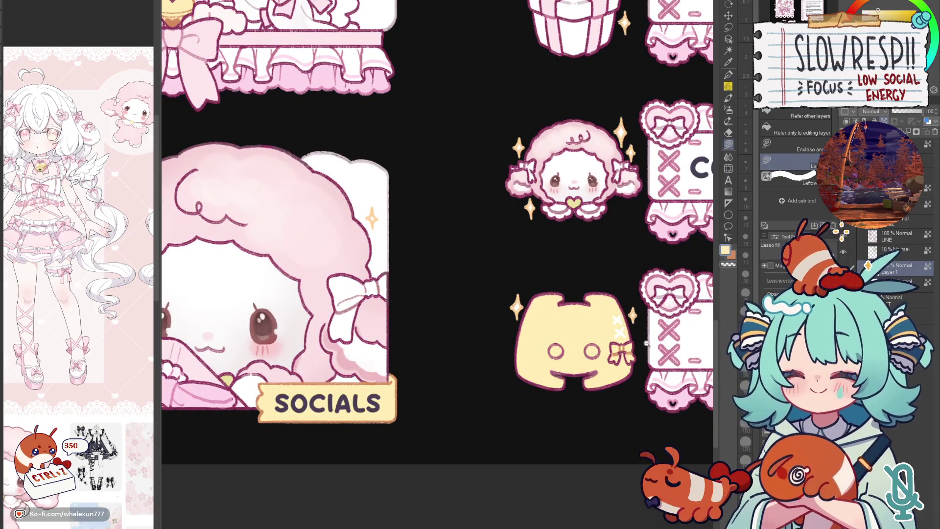
pyautogui.scroll(-4, 516, 449)
pyautogui.moveTo(573, 410); pyautogui.dragTo(621, 335)
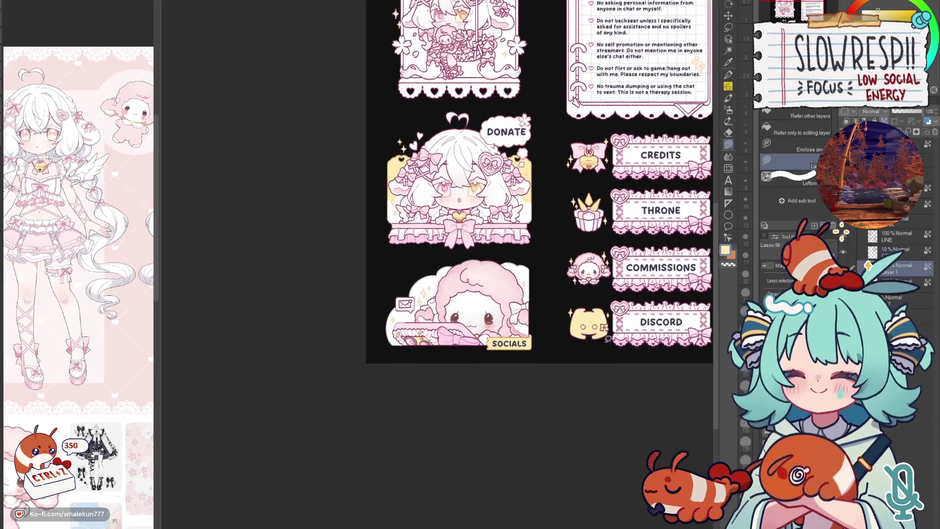
pyautogui.hotkey('ctrl', 'z')
pyautogui.scroll(2, 539, 236)
pyautogui.press('h')
pyautogui.press('h')
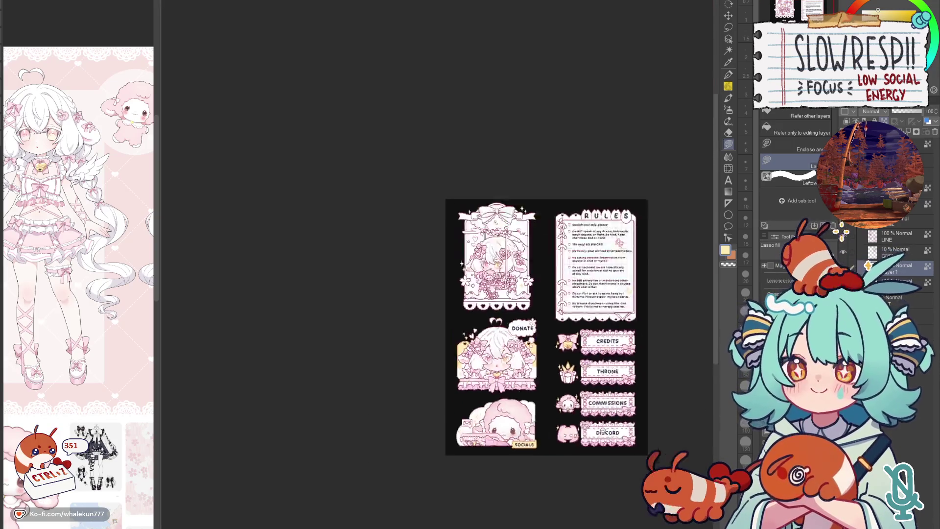
pyautogui.scroll(-3, 553, 371)
pyautogui.scroll(-1, 581, 392)
pyautogui.scroll(4, 580, 392)
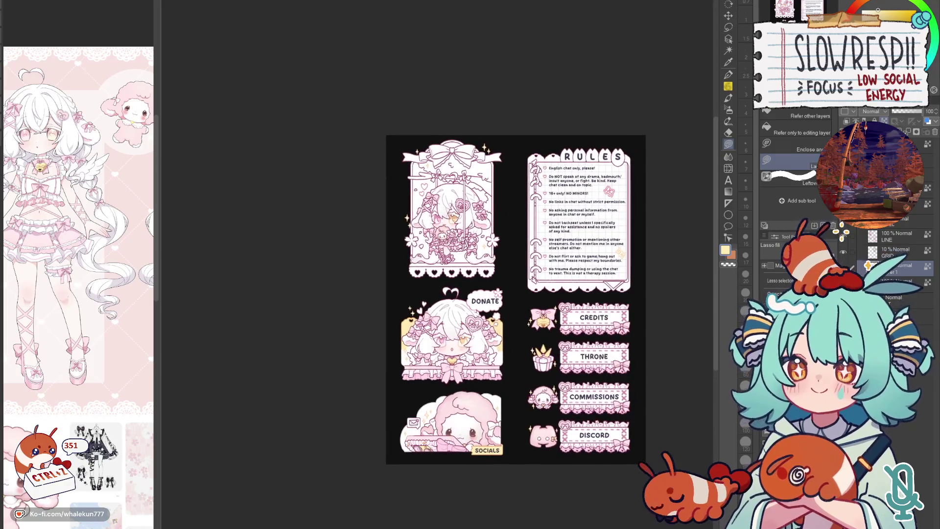
pyautogui.click(869, 268)
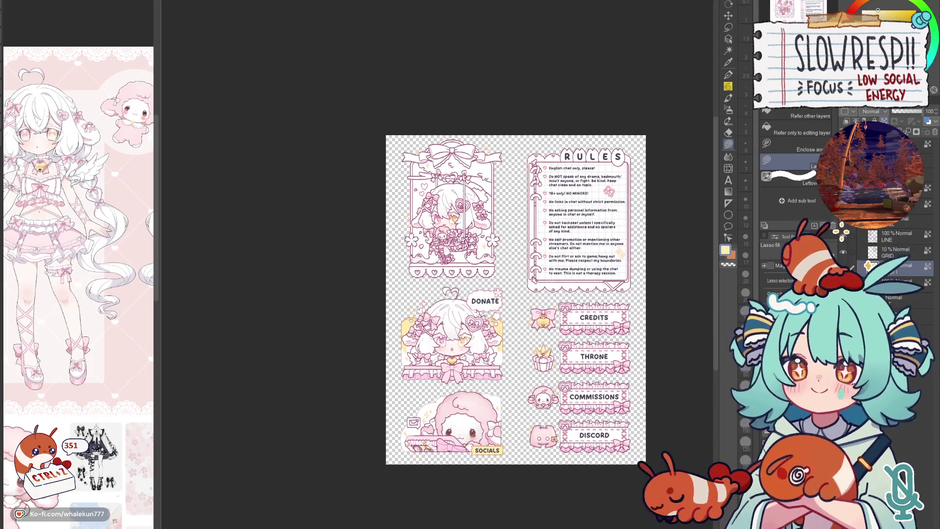
# - Show the black background layer again and mirror-check the sheet's composition
pyautogui.click(869, 266)
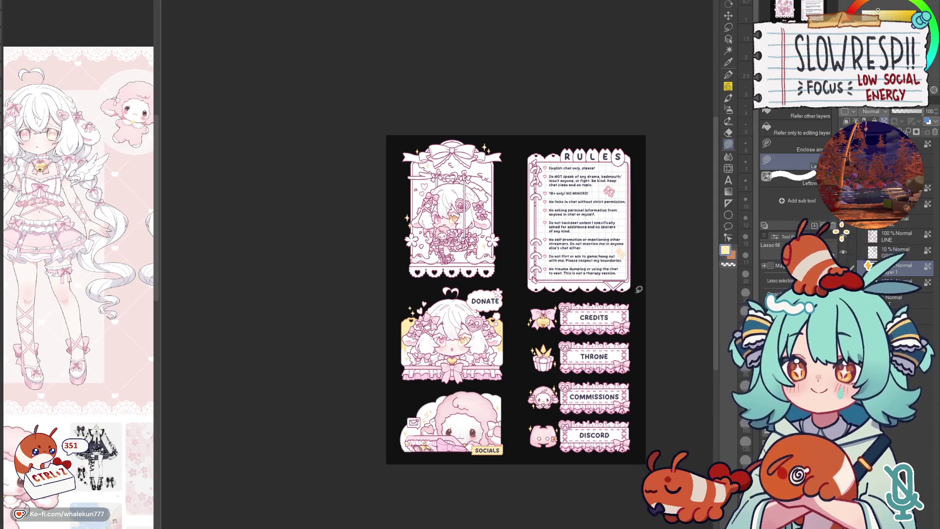
pyautogui.moveTo(639, 289); pyautogui.dragTo(654, 233)
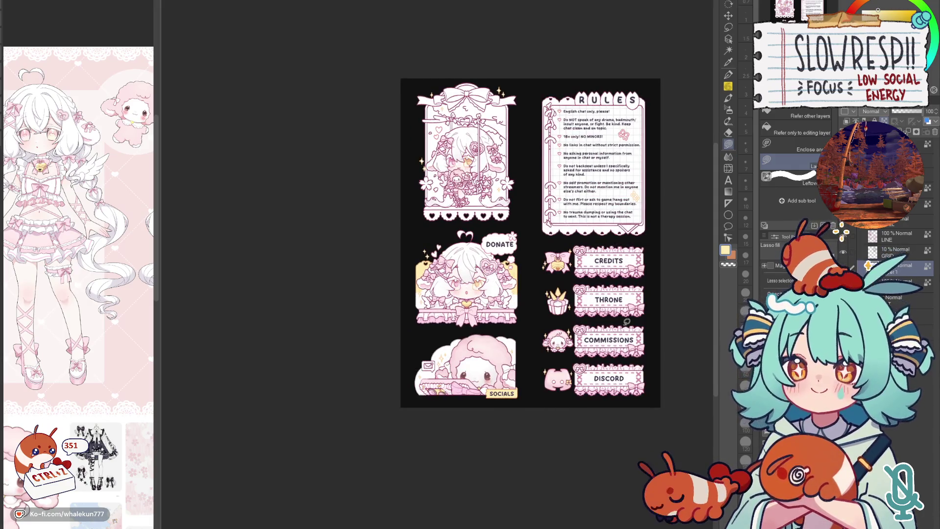
pyautogui.press('h')
pyautogui.moveTo(566, 357)
pyautogui.mouseDown()
pyautogui.moveTo(648, 360)
pyautogui.moveTo(726, 416)
pyautogui.mouseUp()
pyautogui.press('h')
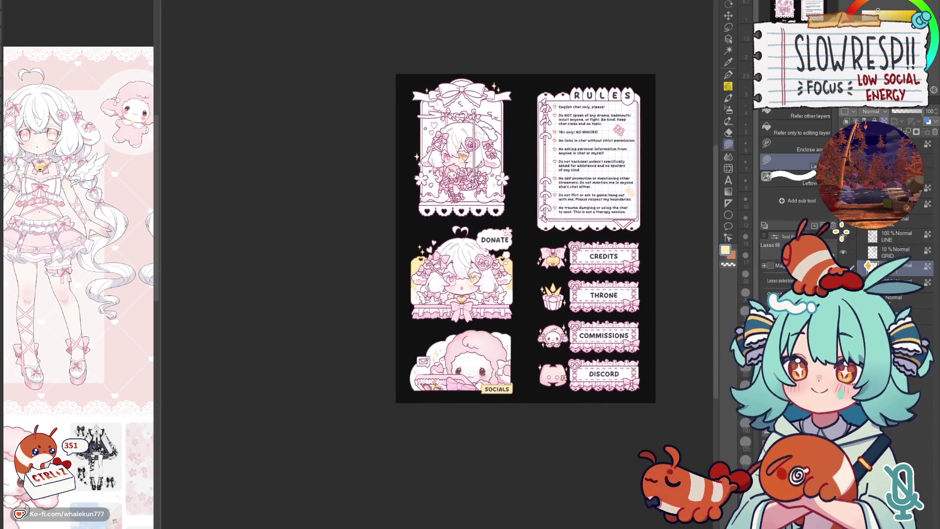
pyautogui.moveTo(622, 367); pyautogui.dragTo(611, 299)
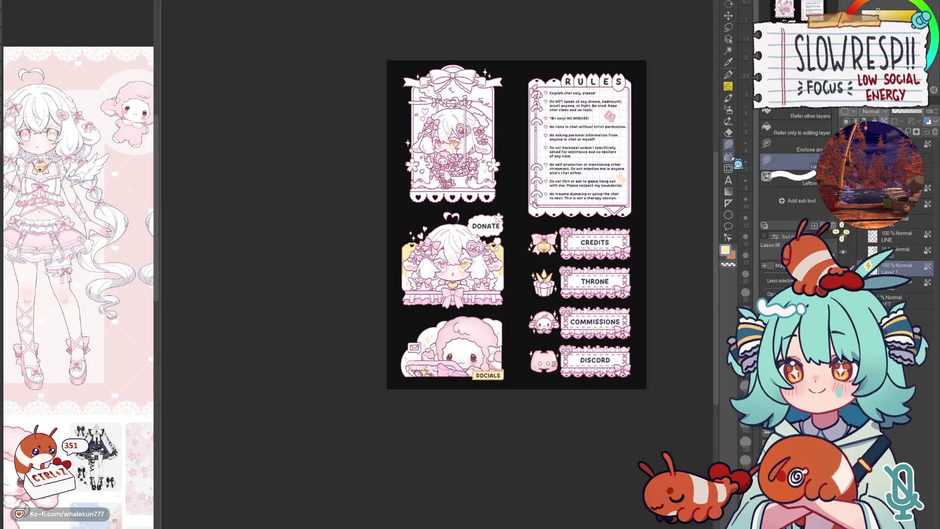
pyautogui.scroll(2, 608, 280)
pyautogui.scroll(2, 610, 283)
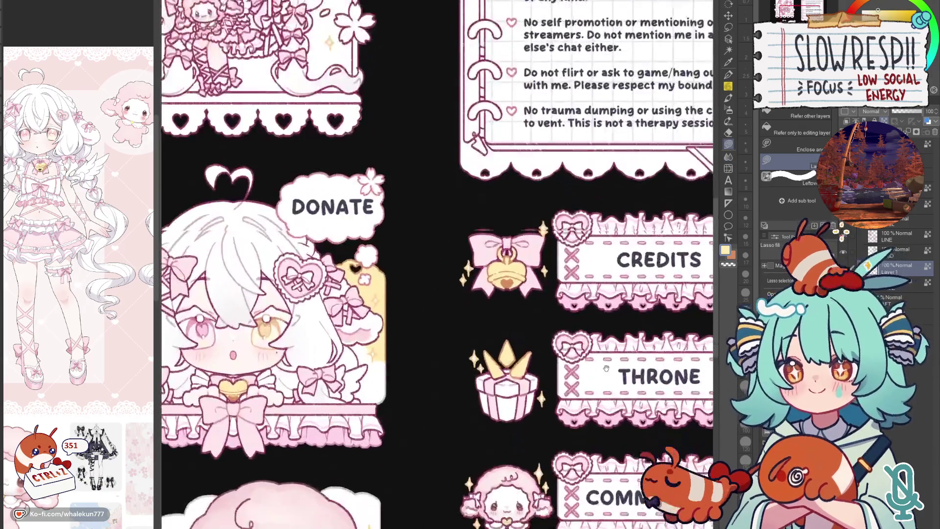
pyautogui.scroll(2, 614, 292)
pyautogui.scroll(-1, 614, 293)
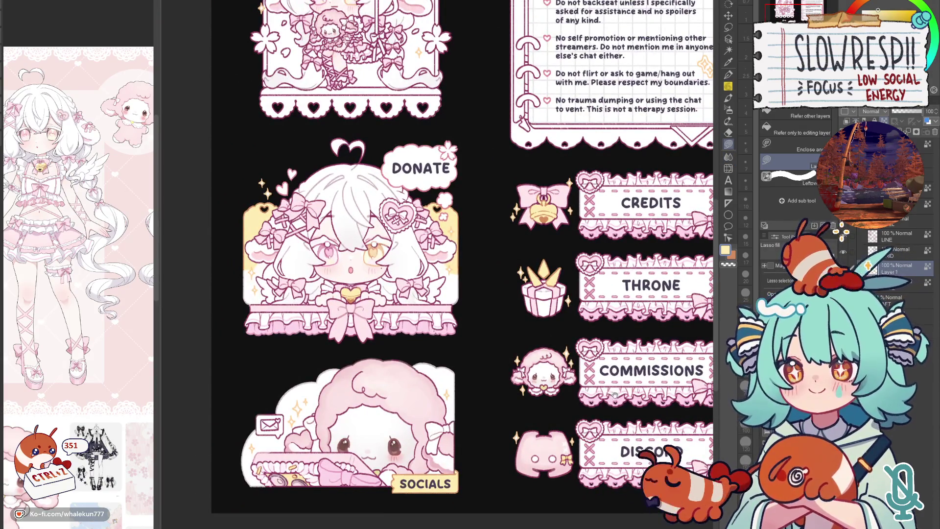
pyautogui.scroll(-1, 614, 394)
pyautogui.scroll(-1, 602, 324)
pyautogui.scroll(-1, 583, 354)
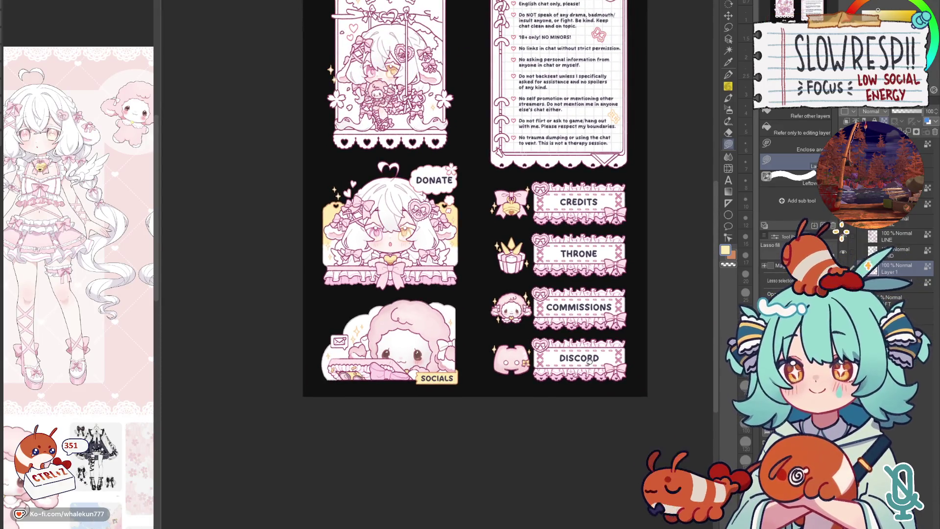
# - Flip the sheet mirrored and back twice around the RULES header, then return to the brush
pyautogui.press('h')
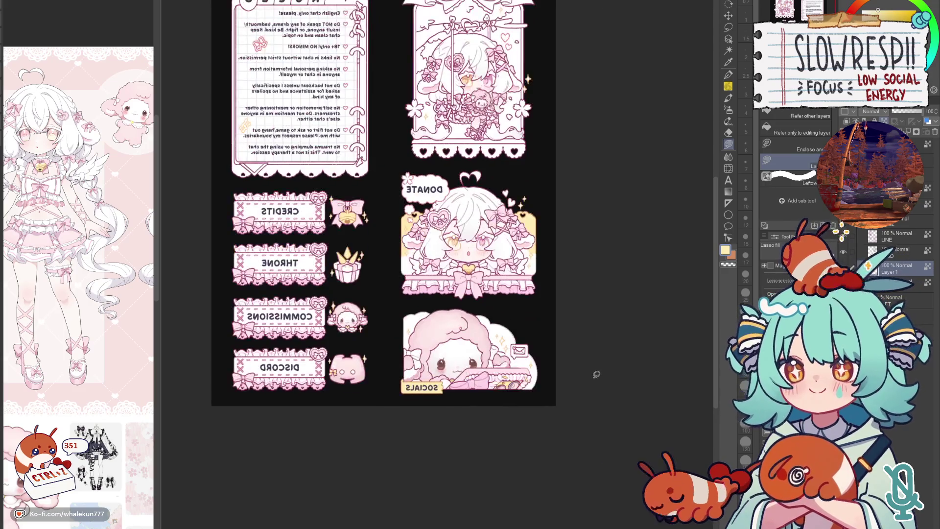
pyautogui.press('h')
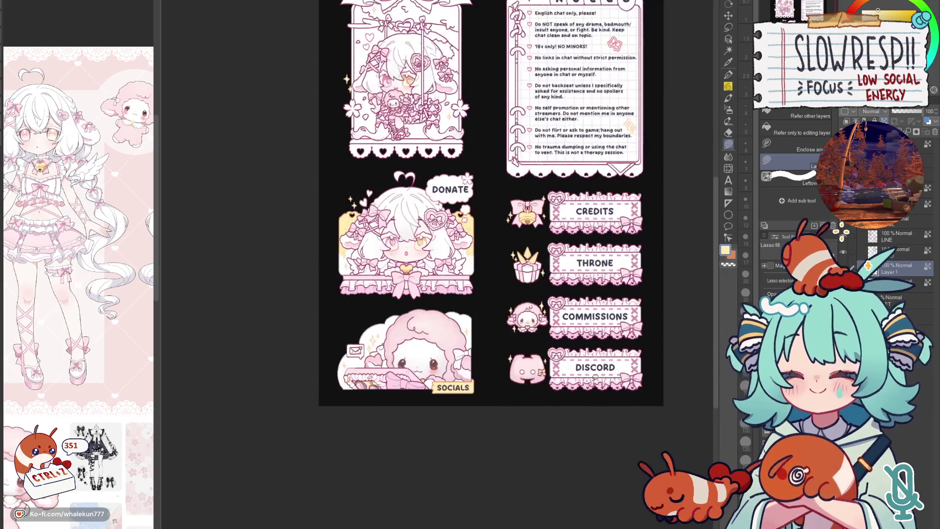
pyautogui.moveTo(593, 377); pyautogui.dragTo(586, 408)
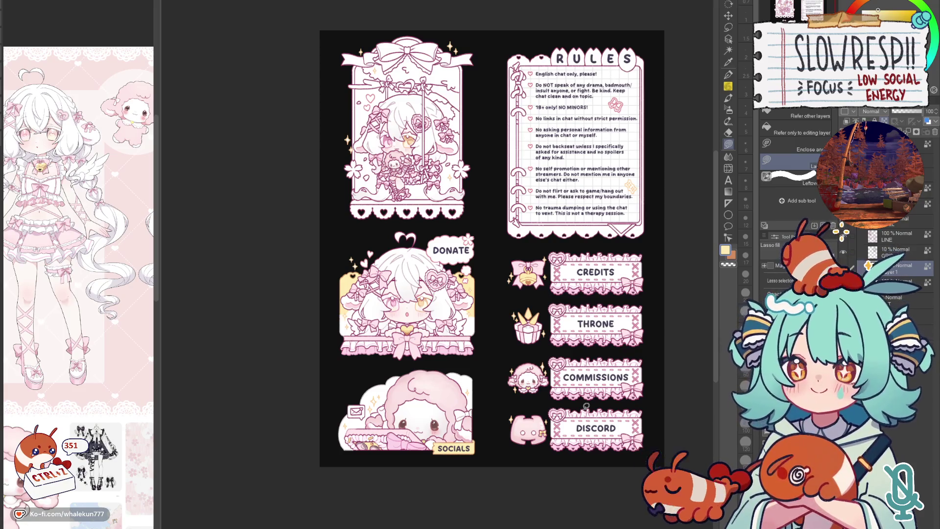
pyautogui.press('h')
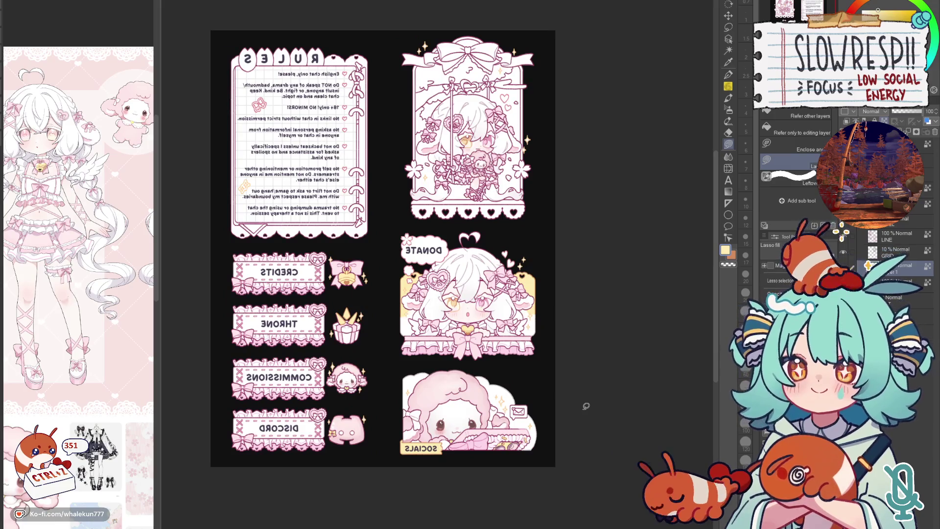
pyautogui.press('h')
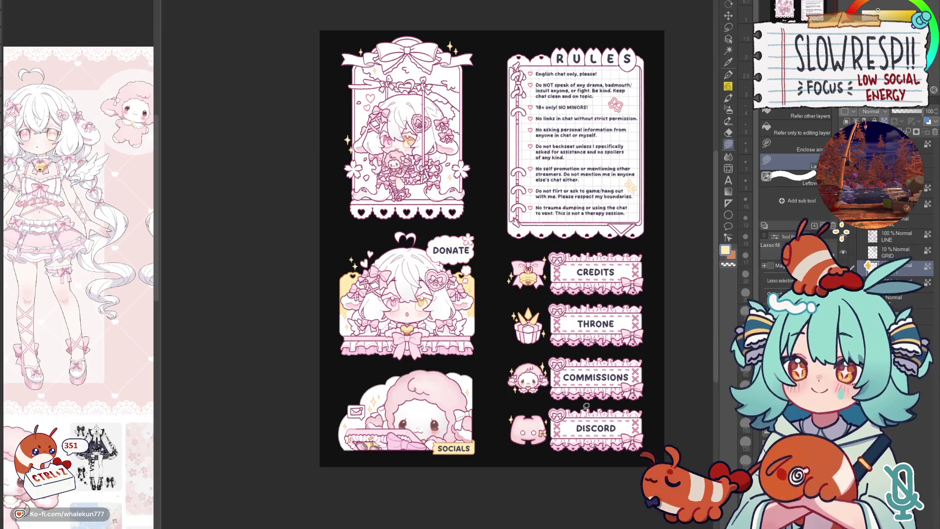
pyautogui.press('p')
pyautogui.moveTo(593, 318); pyautogui.dragTo(532, 380)
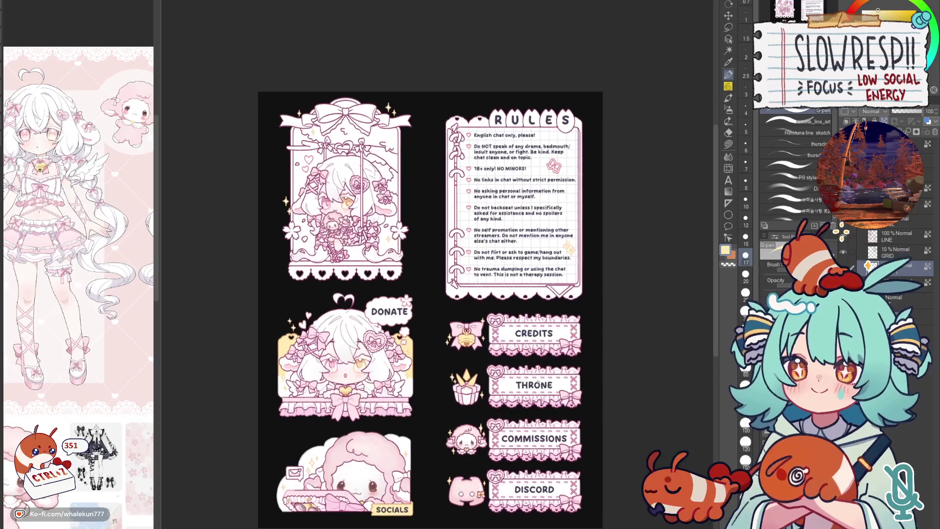
# - Lasso-fill the Rules panel's grid paper light pink, then pan across the lower panels
pyautogui.press('g')
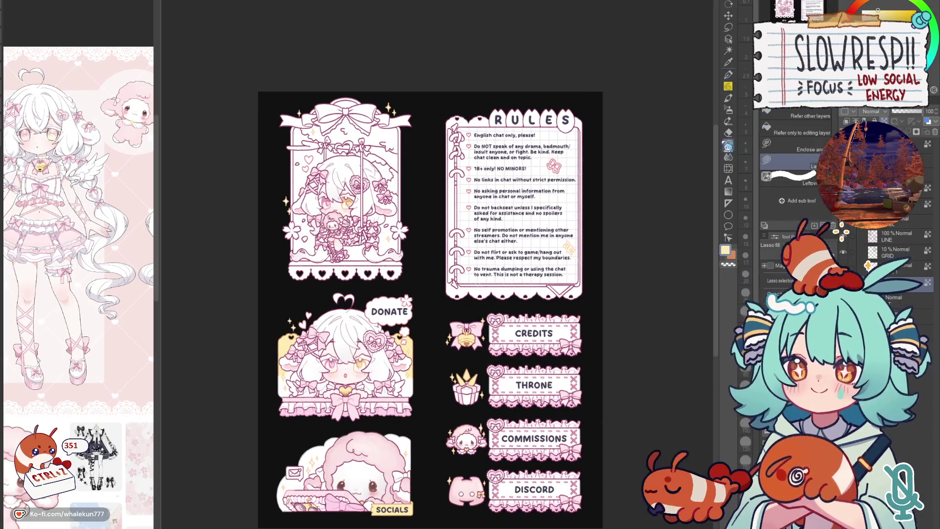
pyautogui.scroll(2, 557, 243)
pyautogui.scroll(2, 557, 243)
pyautogui.scroll(-4, 557, 243)
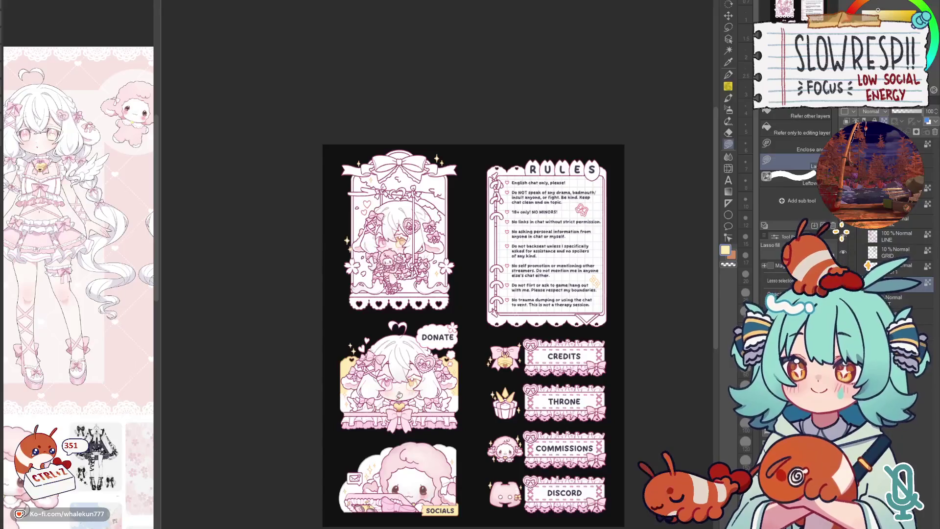
pyautogui.scroll(2, 383, 231)
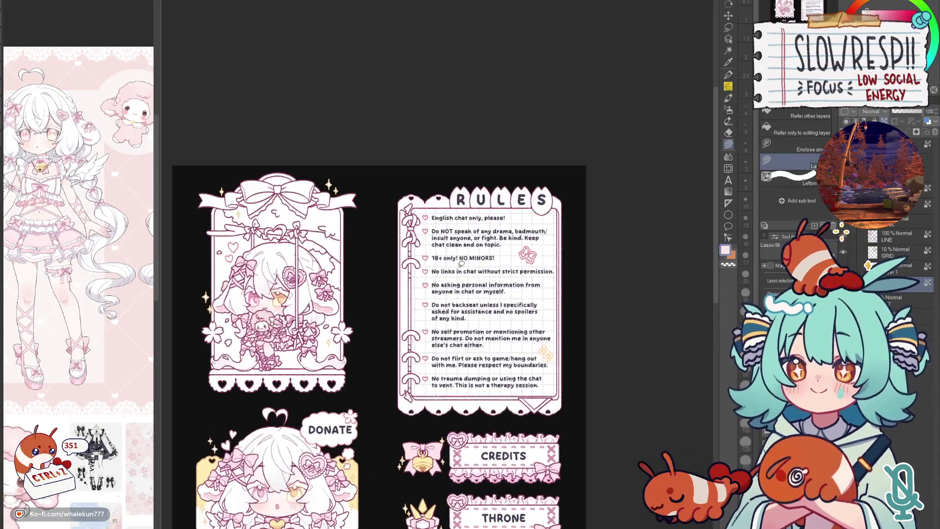
pyautogui.moveTo(421, 178)
pyautogui.mouseDown()
pyautogui.moveTo(383, 232)
pyautogui.moveTo(562, 145)
pyautogui.mouseUp()
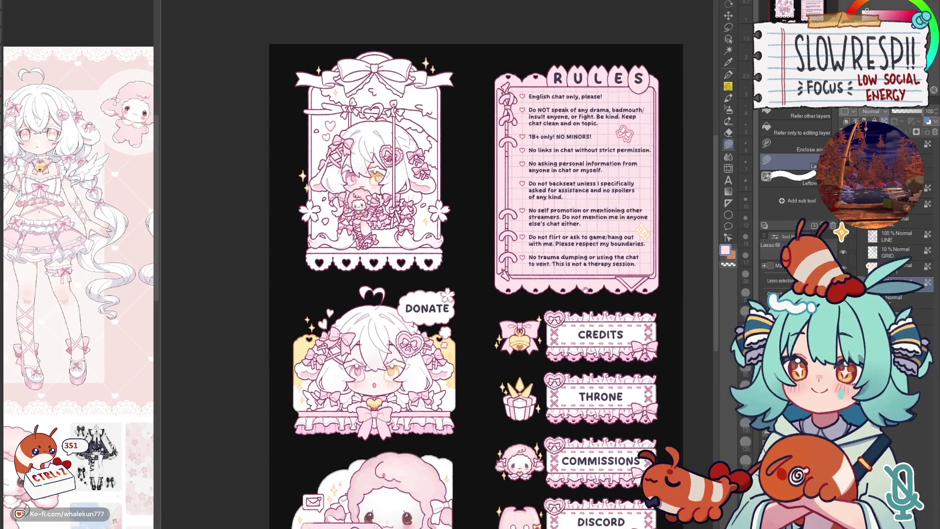
pyautogui.moveTo(327, 466); pyautogui.dragTo(424, 344)
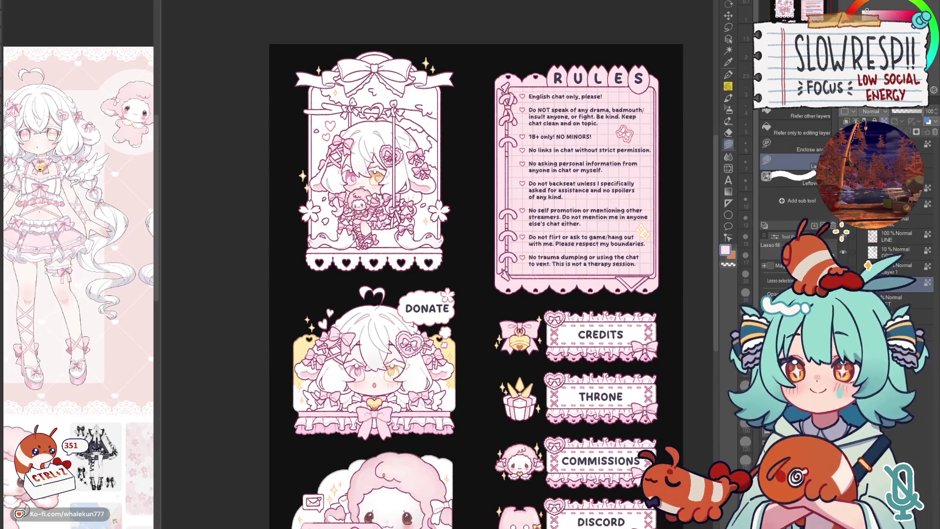
pyautogui.scroll(3, 433, 319)
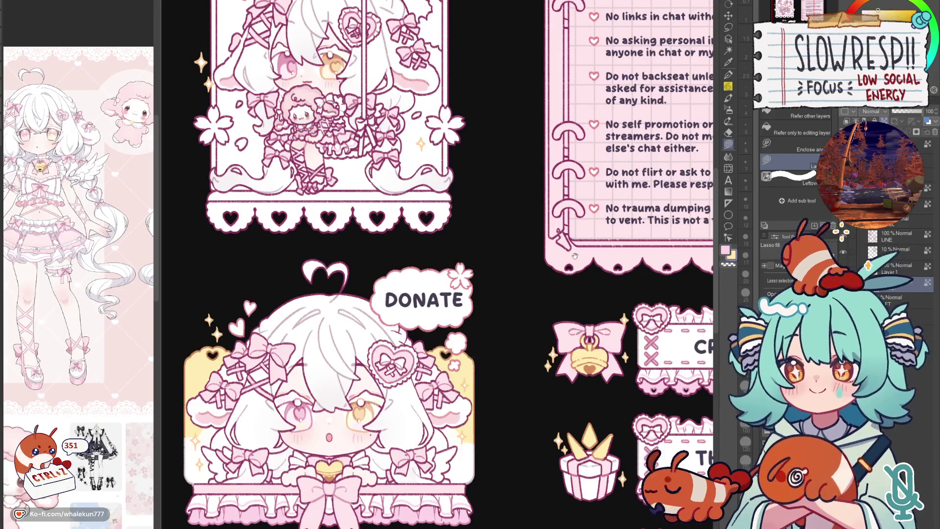
pyautogui.moveTo(575, 256); pyautogui.dragTo(461, 489)
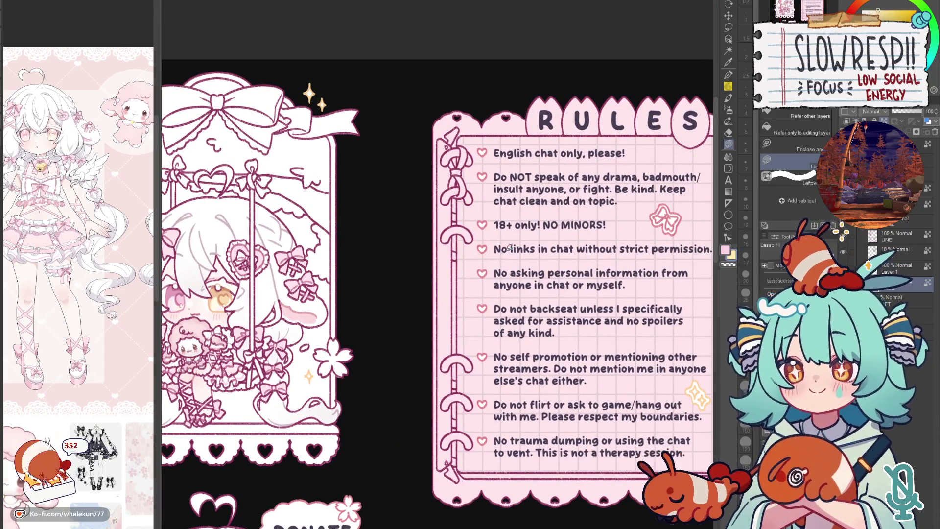
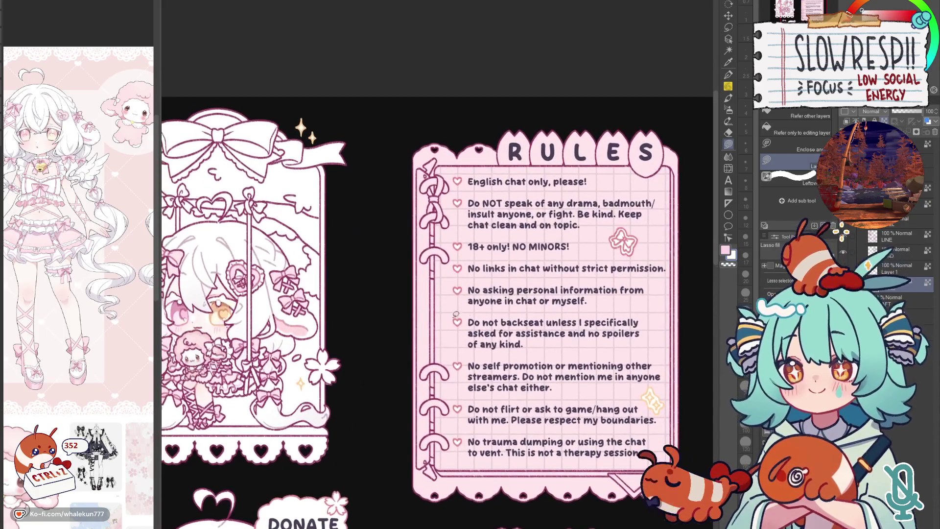
pyautogui.scroll(2, 487, 249)
# - Lasso soft pink shading blobs behind the first rule lines and beside the last rule
pyautogui.moveTo(486, 248); pyautogui.dragTo(440, 319)
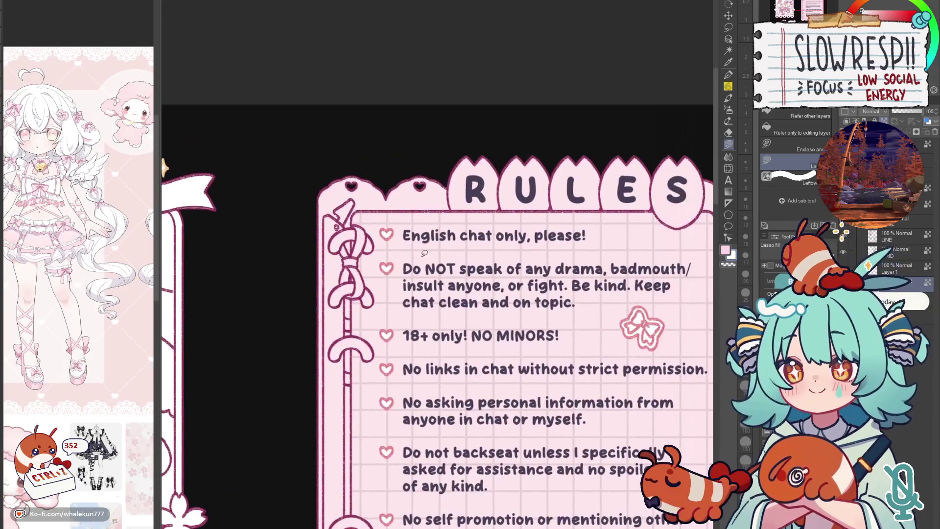
pyautogui.moveTo(359, 209); pyautogui.dragTo(665, 202)
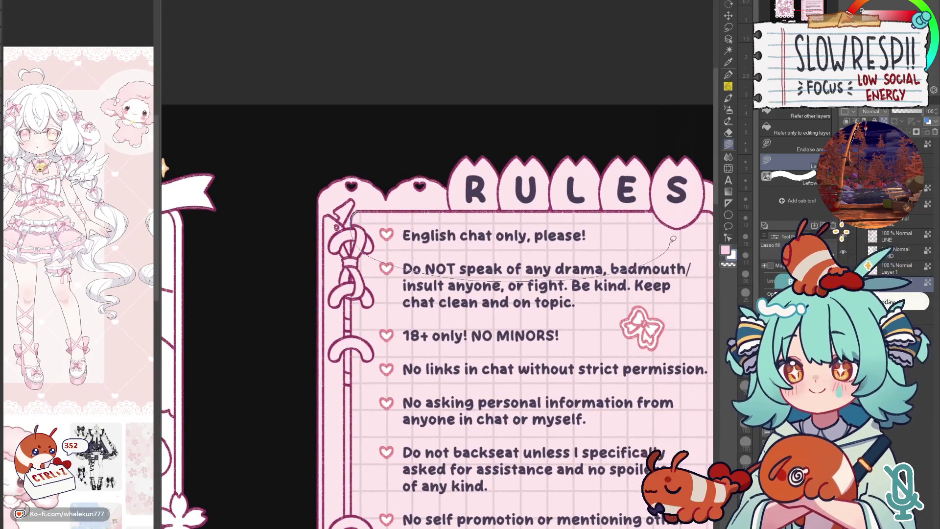
pyautogui.moveTo(377, 229)
pyautogui.mouseDown()
pyautogui.moveTo(445, 41)
pyautogui.moveTo(421, 488)
pyautogui.moveTo(405, 346)
pyautogui.mouseUp()
pyautogui.scroll(2, 404, 346)
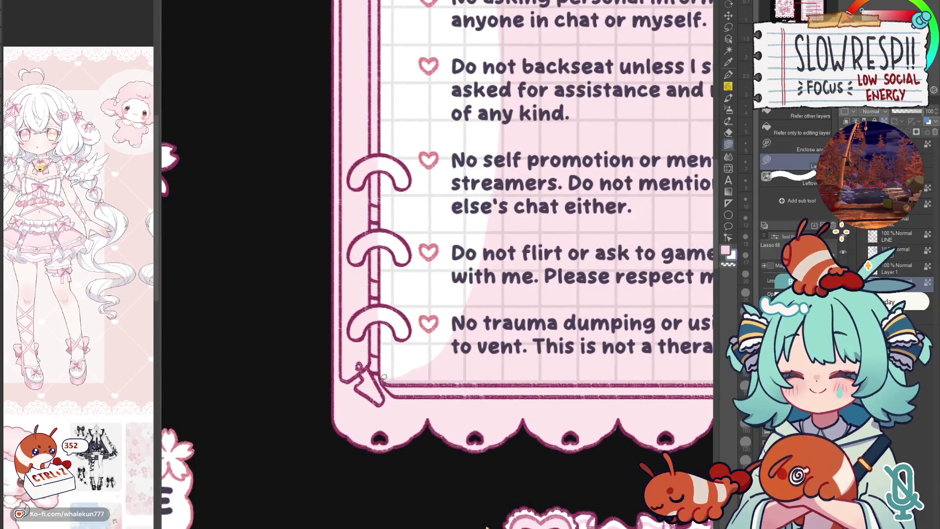
pyautogui.moveTo(403, 391)
pyautogui.mouseDown()
pyautogui.moveTo(412, 321)
pyautogui.moveTo(670, 446)
pyautogui.mouseUp()
pyautogui.moveTo(682, 391)
pyautogui.mouseDown()
pyautogui.moveTo(397, 407)
pyautogui.moveTo(598, 402)
pyautogui.mouseUp()
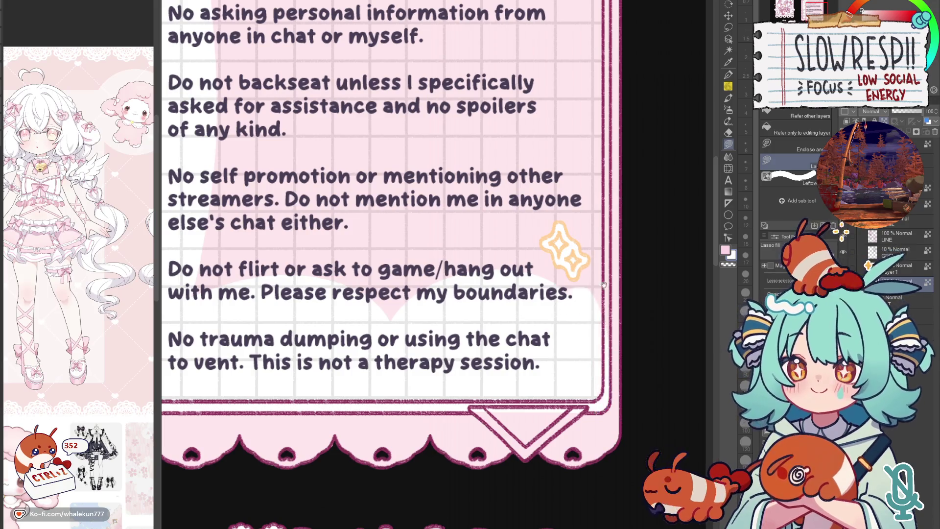
# - Redo the right-side fill after an undo and reshape the pink shading along both card edges
pyautogui.moveTo(610, 282); pyautogui.dragTo(605, 372)
pyautogui.moveTo(607, 413); pyautogui.dragTo(597, 134)
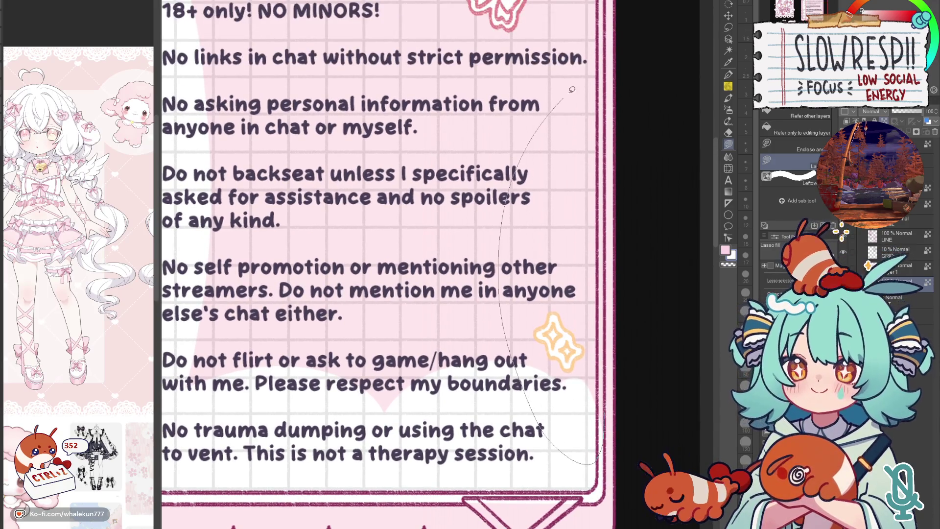
pyautogui.scroll(5, 596, 134)
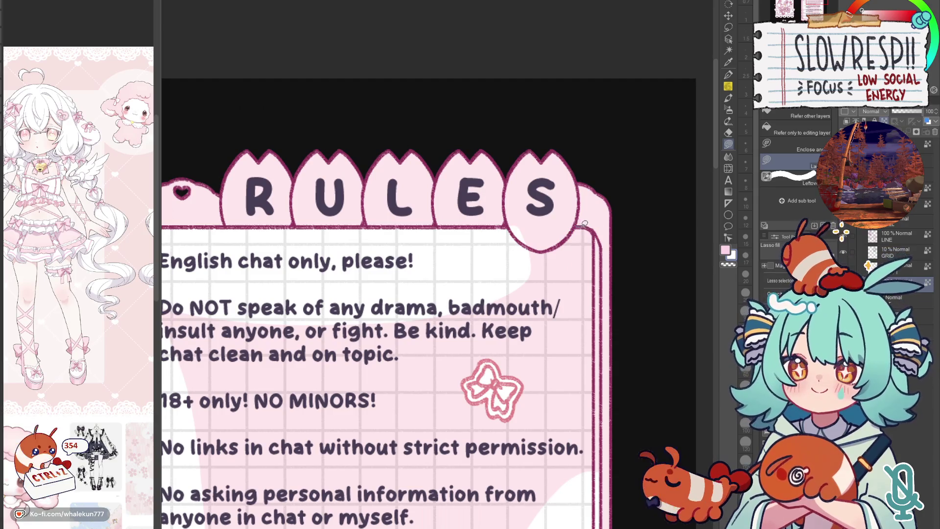
pyautogui.hotkey('ctrl', 'z')
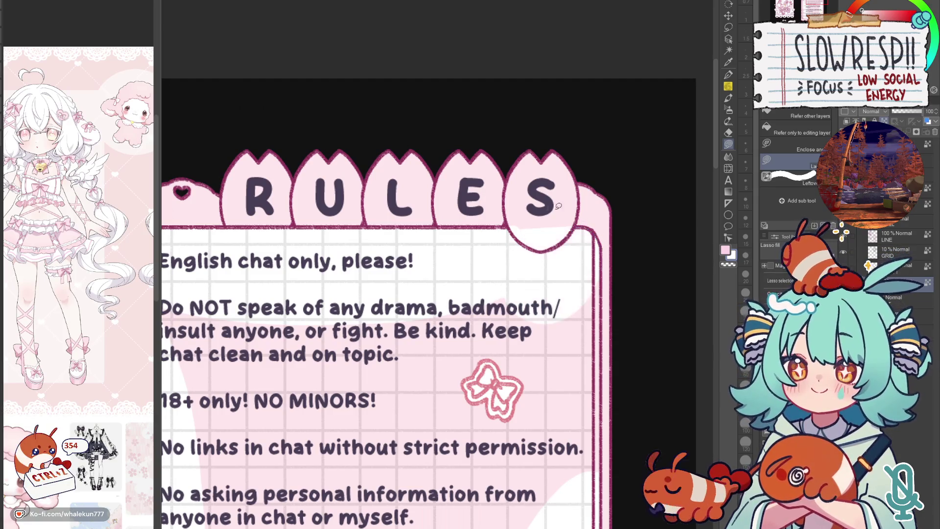
pyautogui.scroll(-2, 604, 265)
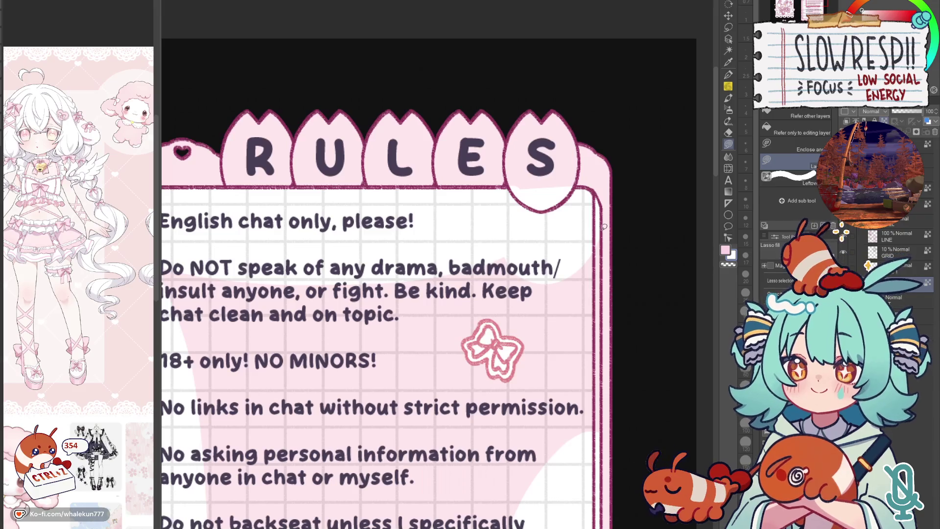
pyautogui.moveTo(600, 226)
pyautogui.mouseDown()
pyautogui.moveTo(599, 452)
pyautogui.moveTo(604, 440)
pyautogui.mouseUp()
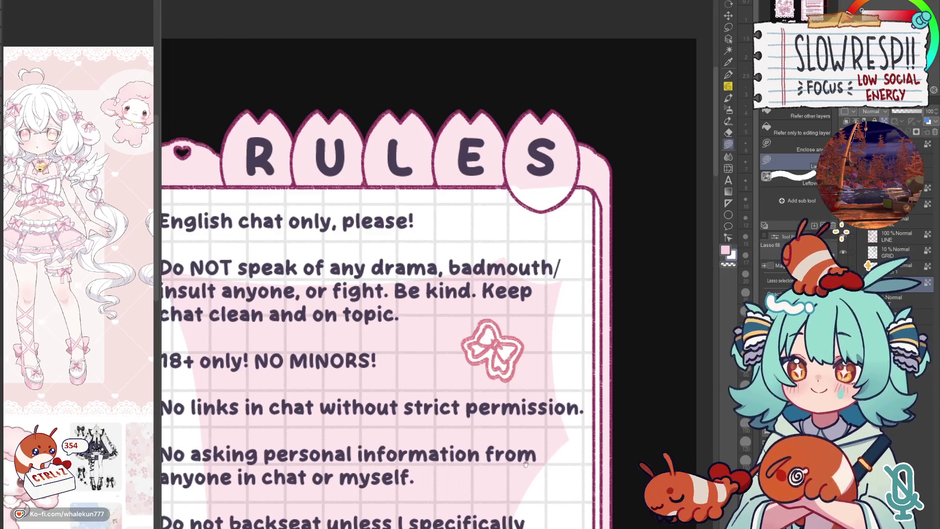
pyautogui.scroll(-3, 527, 463)
pyautogui.moveTo(657, 193)
pyautogui.mouseDown()
pyautogui.moveTo(455, 456)
pyautogui.moveTo(400, 118)
pyautogui.mouseUp()
pyautogui.moveTo(607, 115)
pyautogui.mouseDown()
pyautogui.moveTo(550, 111)
pyautogui.moveTo(649, 133)
pyautogui.moveTo(691, 225)
pyautogui.mouseUp()
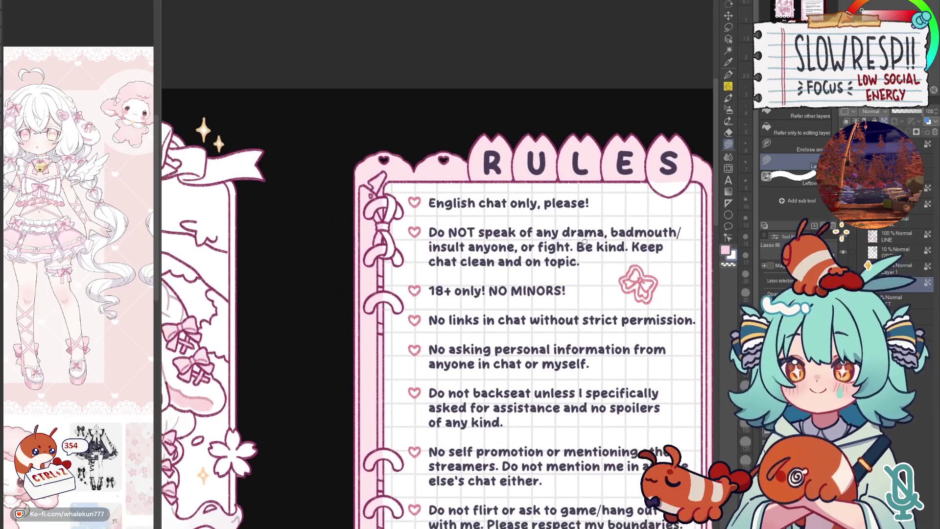
pyautogui.moveTo(586, 243); pyautogui.dragTo(608, 206)
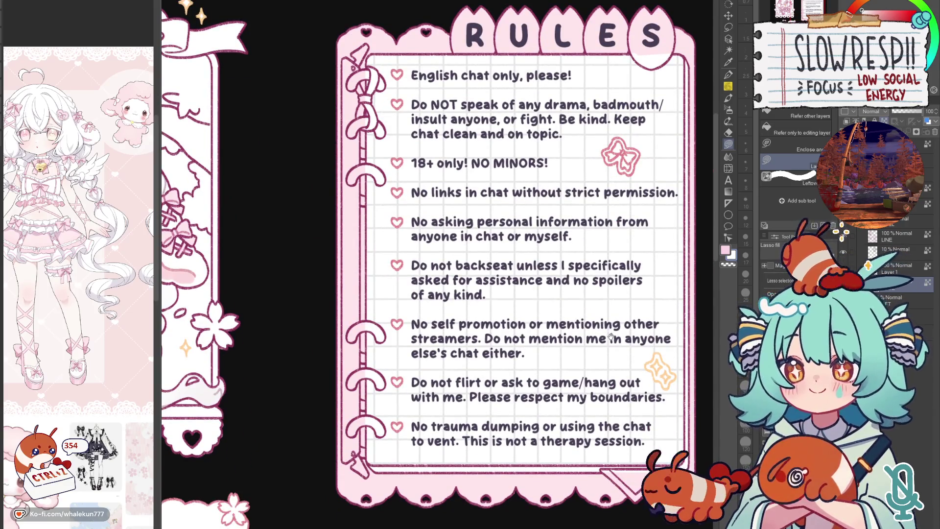
pyautogui.moveTo(631, 407); pyautogui.dragTo(596, 273)
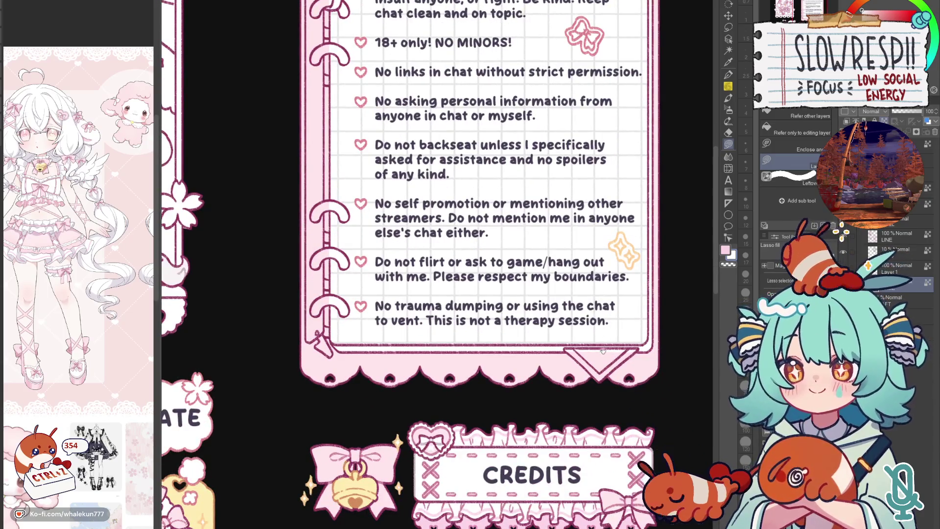
pyautogui.scroll(-3, 602, 352)
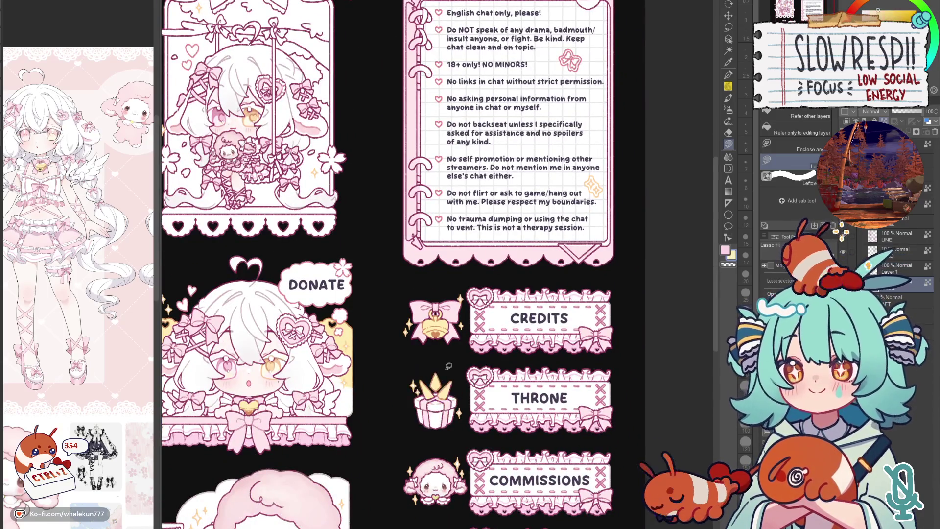
pyautogui.scroll(1, 605, 243)
pyautogui.scroll(1, 604, 243)
pyautogui.scroll(1, 604, 242)
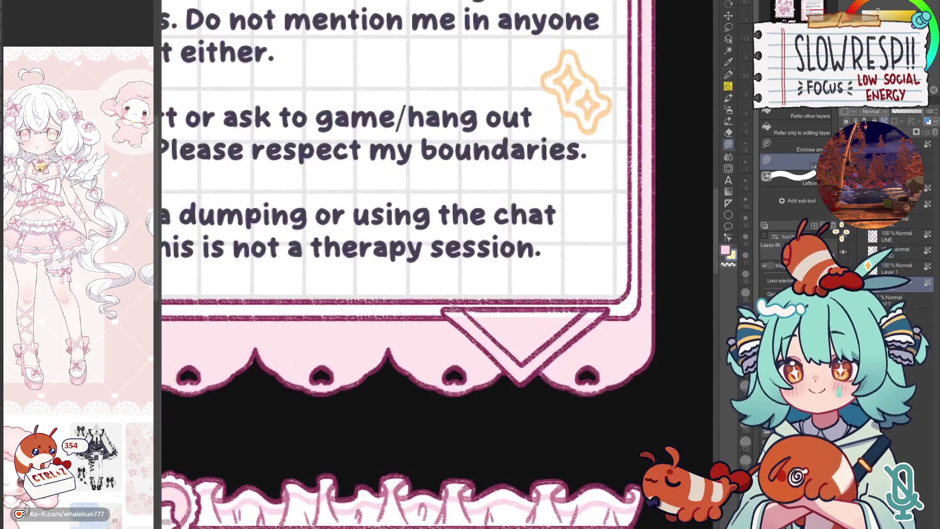
# - Fill the bottom V-notch pale yellow and erase its dark inner stroke on the line layer
pyautogui.moveTo(445, 312); pyautogui.dragTo(607, 311)
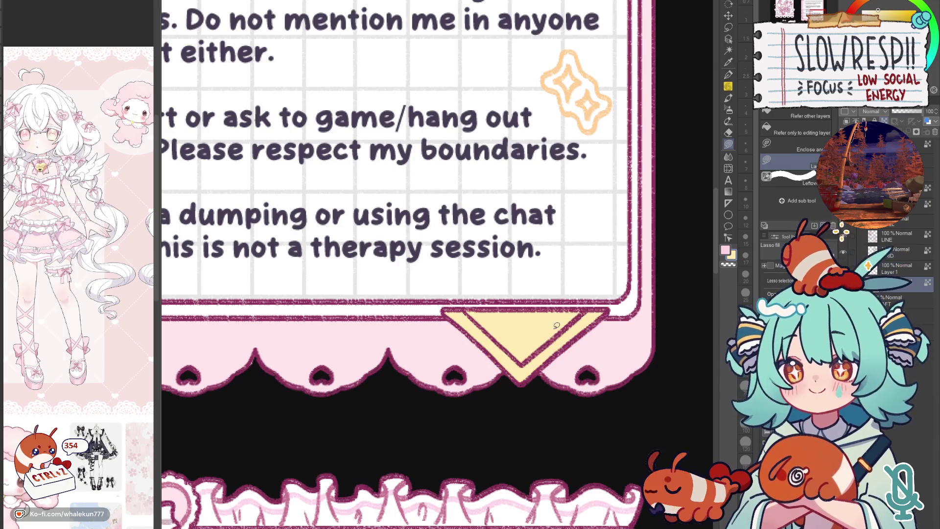
pyautogui.press('e')
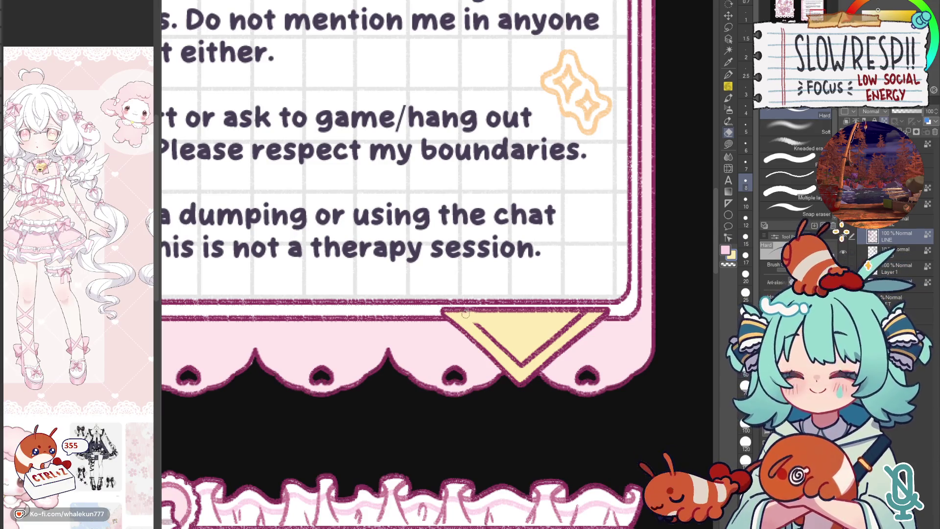
pyautogui.moveTo(474, 315)
pyautogui.mouseDown()
pyautogui.moveTo(518, 364)
pyautogui.moveTo(578, 316)
pyautogui.mouseUp()
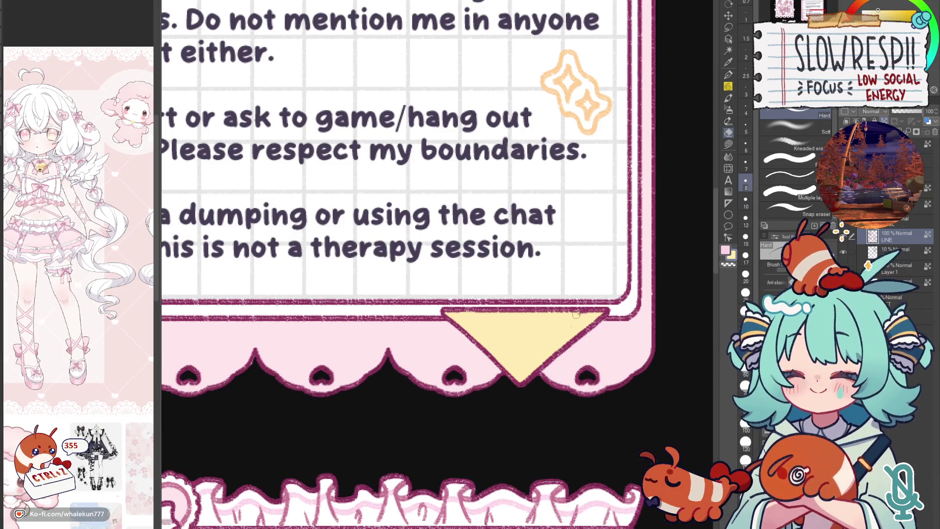
pyautogui.scroll(-3, 569, 329)
pyautogui.scroll(-2, 588, 309)
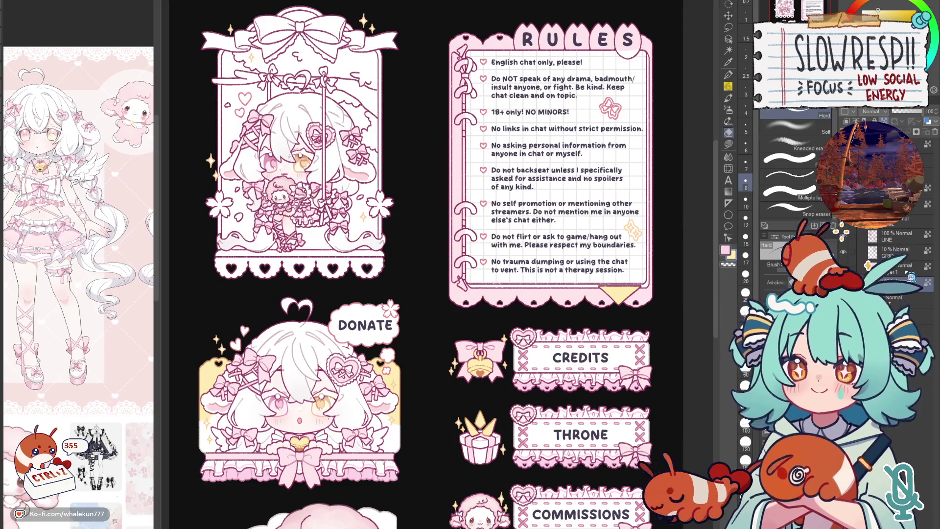
# - Check the layout mirrored and zoom in on the rules card's ribbon knot
pyautogui.press('g')
pyautogui.moveTo(560, 328)
pyautogui.mouseDown()
pyautogui.moveTo(532, 451)
pyautogui.moveTo(526, 323)
pyautogui.mouseUp()
pyautogui.press('h')
pyautogui.press('h')
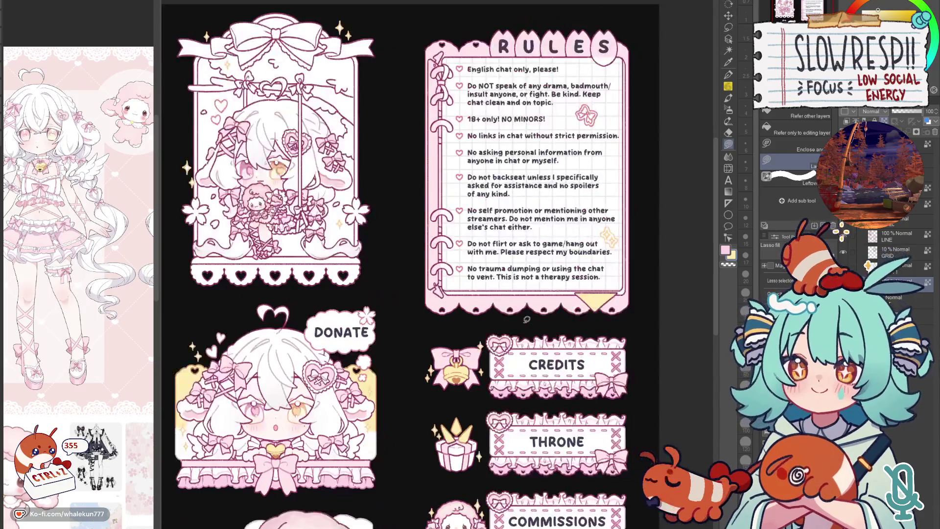
pyautogui.moveTo(453, 377); pyautogui.dragTo(512, 340)
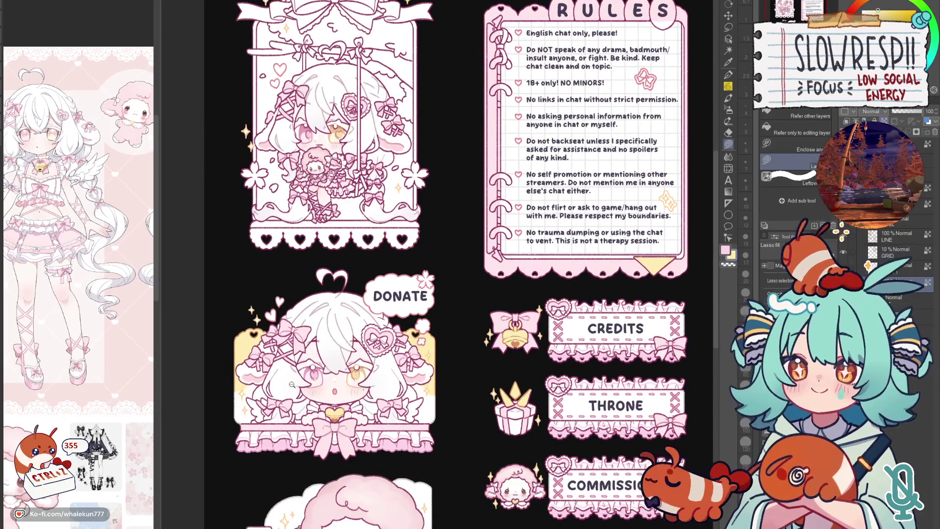
pyautogui.scroll(3, 336, 375)
pyautogui.scroll(-1, 632, 195)
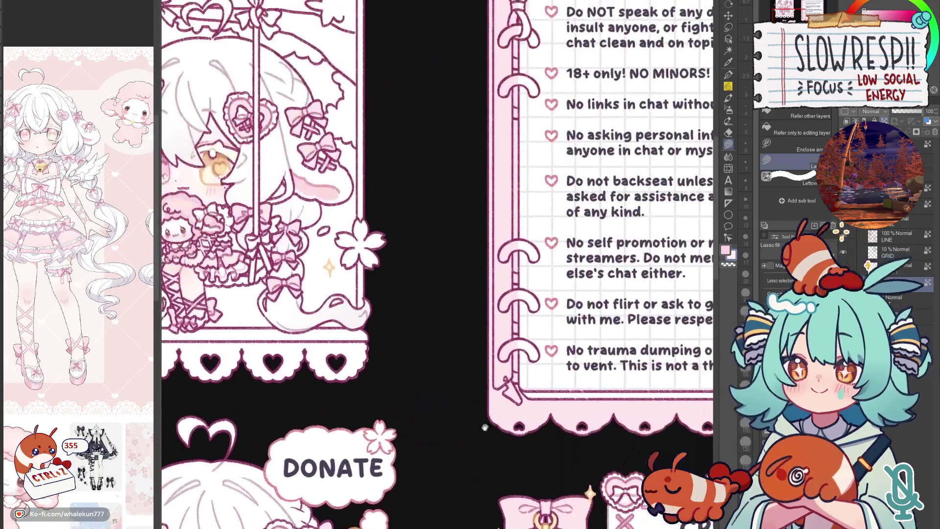
pyautogui.scroll(2, 484, 426)
pyautogui.scroll(3, 480, 72)
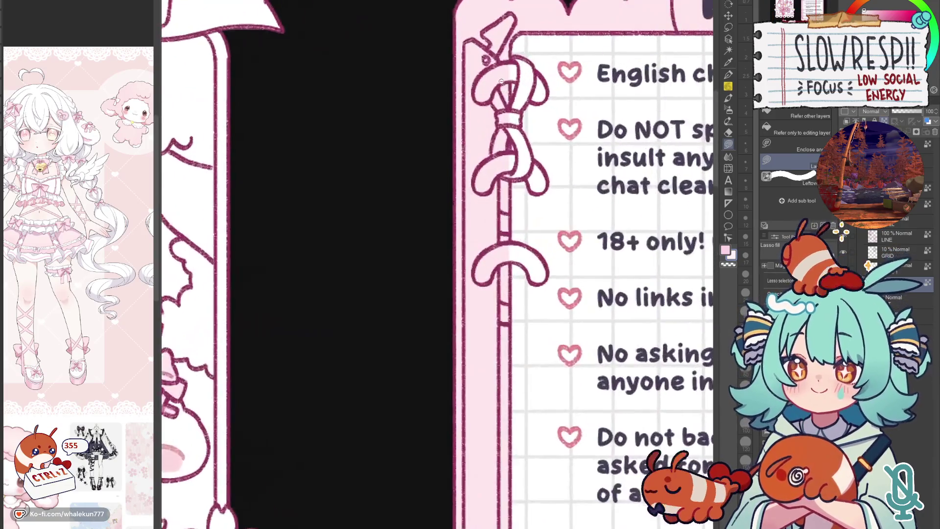
pyautogui.scroll(-2, 507, 242)
pyautogui.scroll(2, 507, 243)
pyautogui.moveTo(512, 243)
pyautogui.mouseDown()
pyautogui.moveTo(448, 206)
pyautogui.moveTo(493, 420)
pyautogui.moveTo(509, 409)
pyautogui.mouseUp()
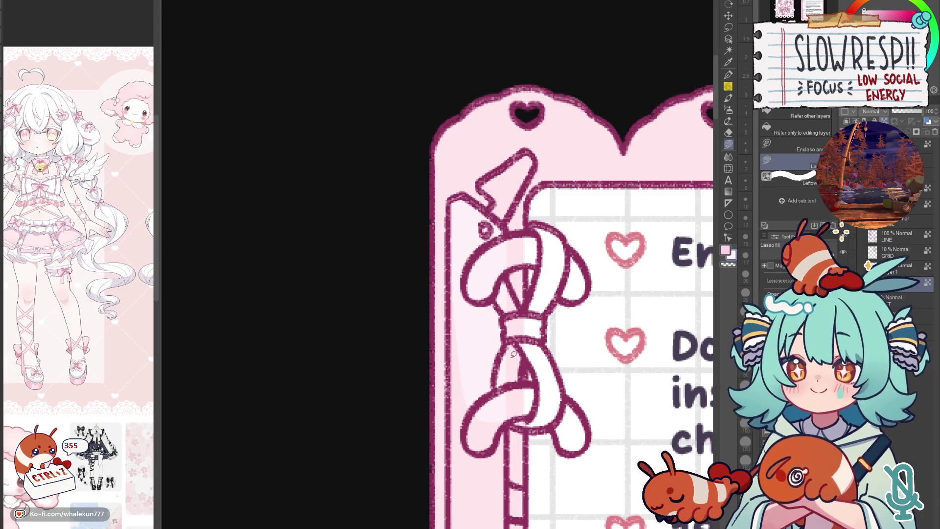
pyautogui.scroll(-2, 513, 354)
pyautogui.moveTo(497, 327); pyautogui.dragTo(529, 325)
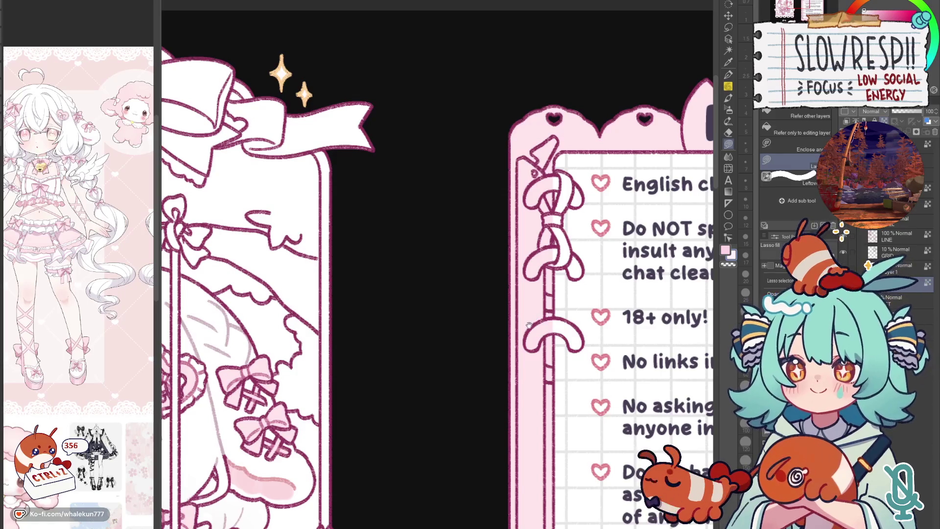
pyautogui.moveTo(478, 360); pyautogui.dragTo(630, 164)
pyautogui.scroll(2, 536, 321)
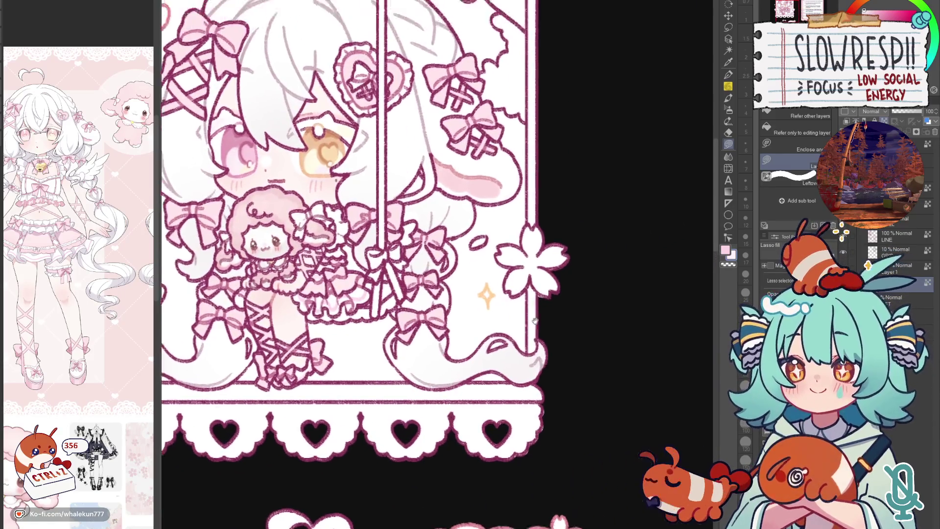
pyautogui.scroll(-2, 535, 320)
pyautogui.moveTo(443, 388); pyautogui.dragTo(630, 420)
pyautogui.scroll(1, 629, 420)
pyautogui.scroll(2, 630, 419)
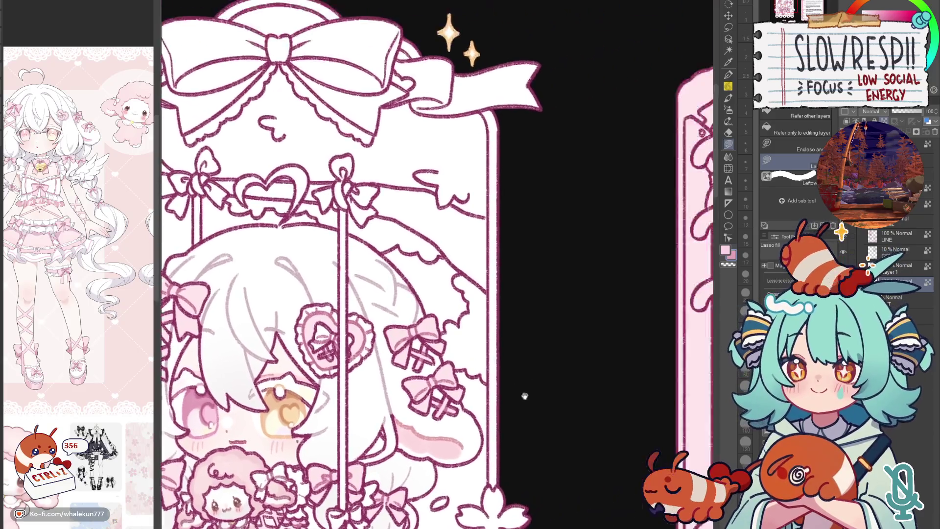
pyautogui.moveTo(513, 435)
pyautogui.mouseDown()
pyautogui.moveTo(481, 246)
pyautogui.moveTo(470, 340)
pyautogui.moveTo(482, 345)
pyautogui.mouseUp()
pyautogui.hotkey('ctrl', '+')
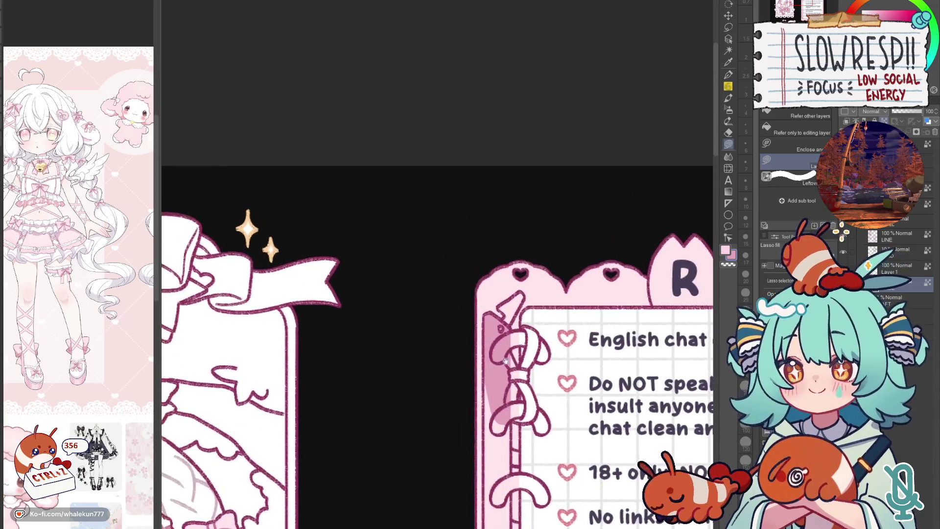
pyautogui.hotkey('ctrl', '+')
# - Lasso darker pink shading onto the knot and right ribbon loop, then pick white on a new layer
pyautogui.moveTo(498, 308)
pyautogui.mouseDown()
pyautogui.moveTo(518, 350)
pyautogui.moveTo(541, 281)
pyautogui.mouseUp()
pyautogui.moveTo(526, 361)
pyautogui.mouseDown()
pyautogui.moveTo(537, 298)
pyautogui.moveTo(566, 290)
pyautogui.mouseUp()
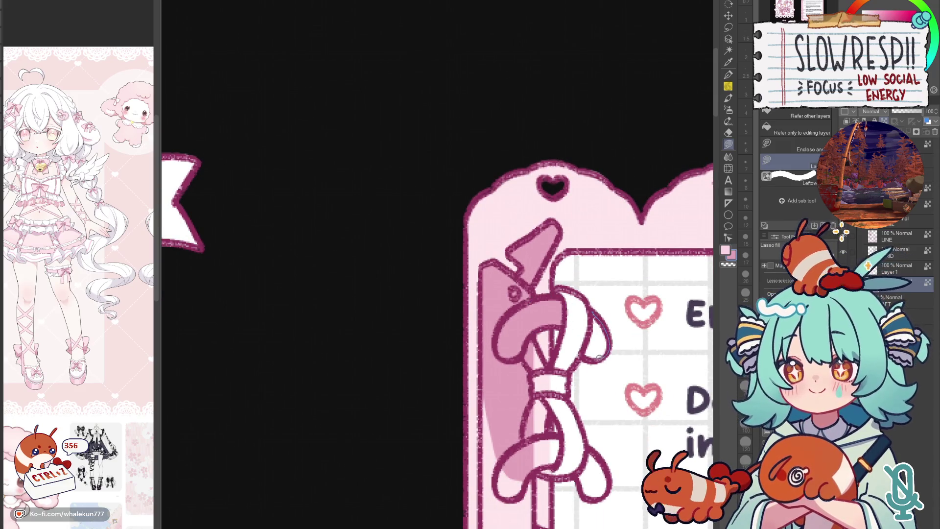
pyautogui.moveTo(606, 324); pyautogui.dragTo(582, 318)
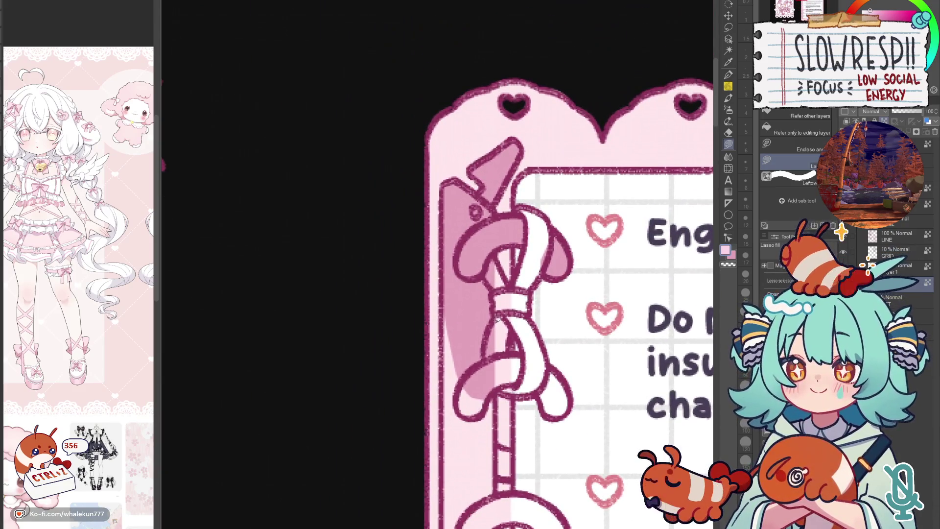
pyautogui.moveTo(497, 318)
pyautogui.mouseDown()
pyautogui.moveTo(486, 355)
pyautogui.moveTo(522, 393)
pyautogui.moveTo(549, 378)
pyautogui.moveTo(540, 323)
pyautogui.moveTo(511, 311)
pyautogui.moveTo(526, 356)
pyautogui.moveTo(507, 382)
pyautogui.moveTo(482, 371)
pyautogui.moveTo(524, 353)
pyautogui.moveTo(524, 411)
pyautogui.mouseUp()
pyautogui.keyDown('alt'); pyautogui.click(547, 312); pyautogui.keyUp('alt')
pyautogui.hotkey('ctrl', 'shift', 'n')
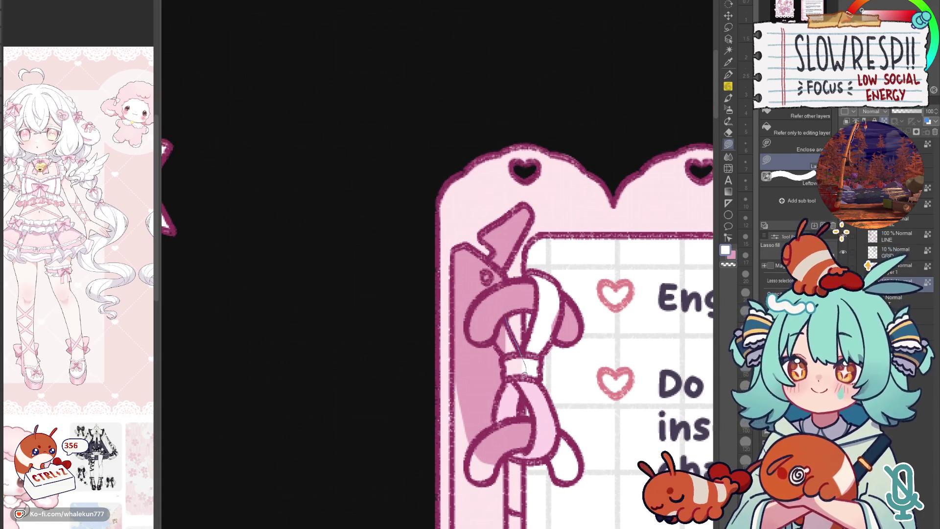
# - Fill the ribbon knot pink, touch up its band strokes and shade the right loop
pyautogui.moveTo(505, 315)
pyautogui.mouseDown()
pyautogui.moveTo(505, 354)
pyautogui.moveTo(506, 320)
pyautogui.mouseUp()
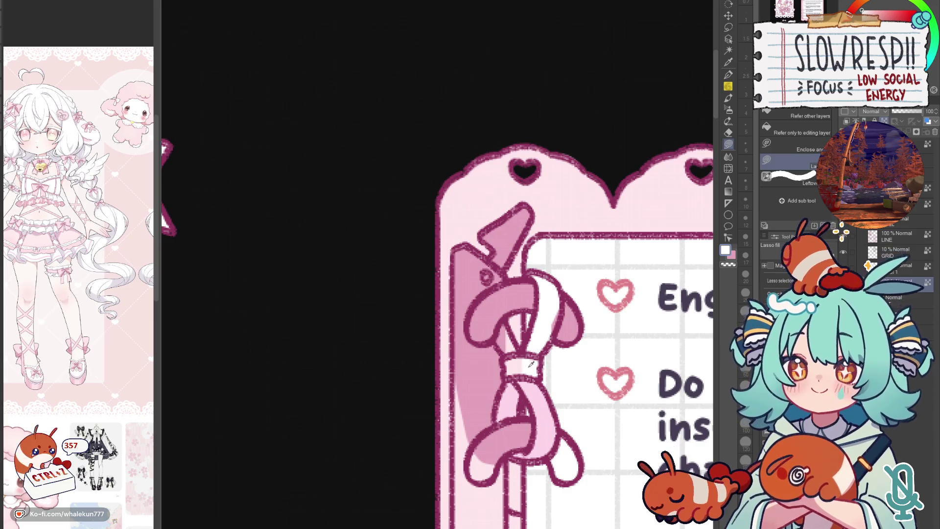
pyautogui.press('x')
pyautogui.moveTo(504, 360); pyautogui.dragTo(532, 378)
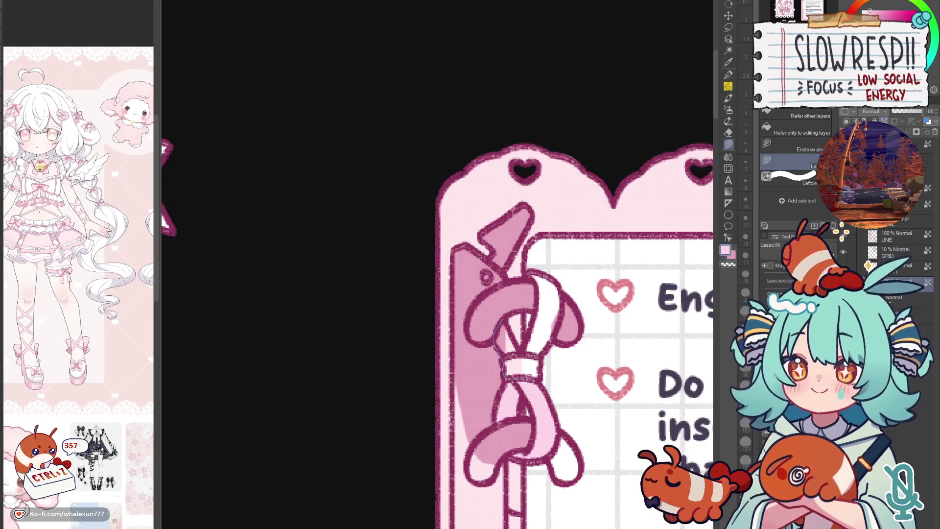
pyautogui.moveTo(514, 335); pyautogui.dragTo(533, 382)
pyautogui.moveTo(507, 312)
pyautogui.mouseDown()
pyautogui.moveTo(530, 373)
pyautogui.moveTo(548, 364)
pyautogui.moveTo(525, 385)
pyautogui.mouseUp()
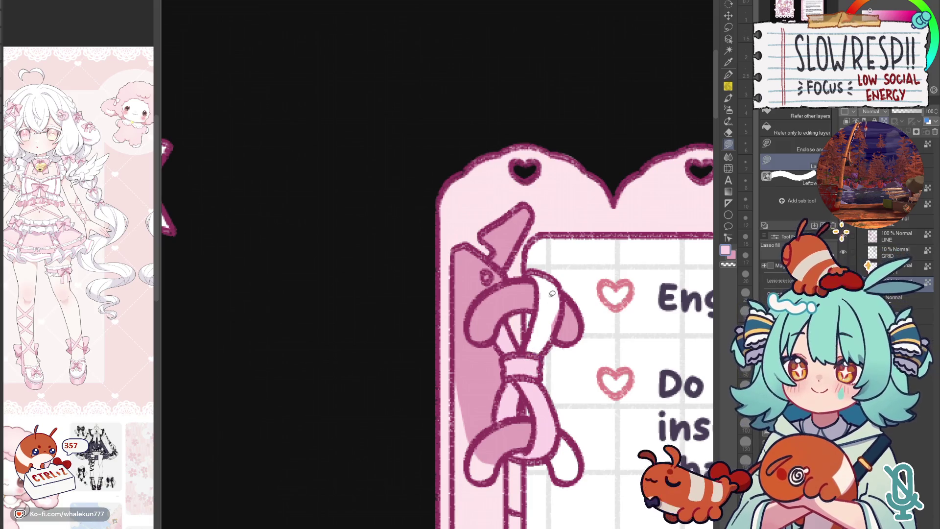
pyautogui.moveTo(541, 277); pyautogui.dragTo(551, 270)
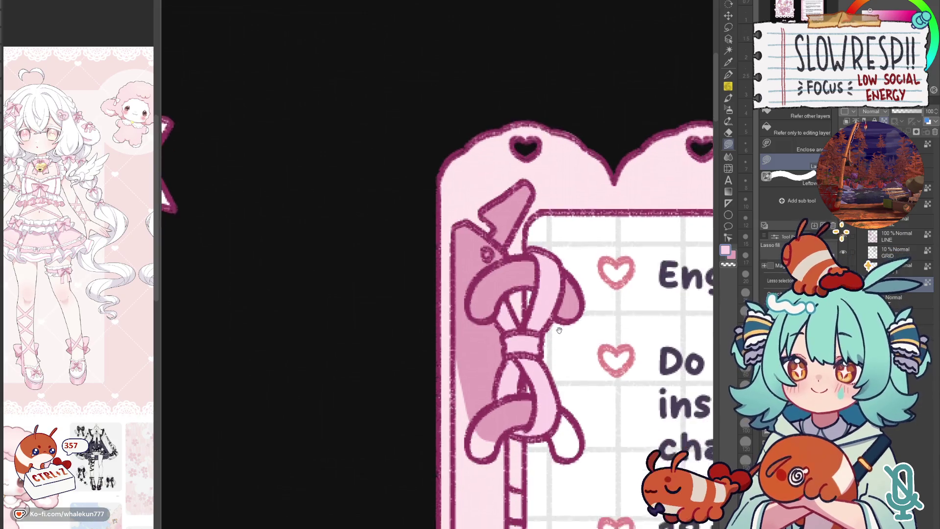
# - Shade the lower ribbon loops and the ribbon's left edge pink
pyautogui.moveTo(567, 367); pyautogui.dragTo(584, 284)
pyautogui.moveTo(597, 350)
pyautogui.mouseDown()
pyautogui.moveTo(561, 294)
pyautogui.moveTo(523, 274)
pyautogui.mouseUp()
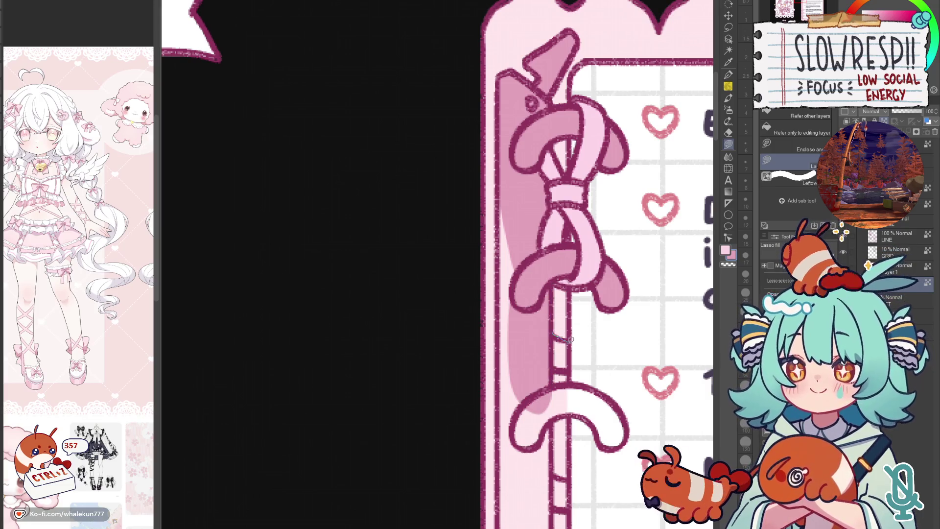
pyautogui.scroll(2, 559, 294)
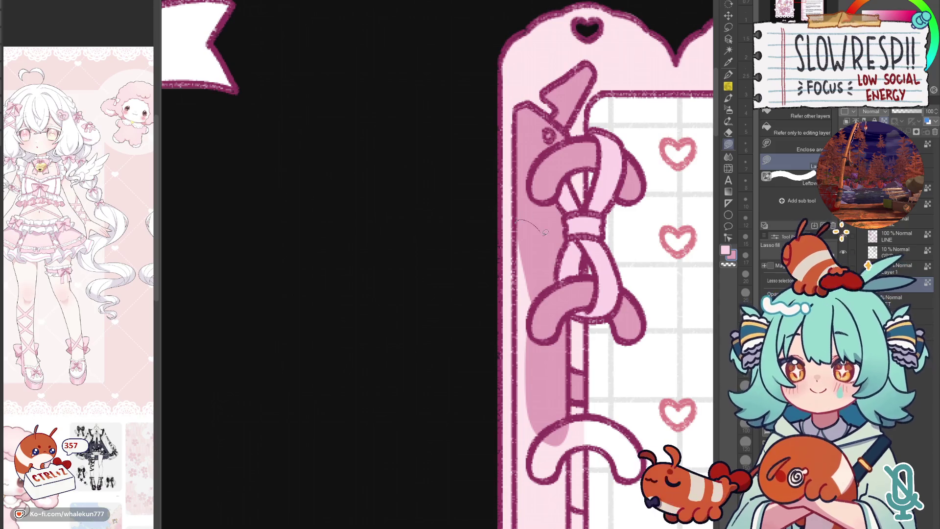
pyautogui.moveTo(546, 232); pyautogui.dragTo(518, 479)
pyautogui.scroll(-5, 547, 317)
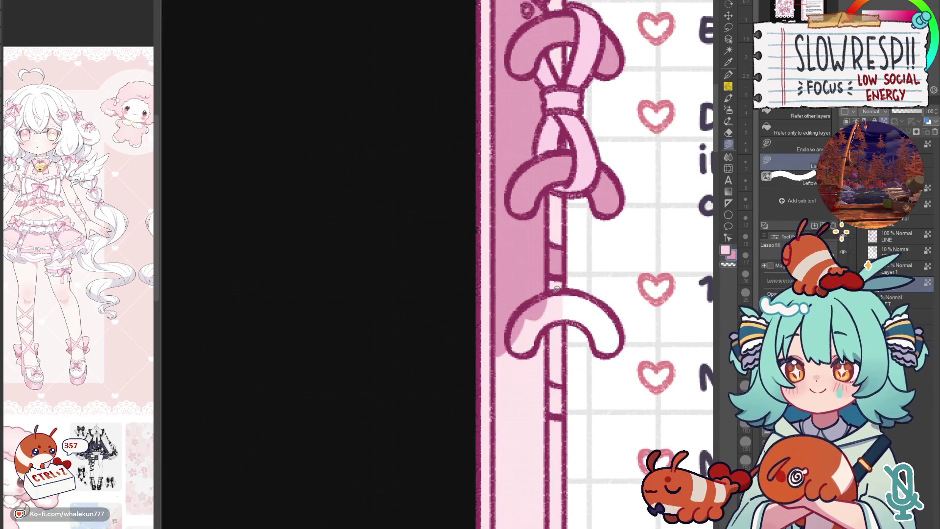
pyautogui.moveTo(551, 290)
pyautogui.mouseDown()
pyautogui.moveTo(609, 356)
pyautogui.moveTo(588, 324)
pyautogui.moveTo(553, 320)
pyautogui.moveTo(552, 352)
pyautogui.moveTo(522, 279)
pyautogui.mouseUp()
pyautogui.scroll(-3, 522, 280)
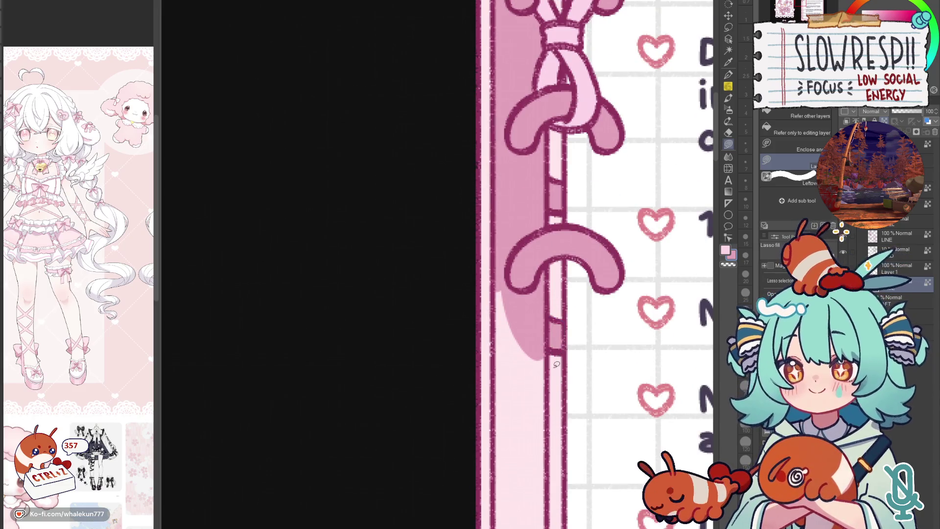
pyautogui.scroll(-2, 556, 364)
pyautogui.scroll(-2, 556, 337)
pyautogui.scroll(-2, 556, 309)
pyautogui.scroll(-2, 555, 280)
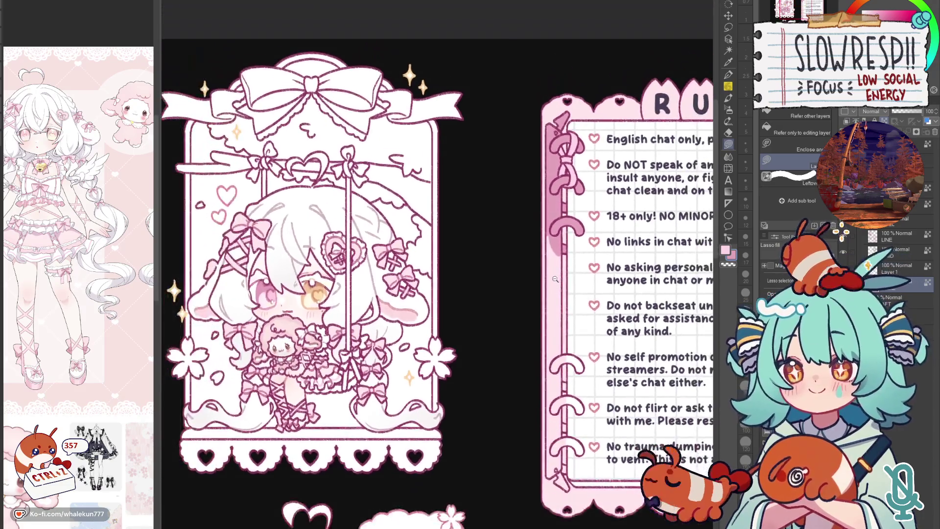
pyautogui.scroll(2, 555, 280)
pyautogui.scroll(2, 559, 273)
pyautogui.scroll(1, 567, 261)
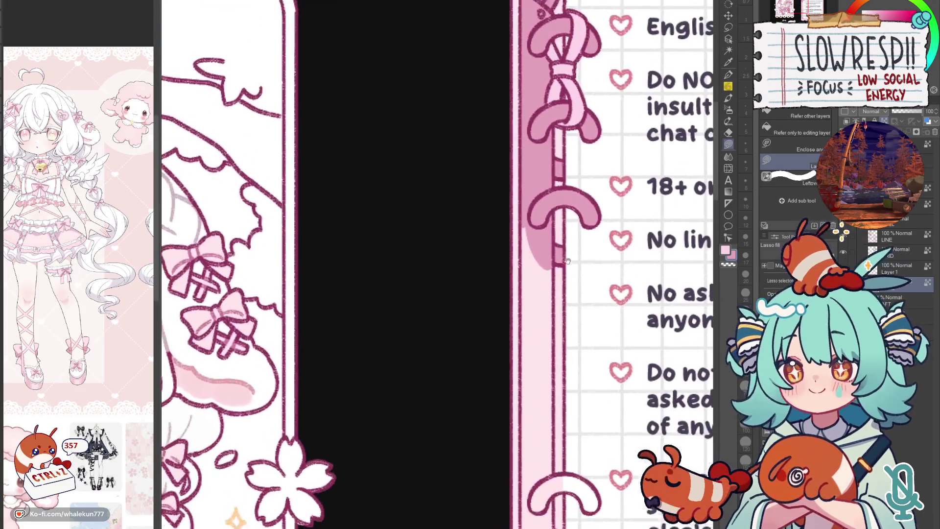
pyautogui.scroll(-3, 567, 260)
pyautogui.moveTo(526, 127)
pyautogui.mouseDown()
pyautogui.moveTo(546, 441)
pyautogui.moveTo(523, 486)
pyautogui.mouseUp()
# - Trace darker pink shading down the full length of the binding strip's left edge
pyautogui.moveTo(556, 181)
pyautogui.mouseDown()
pyautogui.moveTo(520, 444)
pyautogui.moveTo(551, 506)
pyautogui.mouseUp()
pyautogui.moveTo(549, 460); pyautogui.dragTo(534, 211)
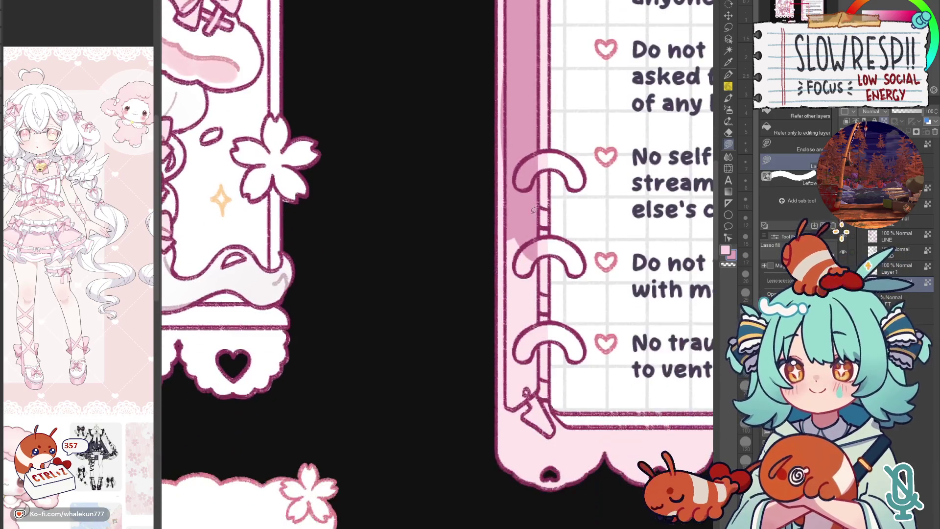
pyautogui.scroll(3, 541, 188)
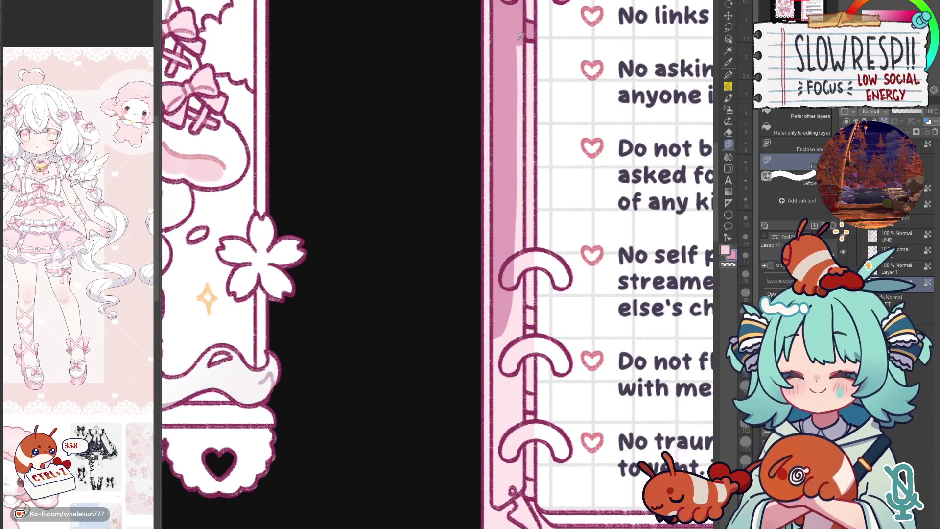
pyautogui.moveTo(519, 35); pyautogui.dragTo(528, 435)
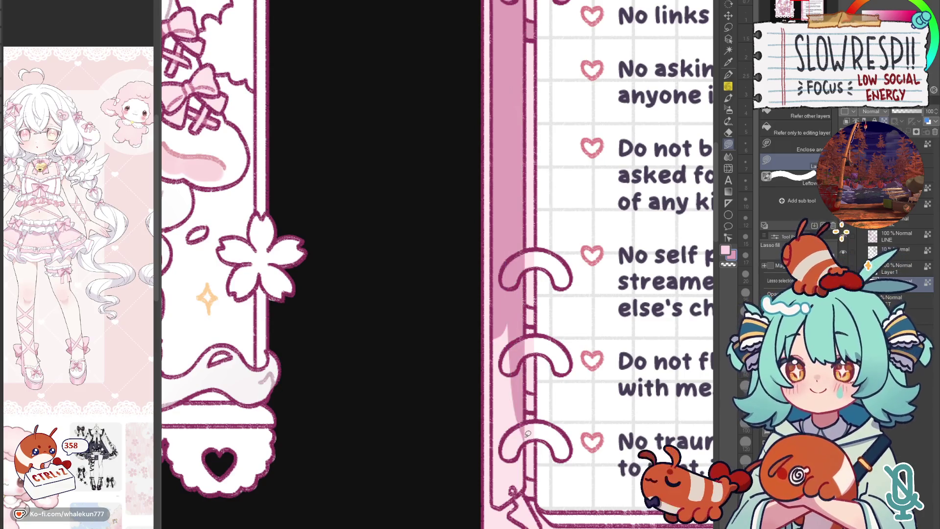
pyautogui.scroll(2, 539, 295)
pyautogui.scroll(-1, 516, 246)
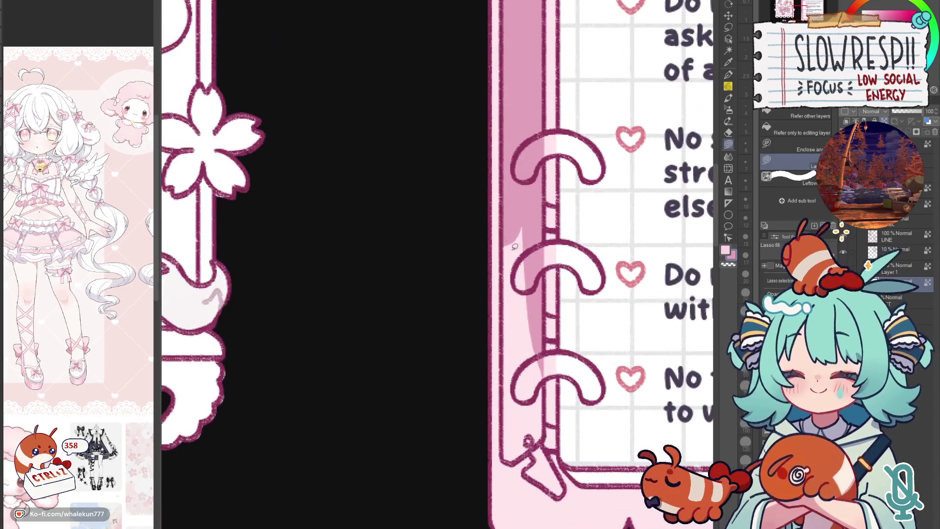
pyautogui.moveTo(515, 219)
pyautogui.mouseDown()
pyautogui.moveTo(505, 438)
pyautogui.moveTo(532, 327)
pyautogui.mouseUp()
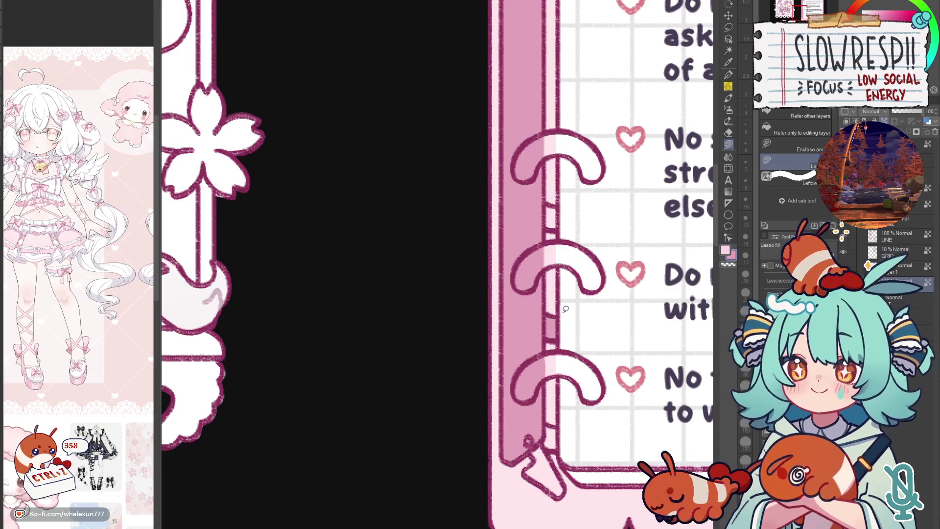
pyautogui.moveTo(546, 268)
pyautogui.mouseDown()
pyautogui.moveTo(548, 231)
pyautogui.moveTo(606, 278)
pyautogui.mouseUp()
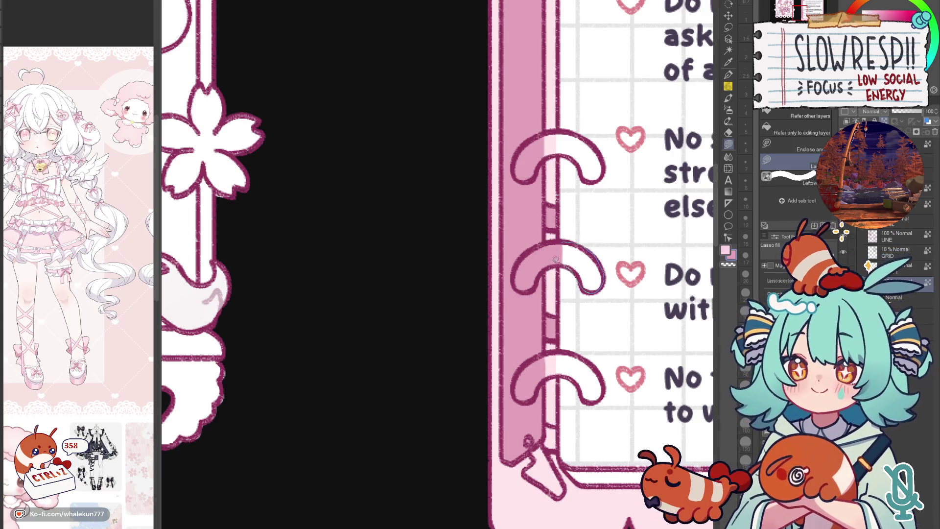
# - Fill the middle binder ring pink and outline the bottom and upper rings for shading
pyautogui.moveTo(607, 280); pyautogui.dragTo(562, 240)
pyautogui.scroll(-1, 565, 238)
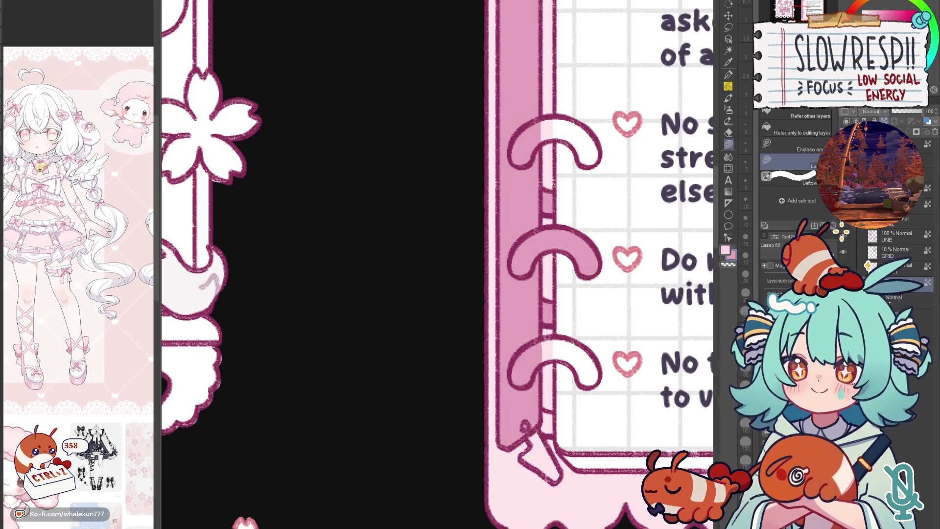
pyautogui.moveTo(544, 338)
pyautogui.mouseDown()
pyautogui.moveTo(582, 378)
pyautogui.moveTo(558, 360)
pyautogui.moveTo(548, 408)
pyautogui.mouseUp()
pyautogui.scroll(-3, 573, 355)
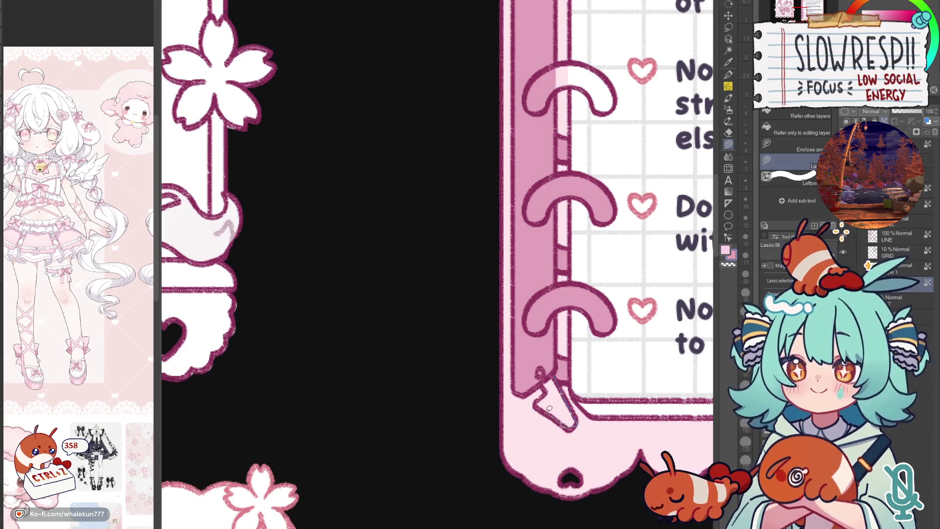
pyautogui.moveTo(540, 371); pyautogui.dragTo(543, 368)
pyautogui.scroll(3, 585, 262)
pyautogui.scroll(3, 580, 294)
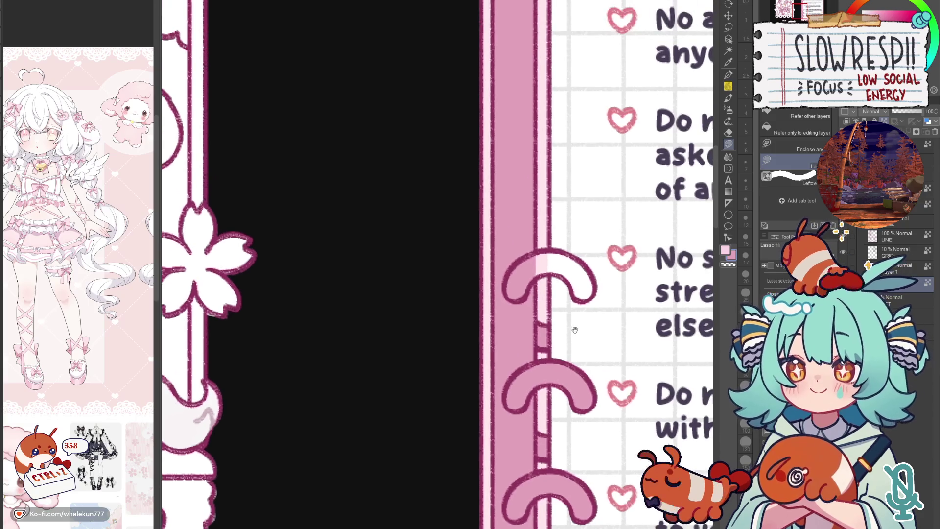
pyautogui.scroll(2, 565, 263)
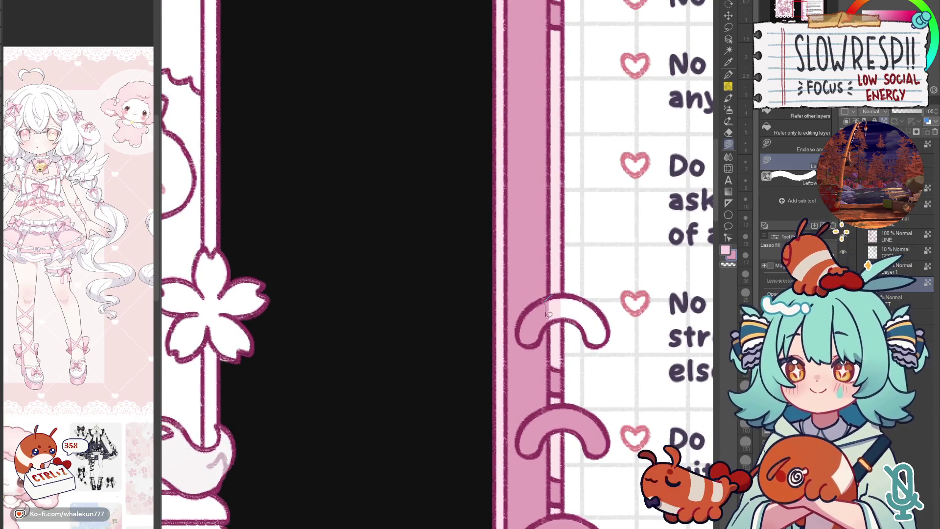
pyautogui.moveTo(572, 318); pyautogui.dragTo(559, 293)
pyautogui.scroll(-5, 566, 302)
pyautogui.scroll(2, 570, 307)
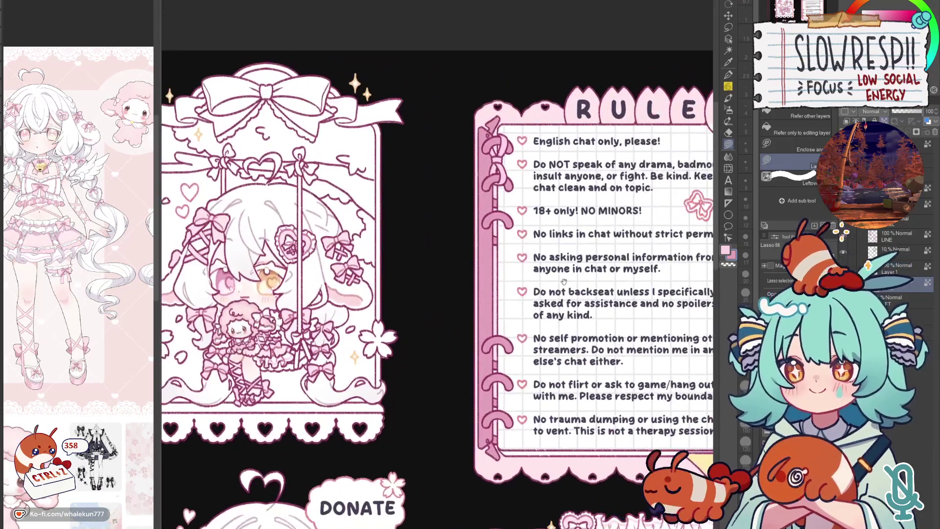
pyautogui.scroll(1, 570, 308)
pyautogui.scroll(-3, 569, 306)
pyautogui.scroll(2, 574, 338)
pyautogui.scroll(1, 577, 377)
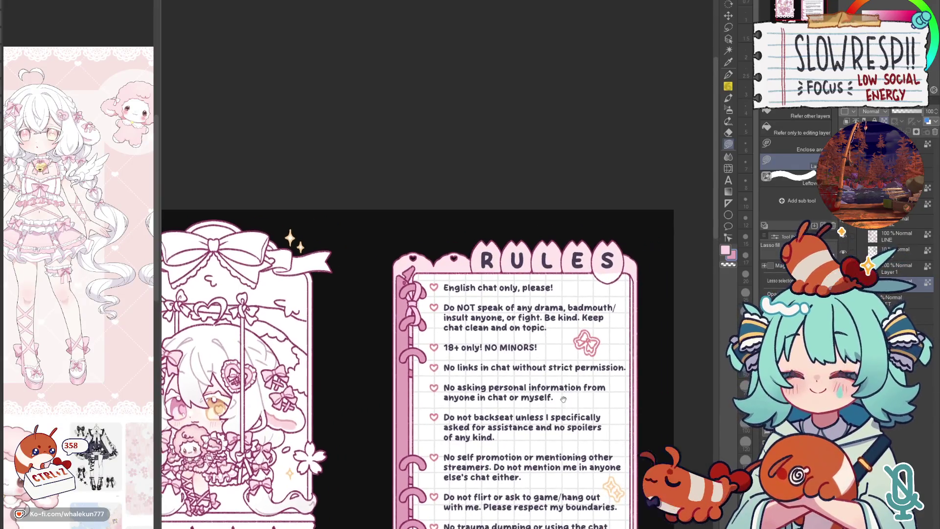
pyautogui.scroll(1, 563, 401)
pyautogui.scroll(2, 533, 267)
# - Lasso pink shading onto the R tab and the S tab's lower lobe, then fit the page in view
pyautogui.moveTo(524, 246)
pyautogui.mouseDown()
pyautogui.moveTo(490, 294)
pyautogui.moveTo(492, 389)
pyautogui.mouseUp()
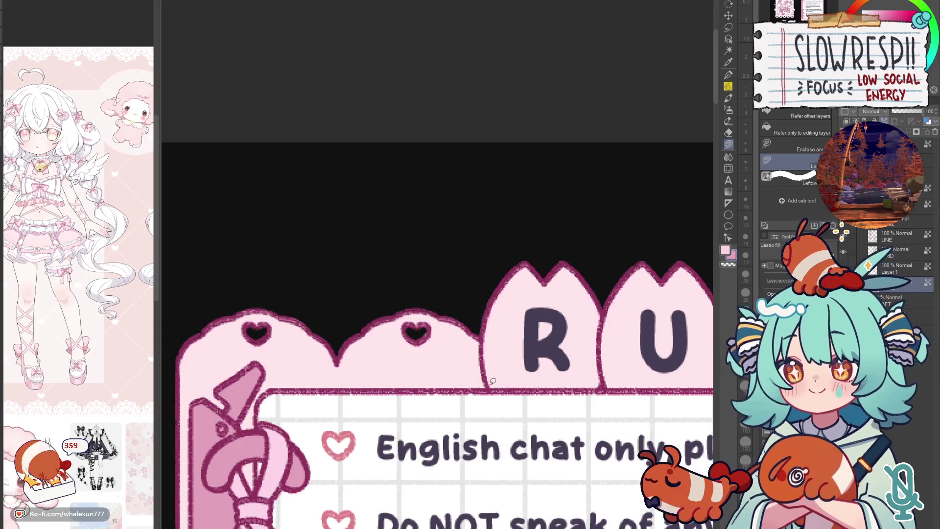
pyautogui.moveTo(483, 331)
pyautogui.mouseDown()
pyautogui.moveTo(672, 384)
pyautogui.moveTo(451, 335)
pyautogui.moveTo(422, 242)
pyautogui.moveTo(688, 199)
pyautogui.moveTo(689, 343)
pyautogui.moveTo(462, 302)
pyautogui.moveTo(422, 161)
pyautogui.moveTo(624, 194)
pyautogui.moveTo(625, 299)
pyautogui.mouseUp()
pyautogui.moveTo(624, 218); pyautogui.dragTo(624, 295)
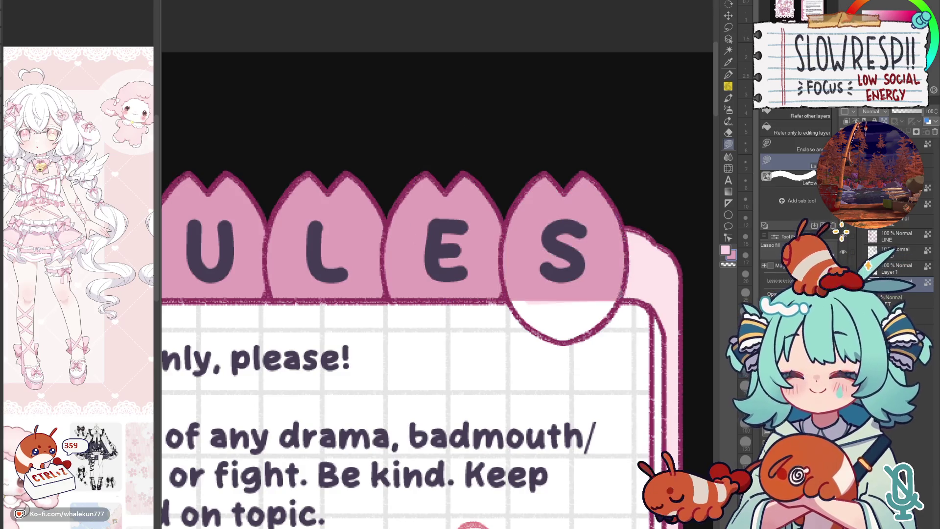
pyautogui.moveTo(520, 288)
pyautogui.mouseDown()
pyautogui.moveTo(540, 331)
pyautogui.moveTo(580, 341)
pyautogui.moveTo(624, 256)
pyautogui.mouseUp()
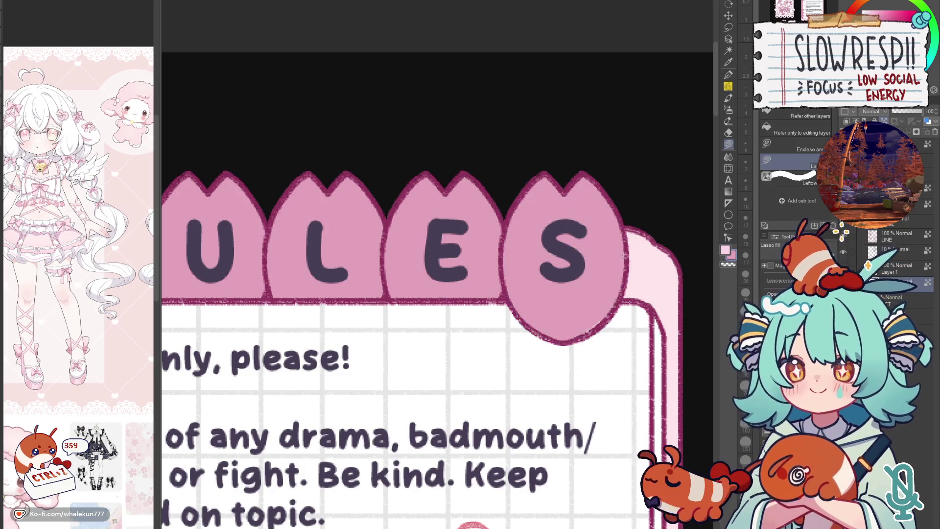
pyautogui.hotkey('ctrl', '0')
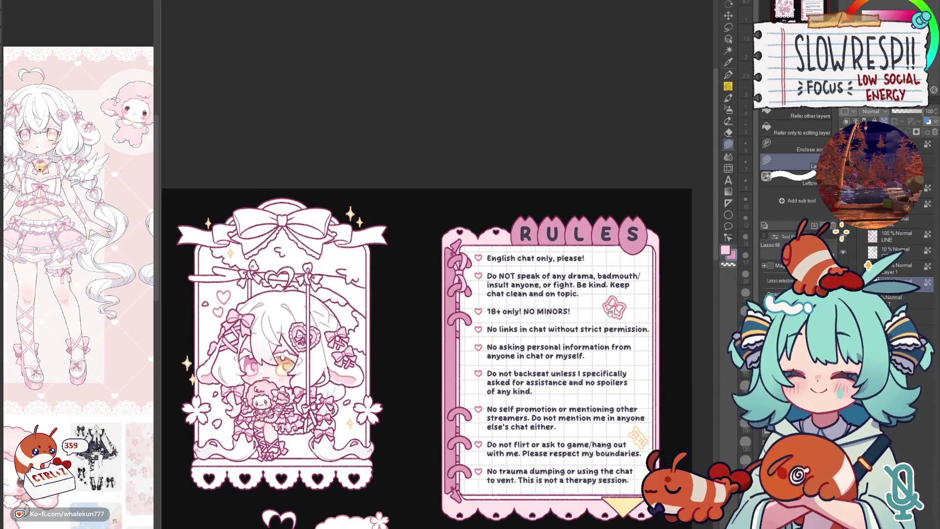
pyautogui.scroll(-1, 426, 346)
pyautogui.press('w')
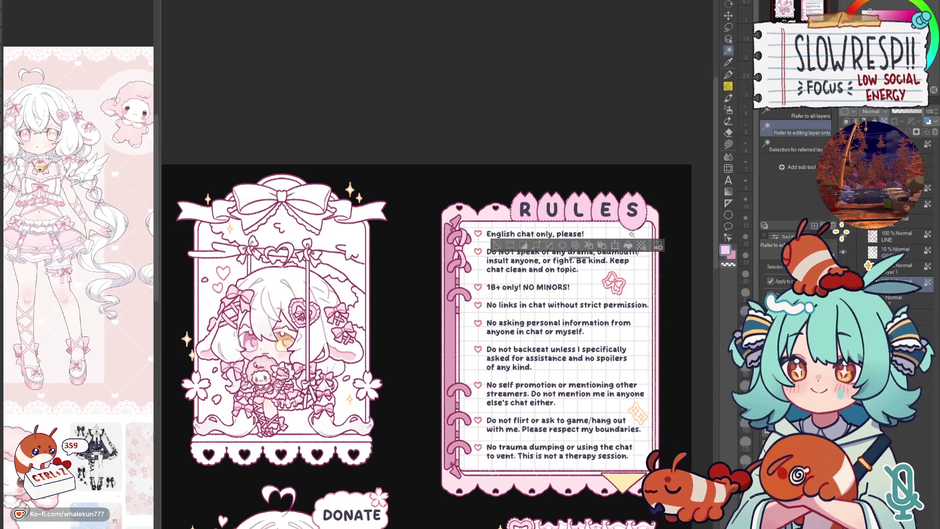
pyautogui.scroll(-2, 627, 189)
pyautogui.scroll(-2, 627, 190)
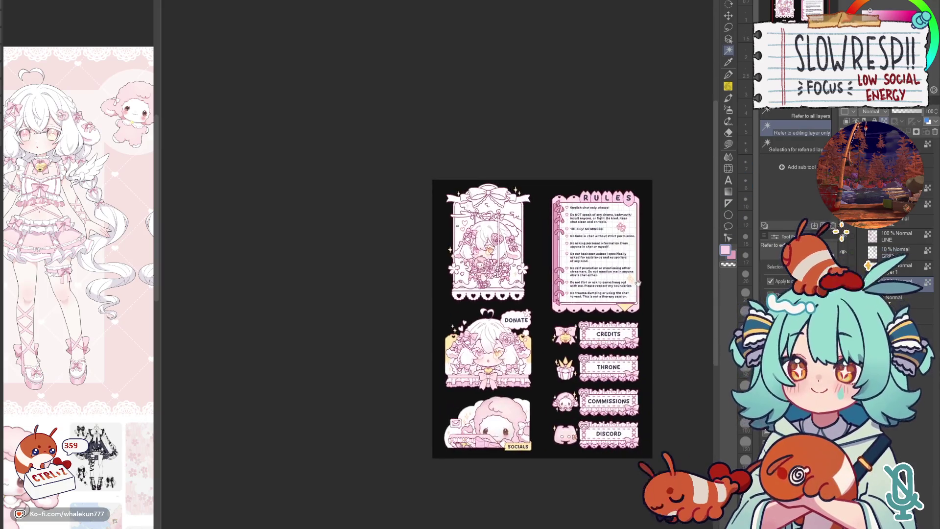
pyautogui.scroll(2, 638, 284)
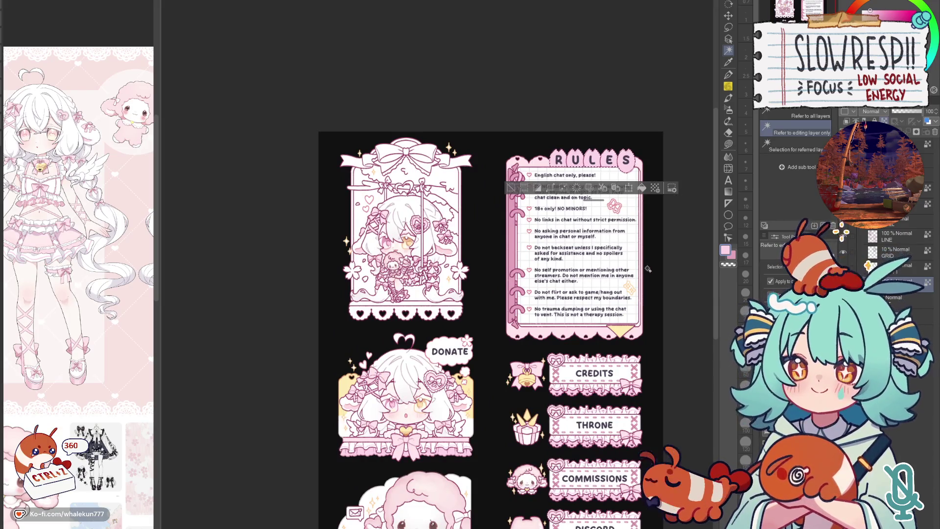
pyautogui.scroll(1, 647, 268)
pyautogui.scroll(2, 645, 271)
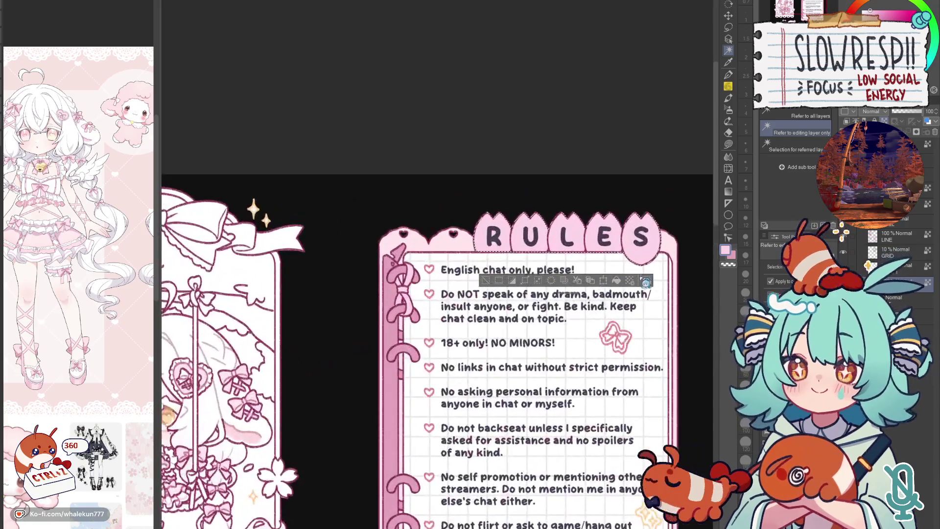
pyautogui.click(731, 73)
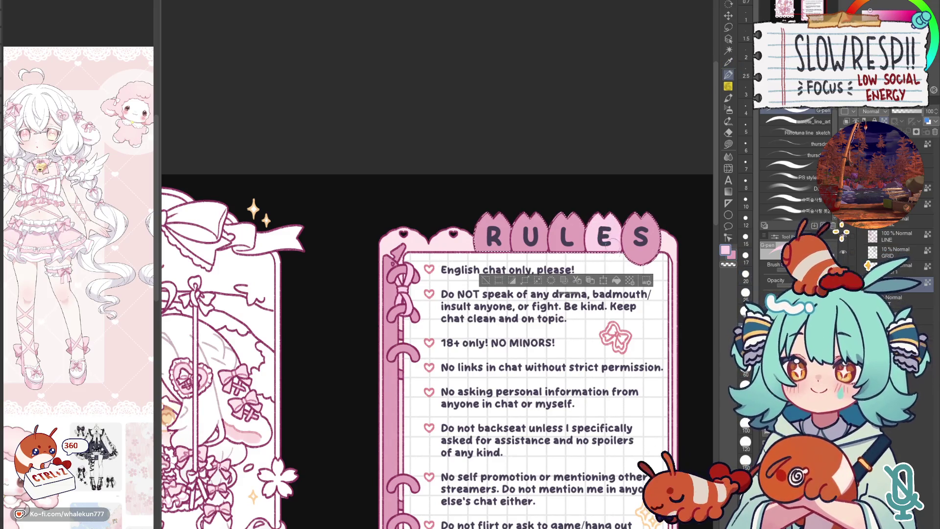
pyautogui.scroll(1, 615, 210)
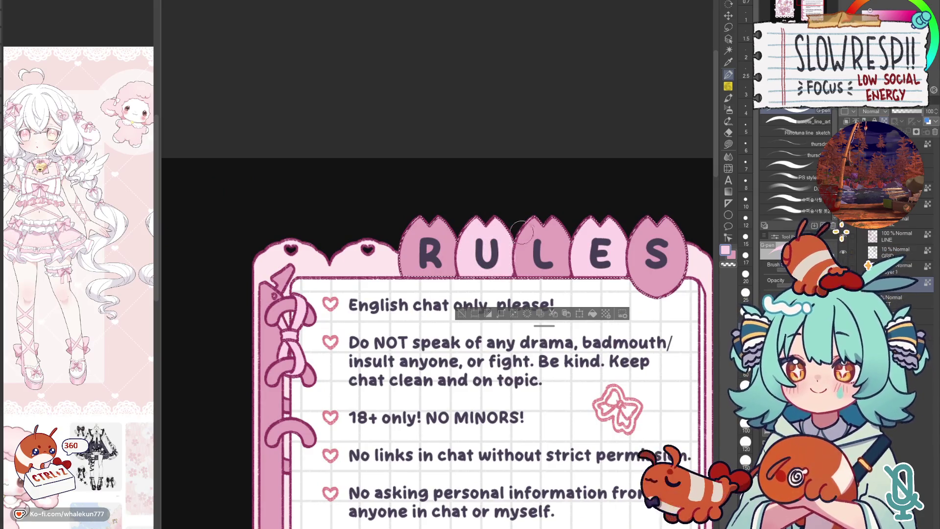
pyautogui.scroll(-3, 537, 250)
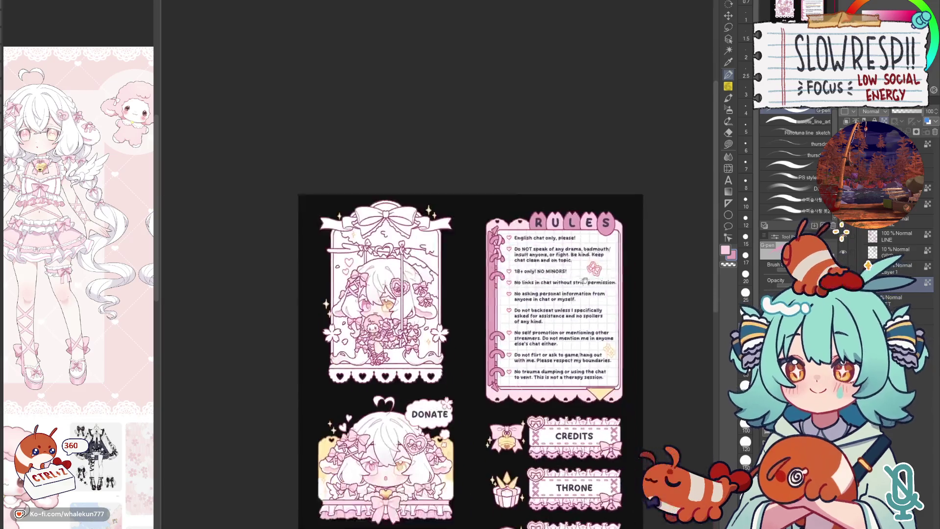
pyautogui.scroll(1, 610, 235)
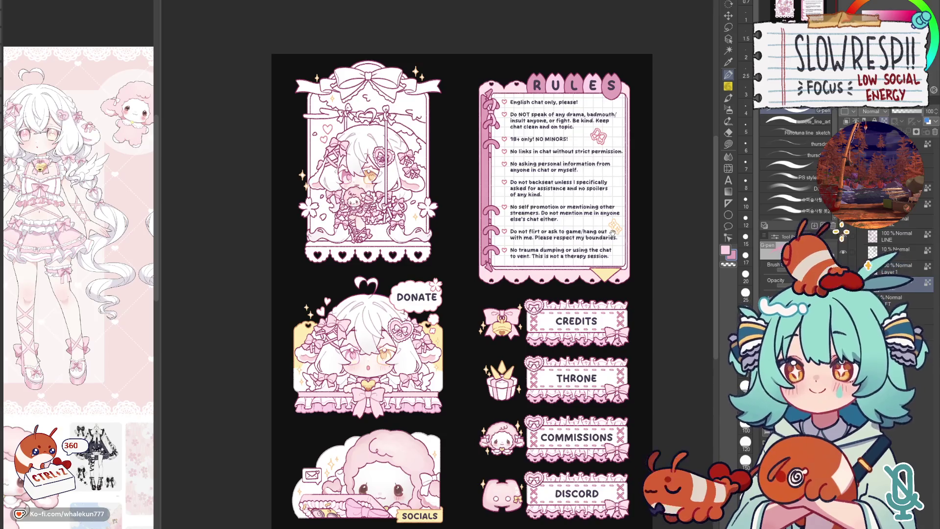
pyautogui.moveTo(551, 294); pyautogui.dragTo(553, 269)
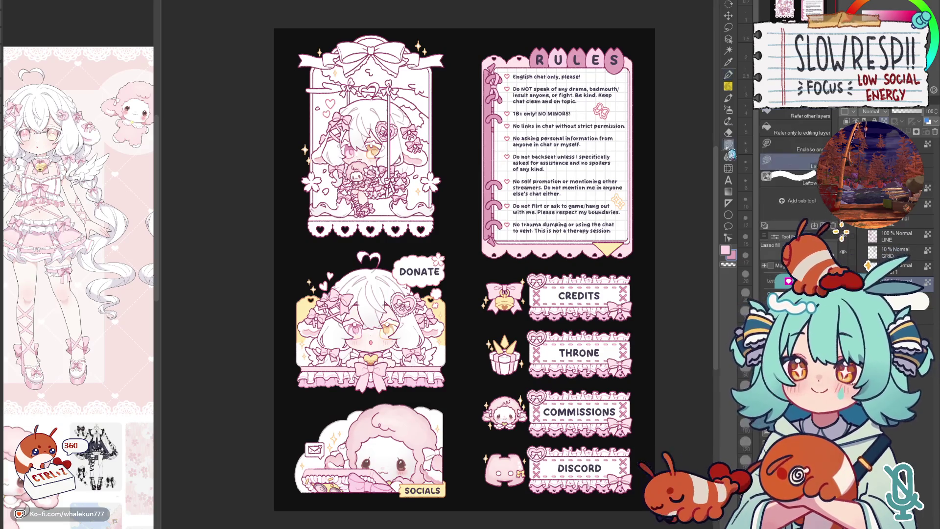
# - Auto-select the rules frame, fill it deeper pink with Lasso fill and deselect
pyautogui.moveTo(655, 337); pyautogui.dragTo(649, 377)
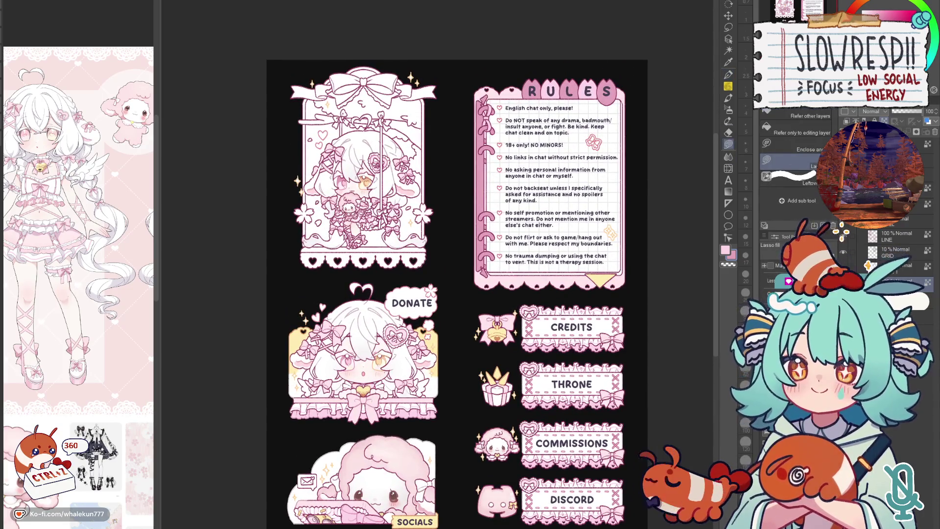
pyautogui.press('w')
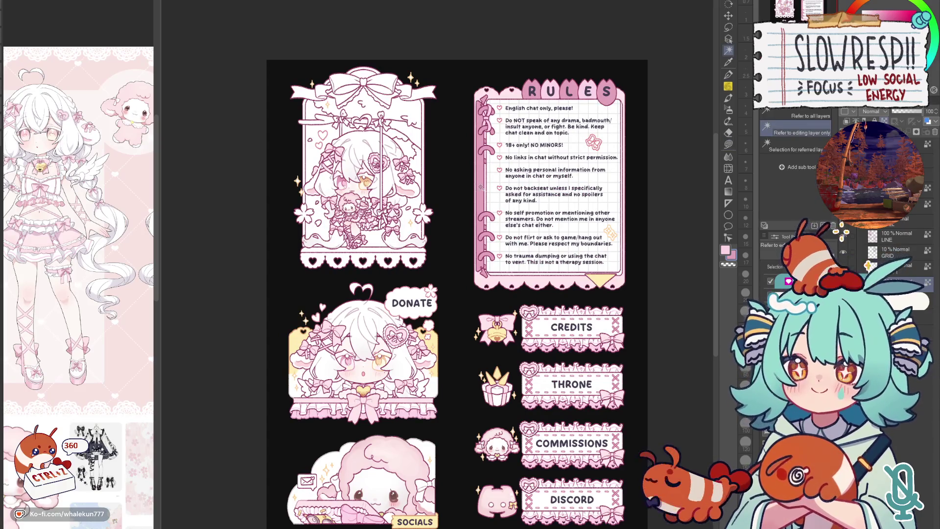
pyautogui.click(529, 197)
pyautogui.scroll(5, 529, 197)
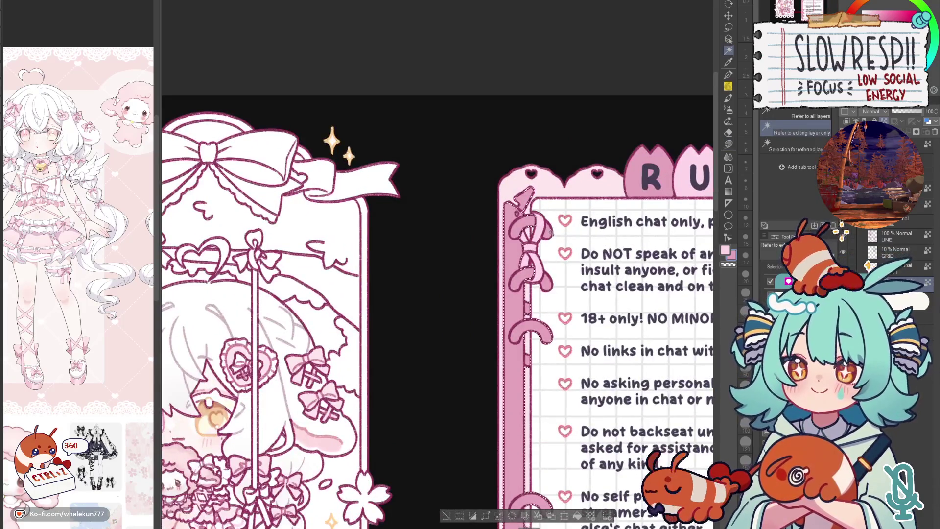
pyautogui.scroll(-3, 551, 234)
pyautogui.scroll(-3, 583, 148)
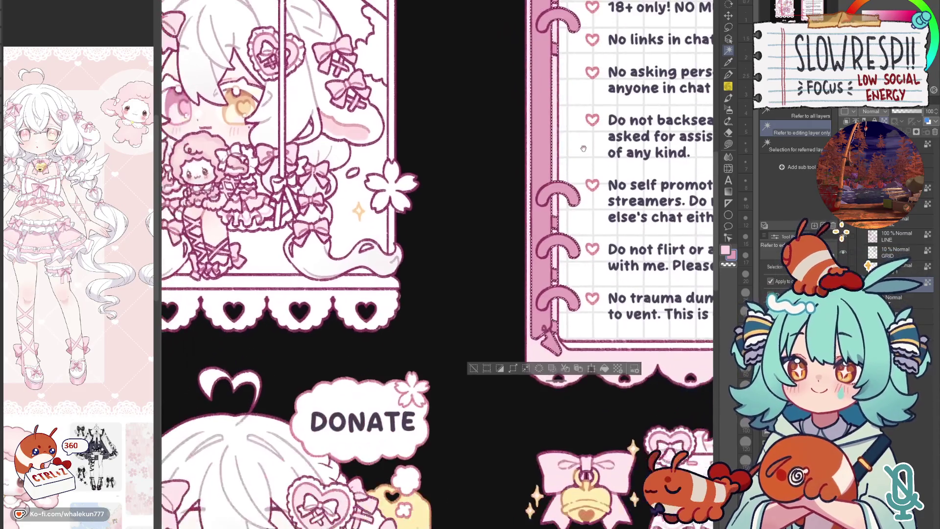
pyautogui.scroll(-5, 534, 378)
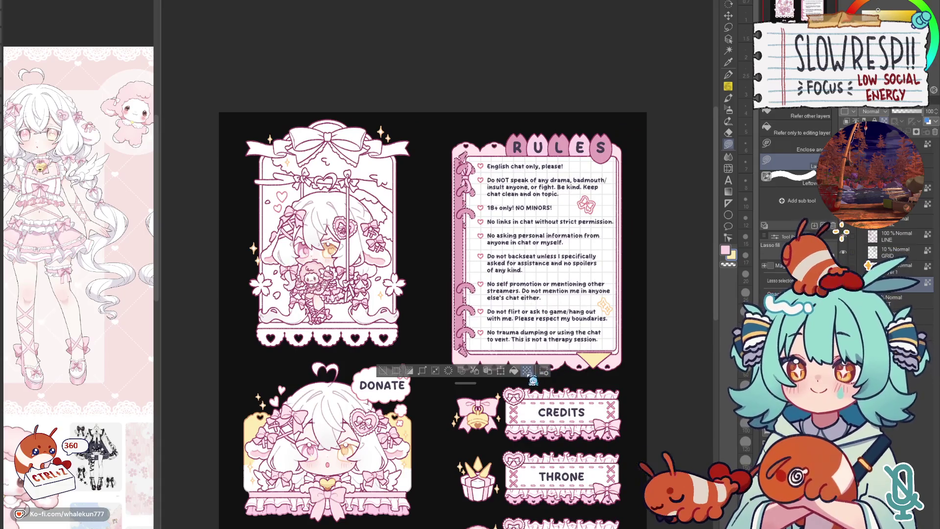
pyautogui.scroll(5, 514, 352)
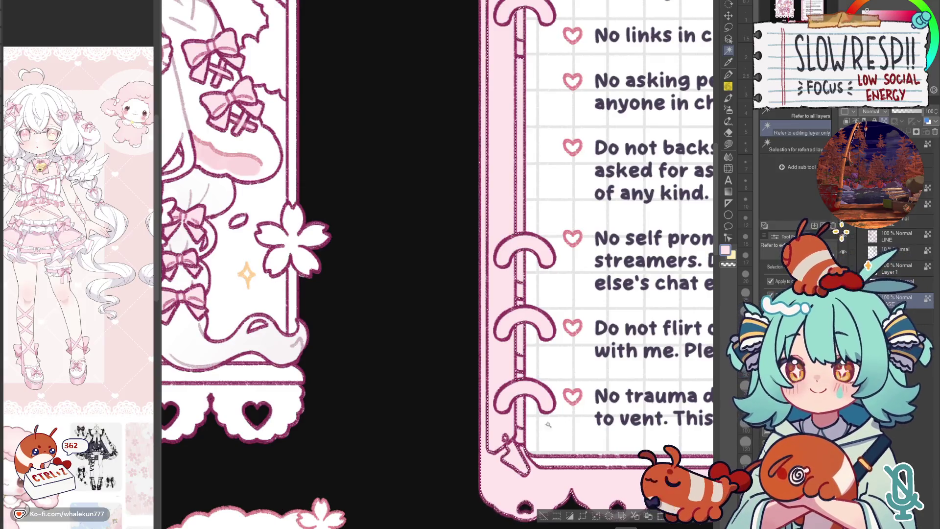
pyautogui.scroll(-5, 520, 376)
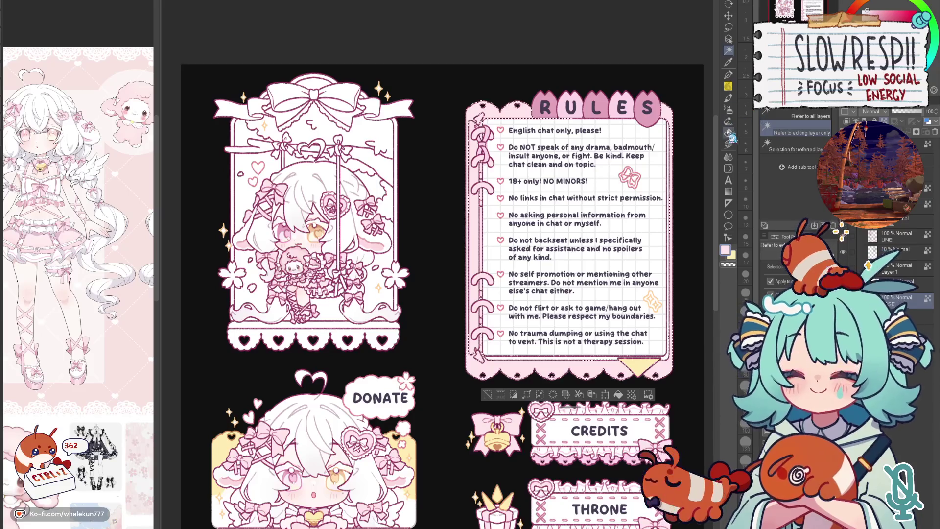
pyautogui.press('g')
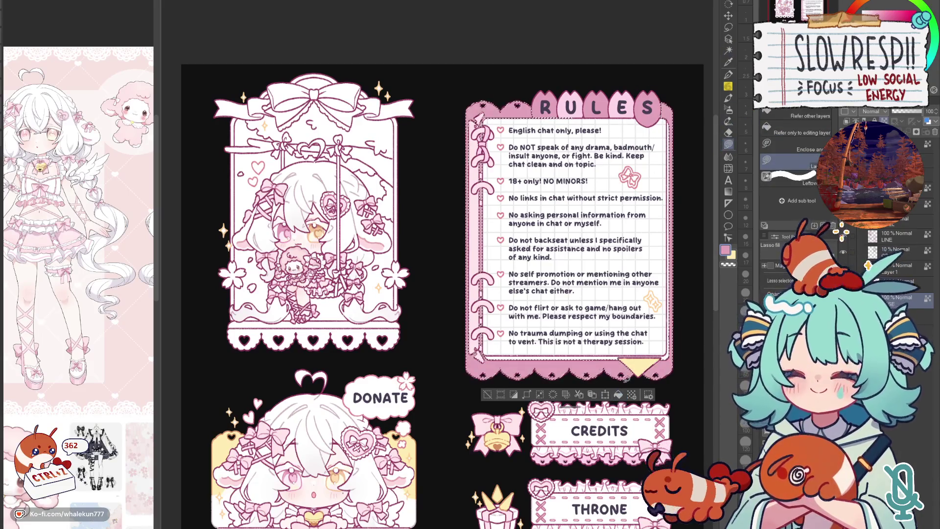
pyautogui.hotkey('ctrl', 'd')
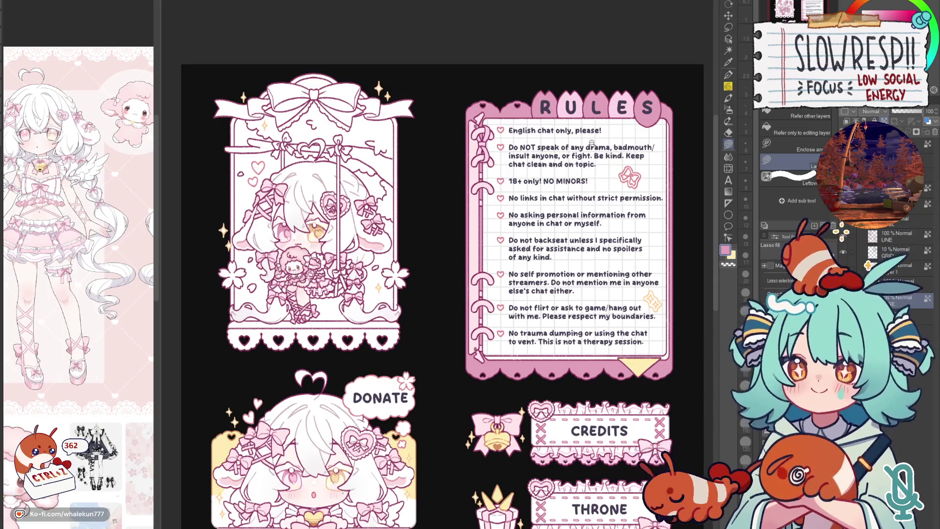
pyautogui.scroll(3, 592, 144)
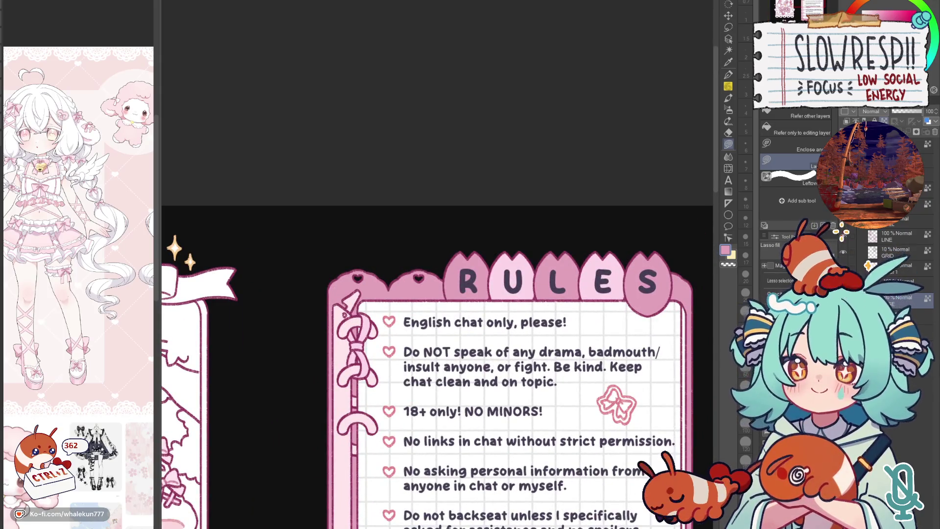
# - Fill the L and E header tabs a lighter pink and mirror the view to check the alternation
pyautogui.press('w')
pyautogui.click(654, 286)
pyautogui.press('g')
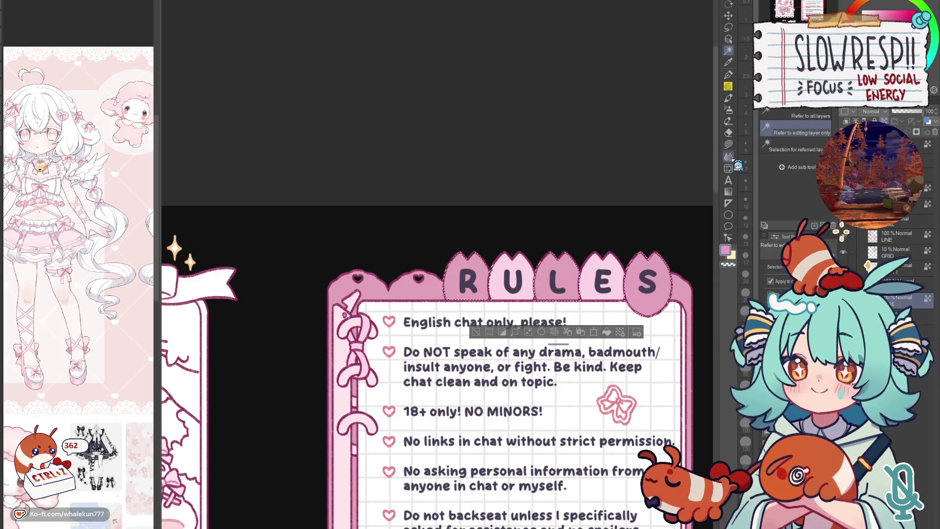
pyautogui.moveTo(606, 262); pyautogui.dragTo(614, 316)
pyautogui.hotkey('ctrl', 'd')
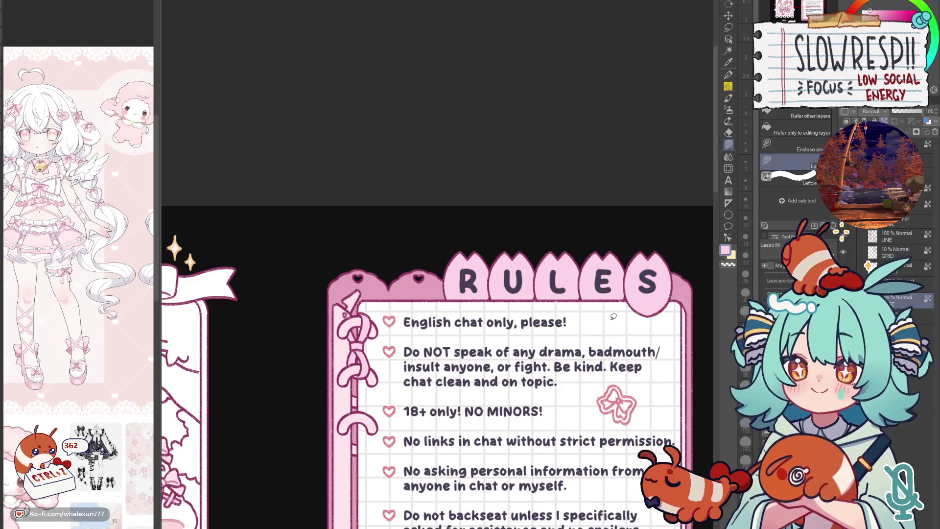
pyautogui.scroll(-5, 661, 328)
pyautogui.scroll(-2, 634, 257)
pyautogui.scroll(2, 638, 273)
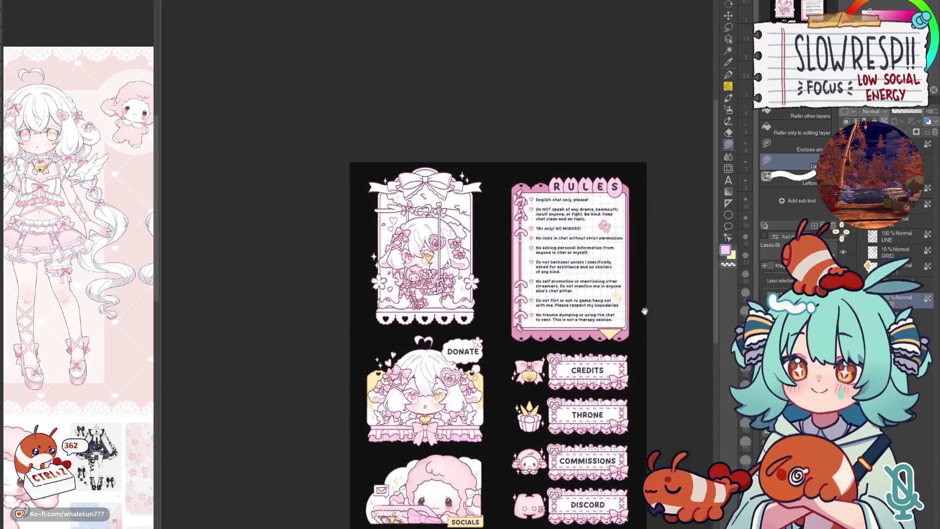
pyautogui.moveTo(645, 310); pyautogui.dragTo(667, 250)
pyautogui.press('h')
pyautogui.press('h')
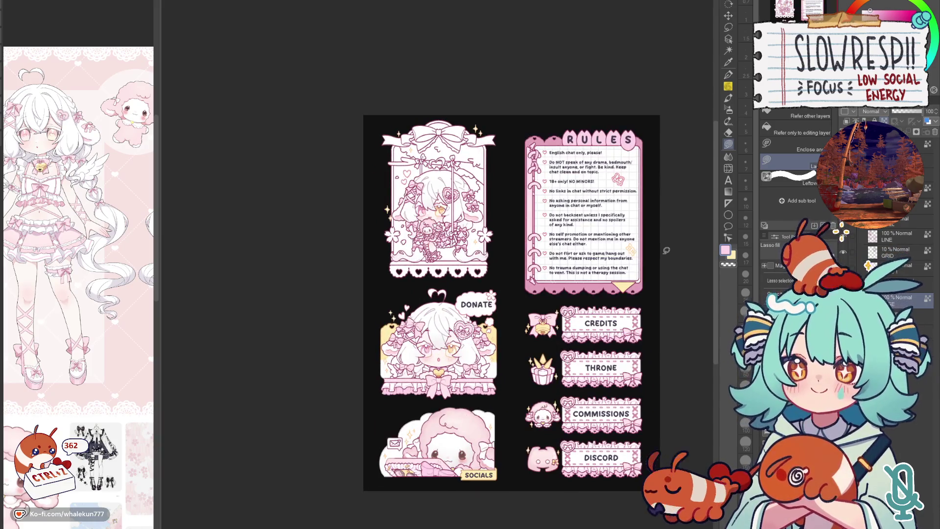
pyautogui.scroll(2, 666, 250)
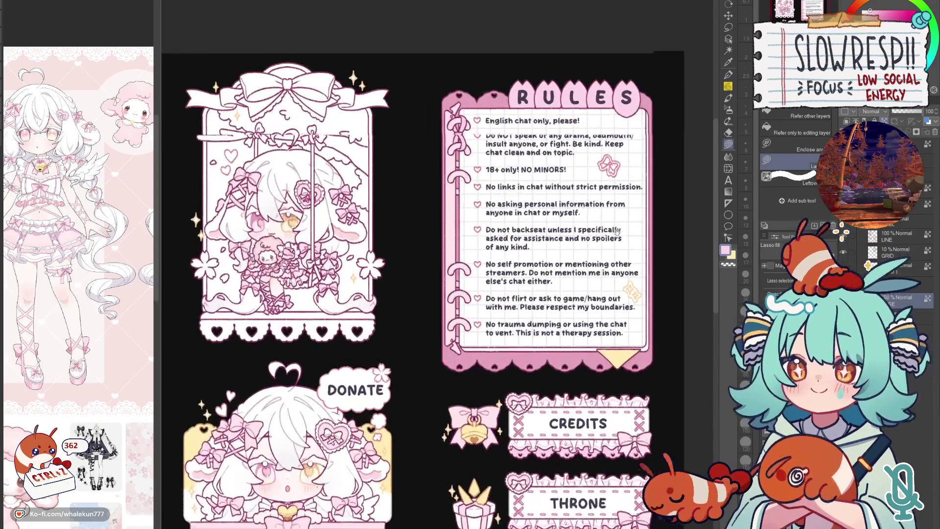
pyautogui.scroll(1, 588, 242)
pyautogui.scroll(1, 514, 228)
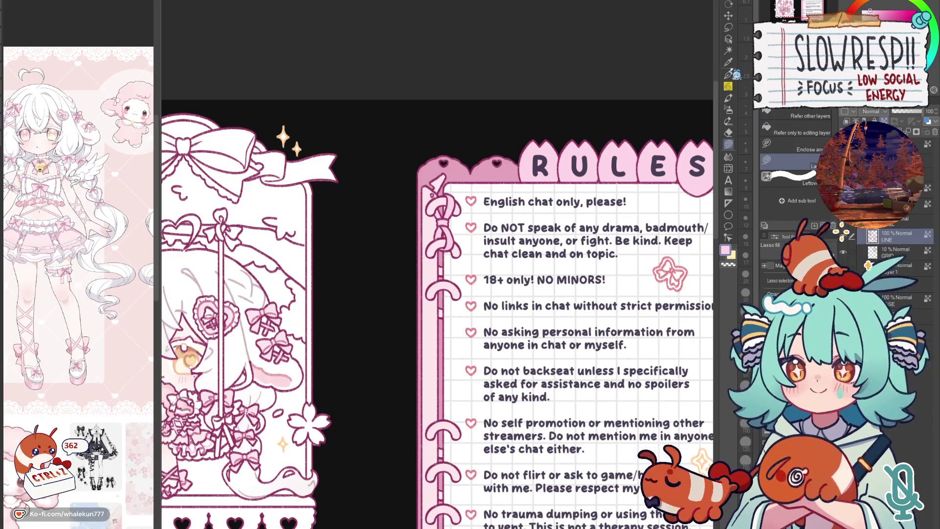
pyautogui.scroll(-3, 441, 265)
# - Unflip the view, reduce the brush size from 25 to 20 and frame the RULES header
pyautogui.press('h')
pyautogui.press('h')
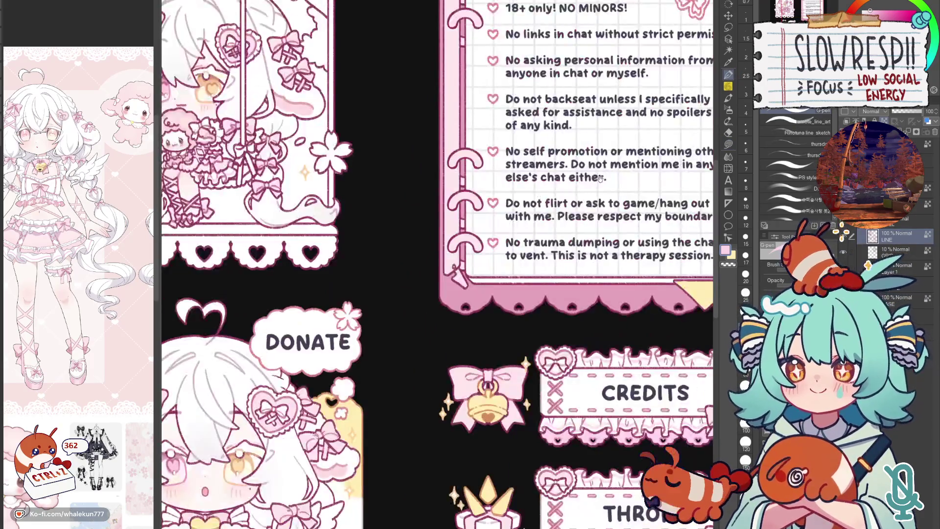
pyautogui.scroll(-3, 530, 374)
pyautogui.scroll(2, 530, 374)
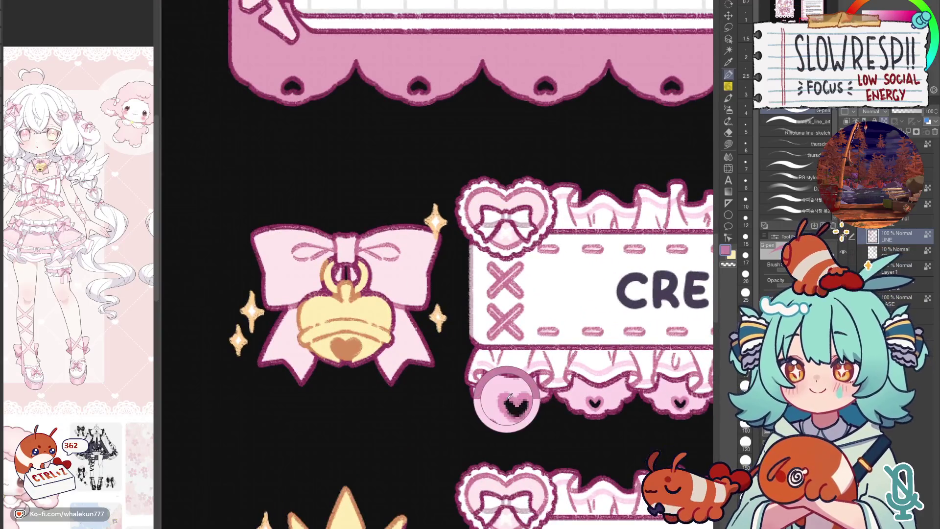
pyautogui.scroll(3, 526, 440)
pyautogui.scroll(-1, 526, 457)
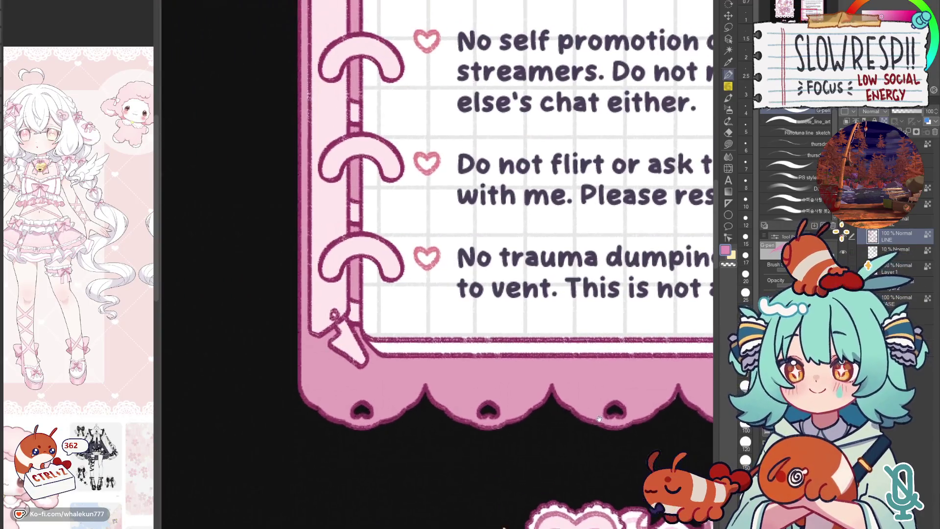
pyautogui.scroll(-3, 587, 331)
pyautogui.scroll(-2, 625, 225)
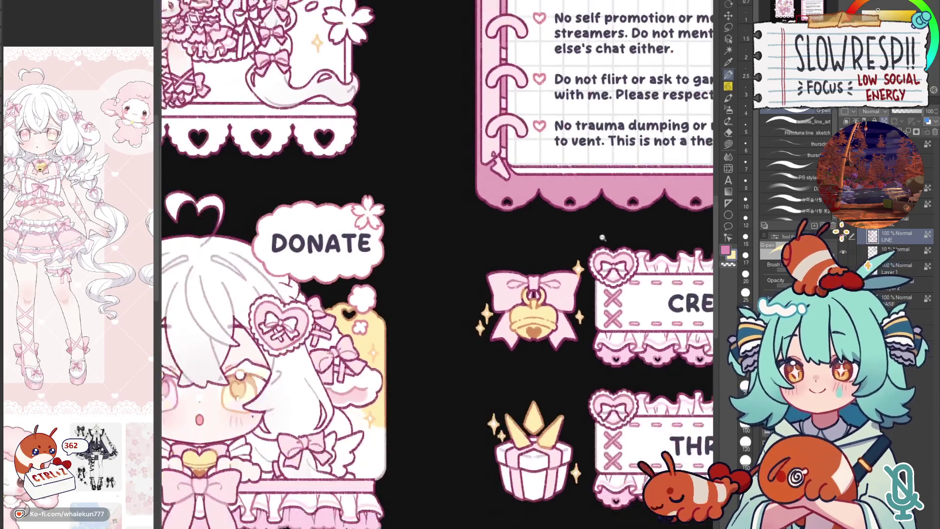
pyautogui.scroll(-2, 588, 280)
pyautogui.scroll(2, 558, 317)
pyautogui.scroll(-2, 557, 316)
pyautogui.scroll(3, 588, 294)
pyautogui.scroll(1, 609, 290)
pyautogui.scroll(1, 630, 288)
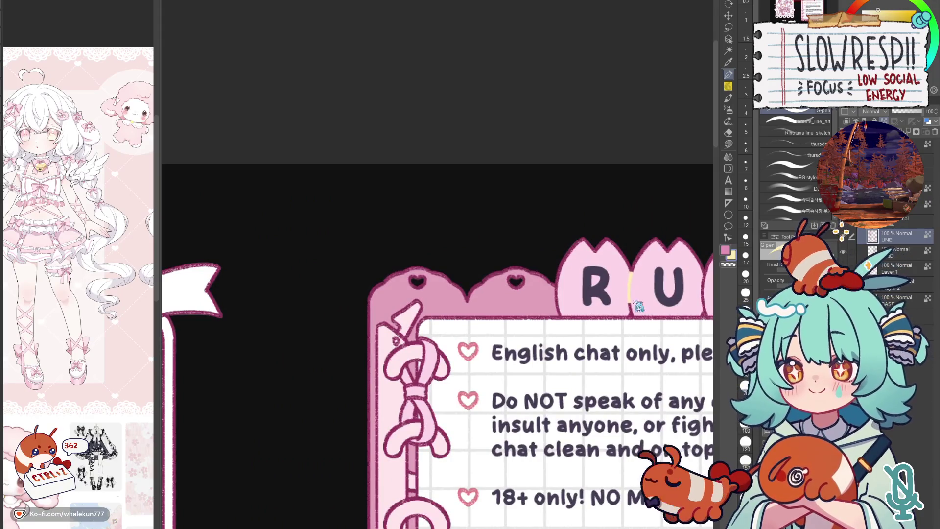
pyautogui.moveTo(630, 289); pyautogui.dragTo(521, 312)
pyautogui.press('[')
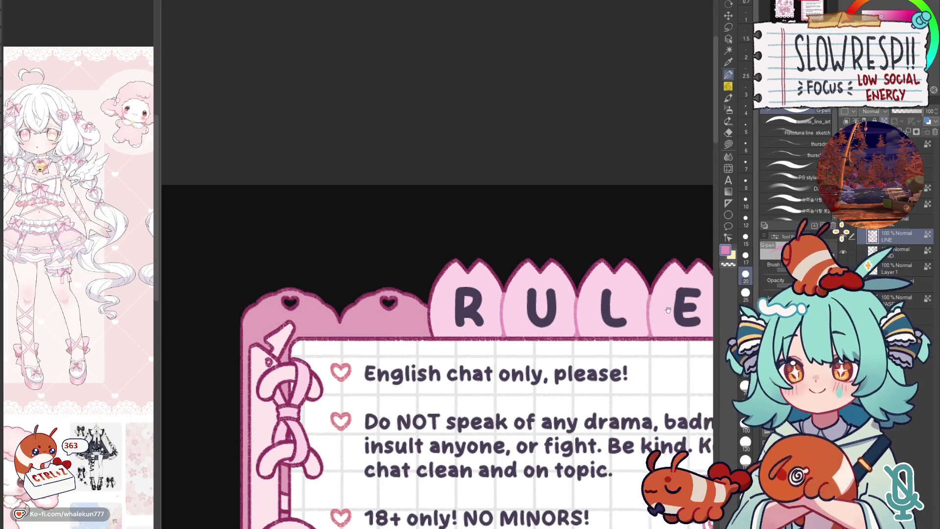
pyautogui.moveTo(735, 304); pyautogui.dragTo(634, 285)
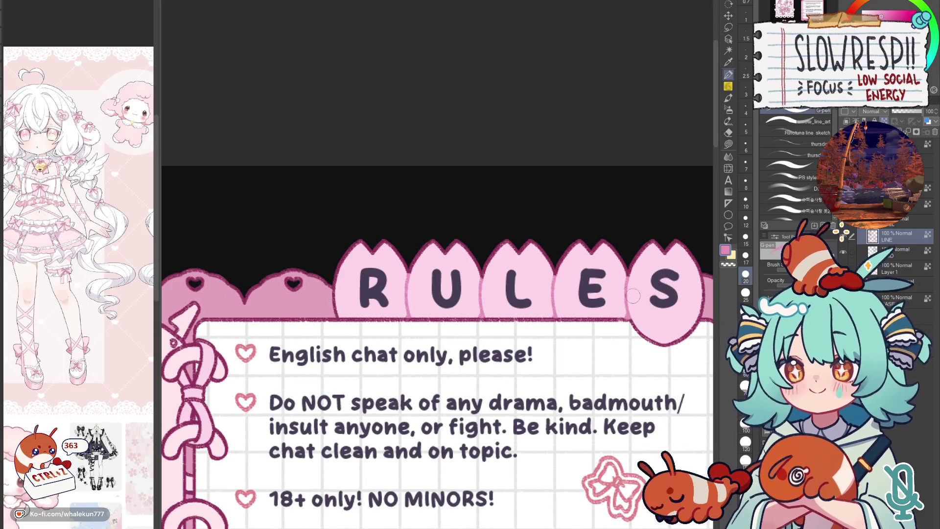
pyautogui.scroll(-2, 635, 301)
pyautogui.scroll(-2, 680, 268)
pyautogui.scroll(-2, 562, 341)
pyautogui.scroll(4, 559, 316)
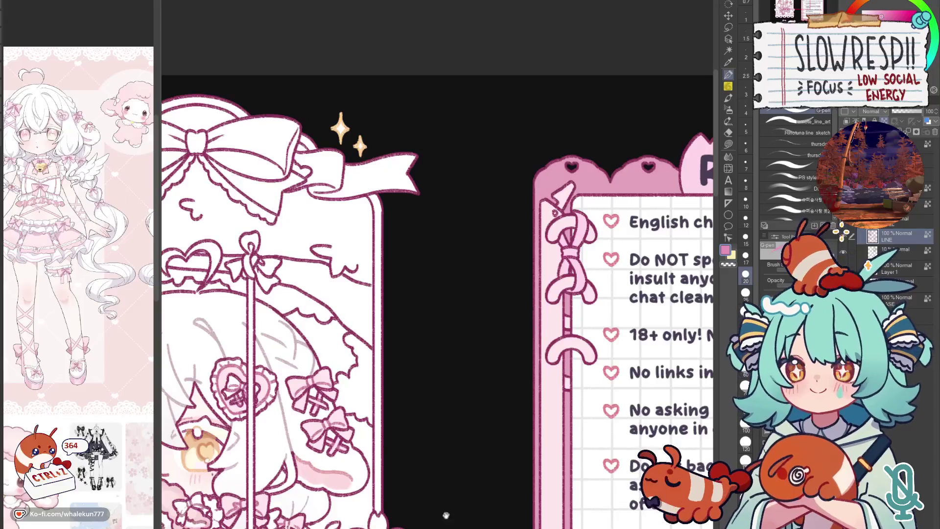
pyautogui.scroll(-2, 458, 497)
pyautogui.scroll(1, 382, 425)
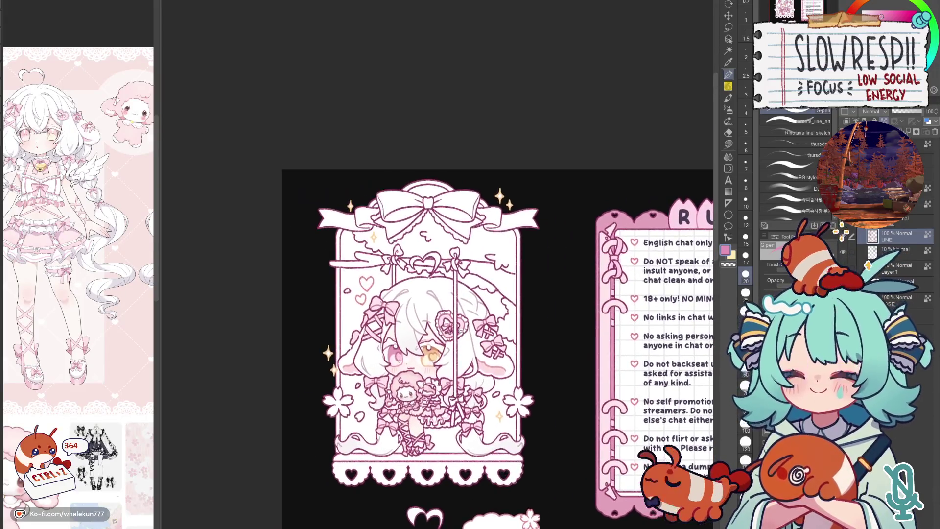
pyautogui.scroll(3, 465, 252)
pyautogui.scroll(-3, 385, 225)
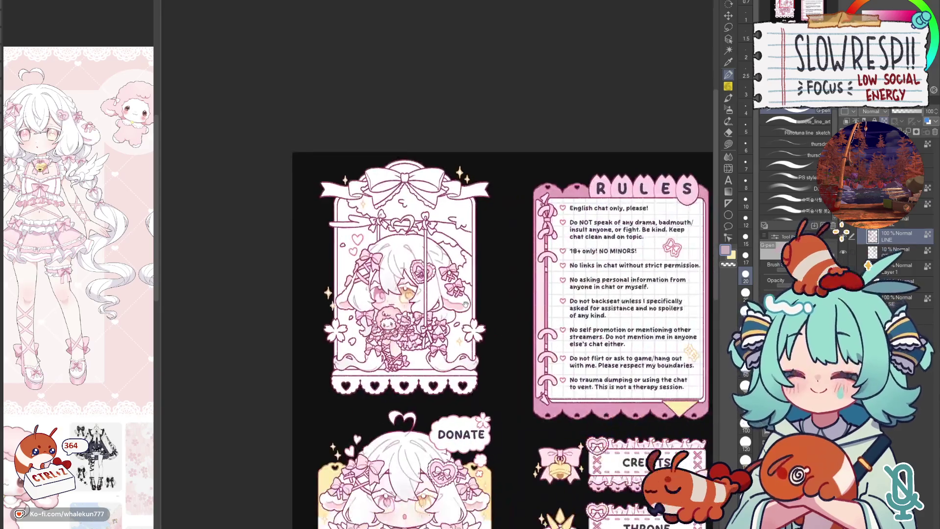
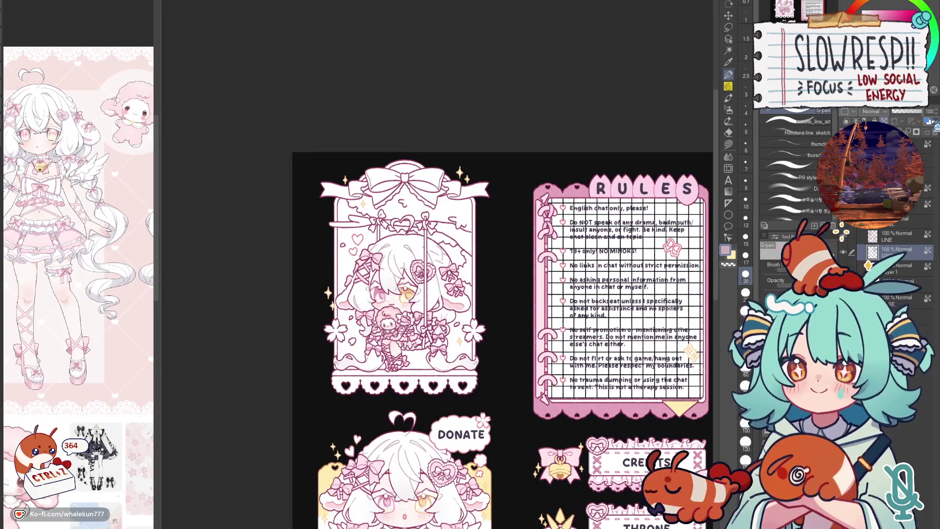
pyautogui.scroll(3, 680, 252)
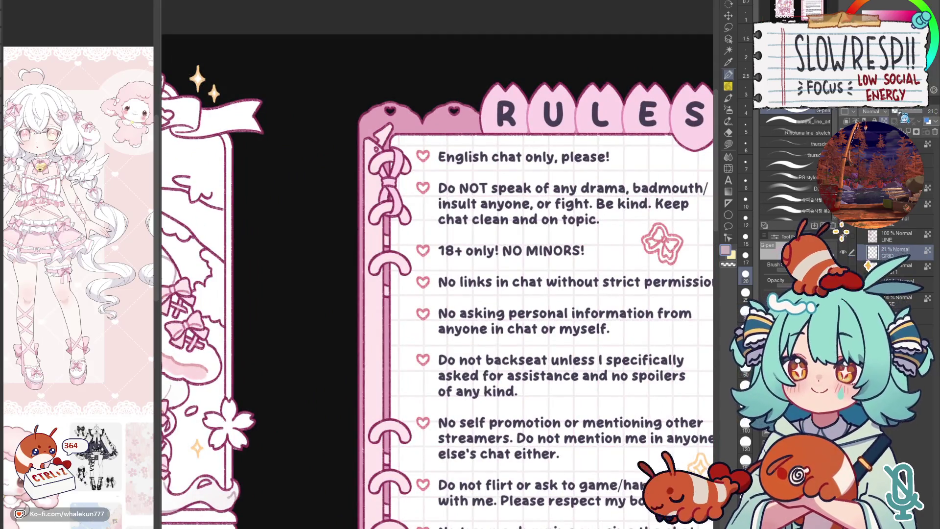
pyautogui.scroll(-3, 626, 313)
pyautogui.scroll(3, 625, 313)
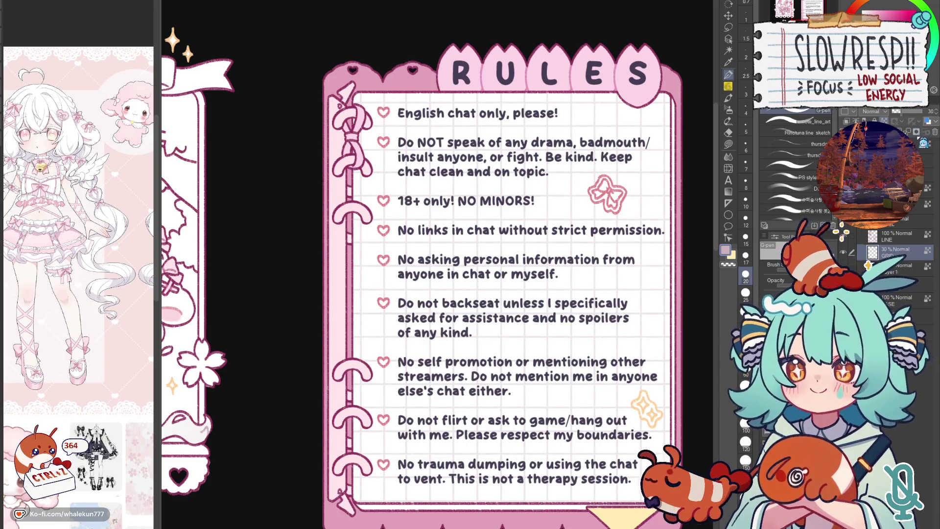
# - Select the LINE layer and pan to the character frame's bows
pyautogui.click(908, 236)
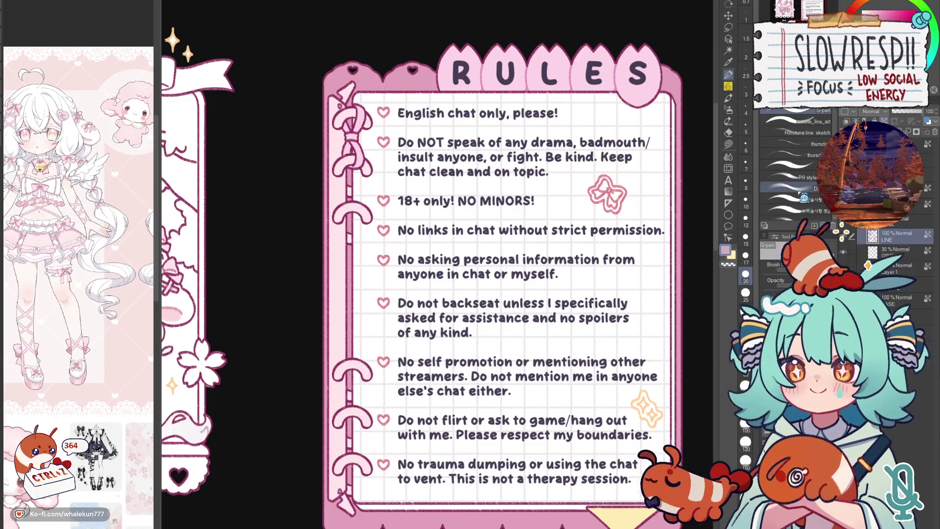
pyautogui.moveTo(312, 363); pyautogui.dragTo(474, 388)
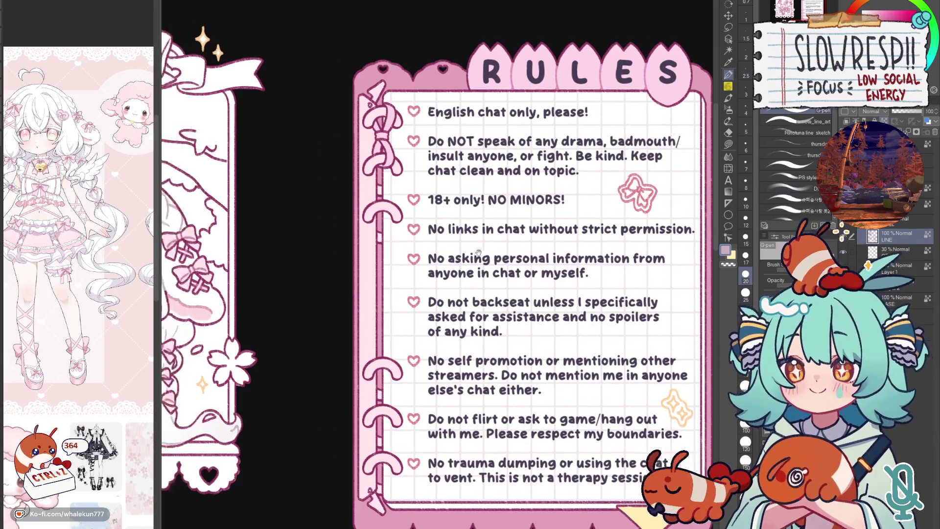
pyautogui.scroll(-2, 474, 388)
pyautogui.scroll(6, 489, 254)
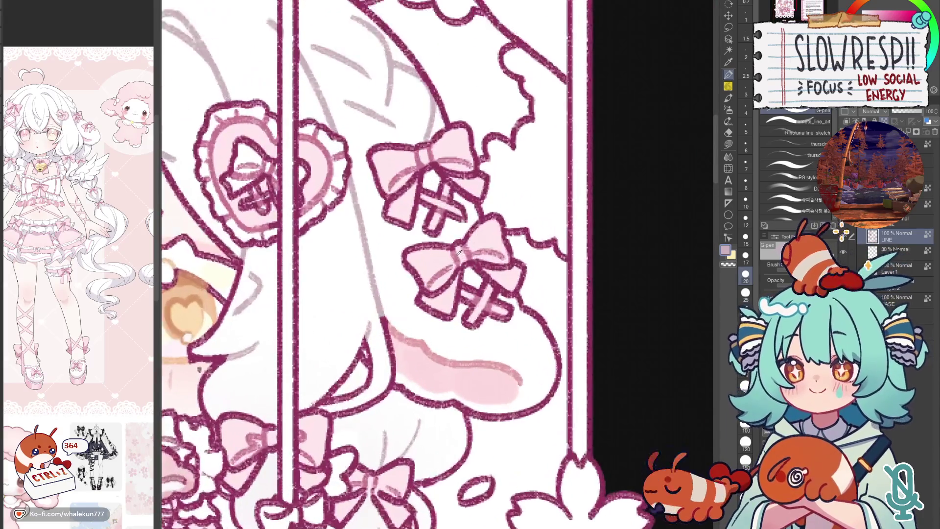
pyautogui.scroll(-4, 486, 251)
pyautogui.scroll(3, 619, 241)
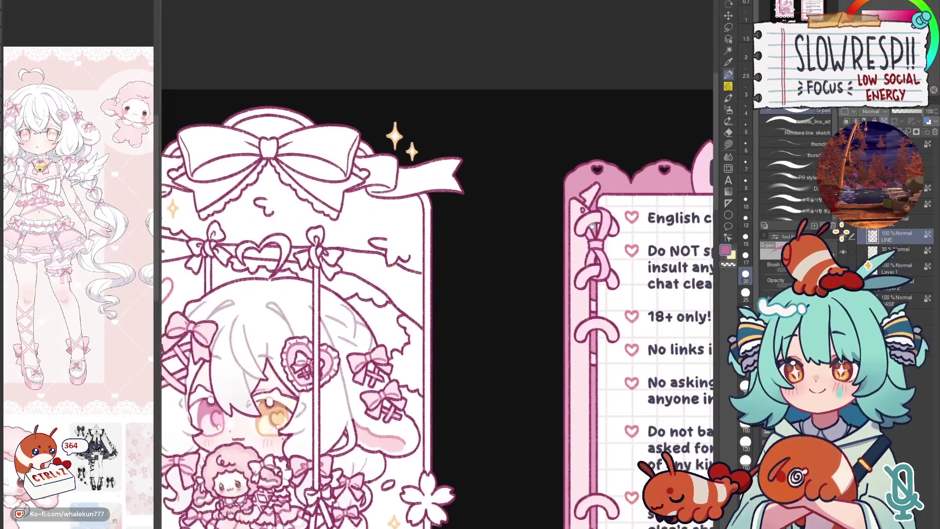
pyautogui.scroll(2, 588, 218)
# - With a size-12 brush, sample the RULES tab's pink and repaint the notepad's ribbon knot
pyautogui.press('[')
pyautogui.press('[')
pyautogui.press('[')
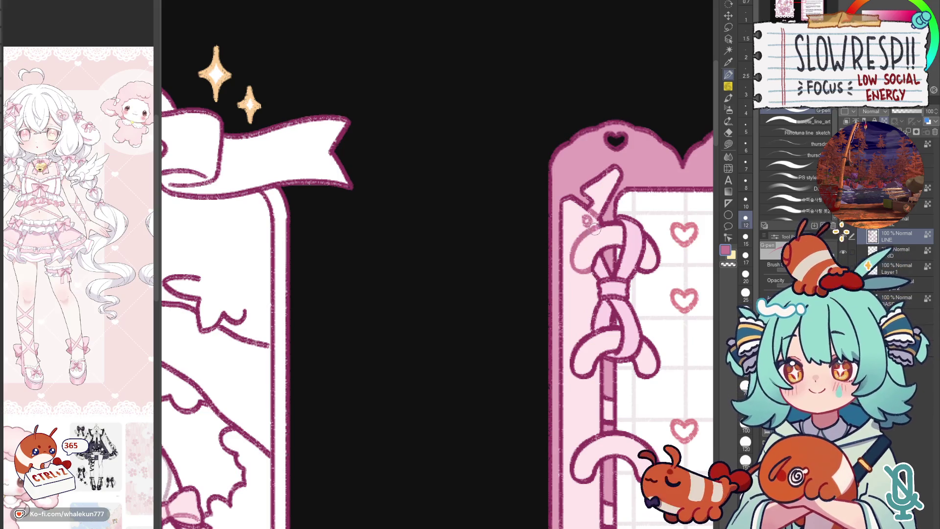
pyautogui.scroll(-2, 592, 290)
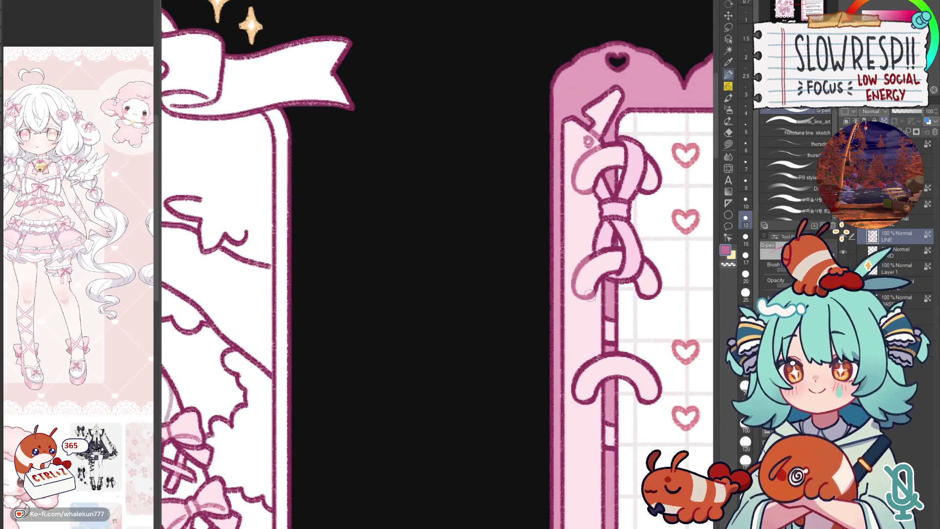
pyautogui.scroll(-2, 606, 267)
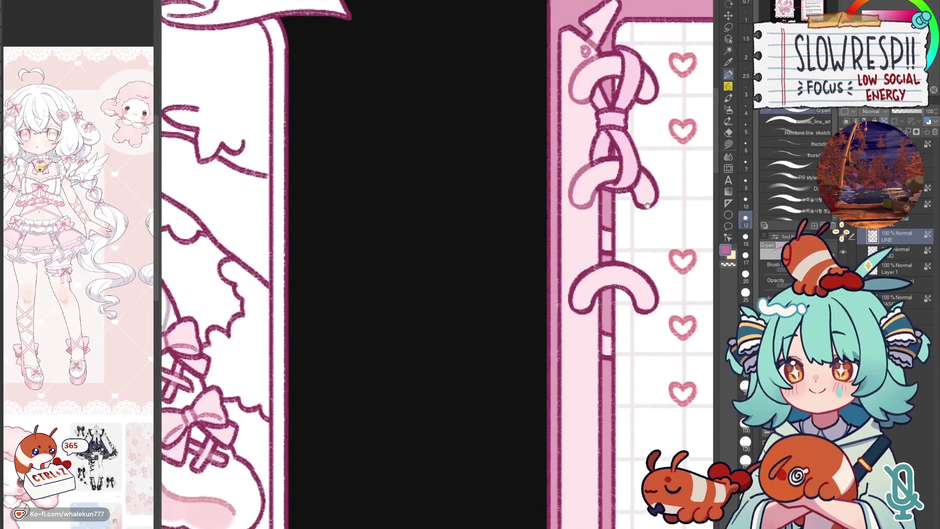
pyautogui.scroll(2, 645, 188)
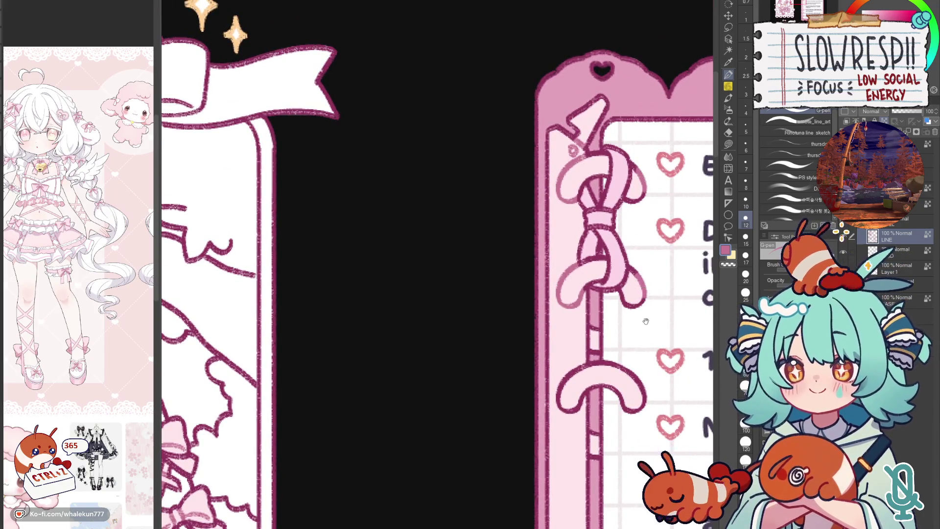
pyautogui.moveTo(646, 318); pyautogui.dragTo(628, 255)
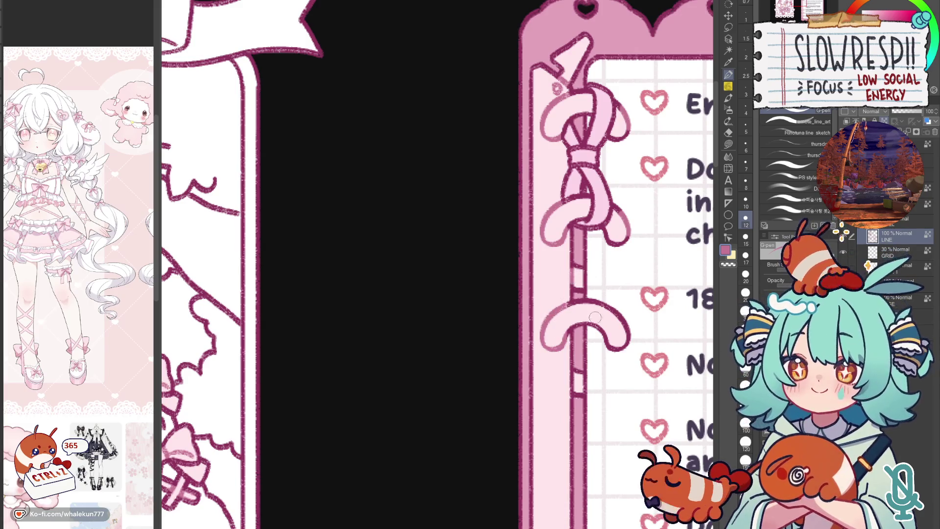
pyautogui.scroll(-2, 566, 338)
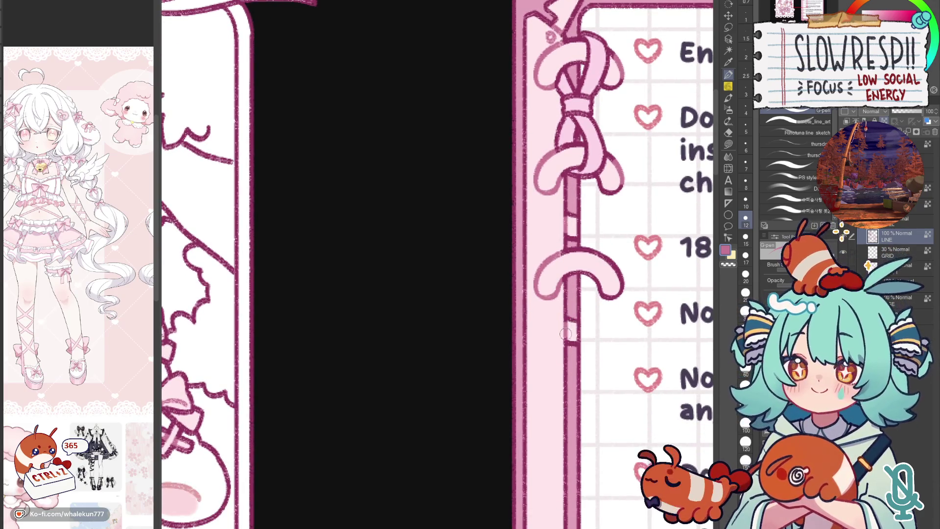
pyautogui.scroll(5, 571, 335)
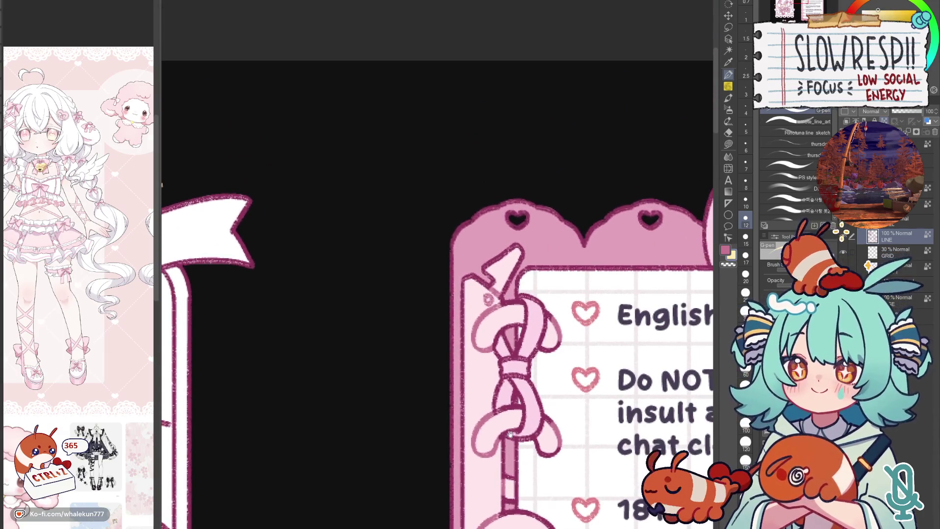
pyautogui.scroll(-2, 559, 301)
pyautogui.scroll(2, 629, 275)
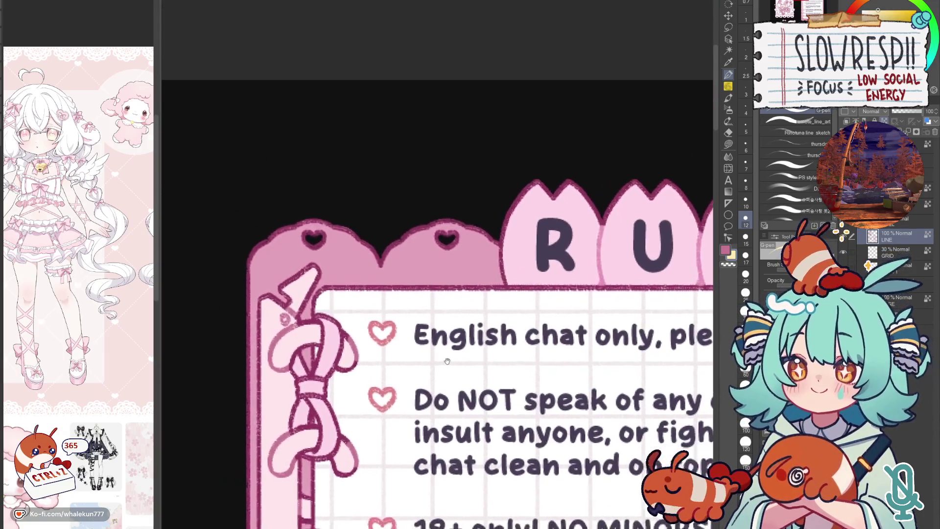
pyautogui.keyDown('alt'); pyautogui.click(683, 267); pyautogui.keyUp('alt')
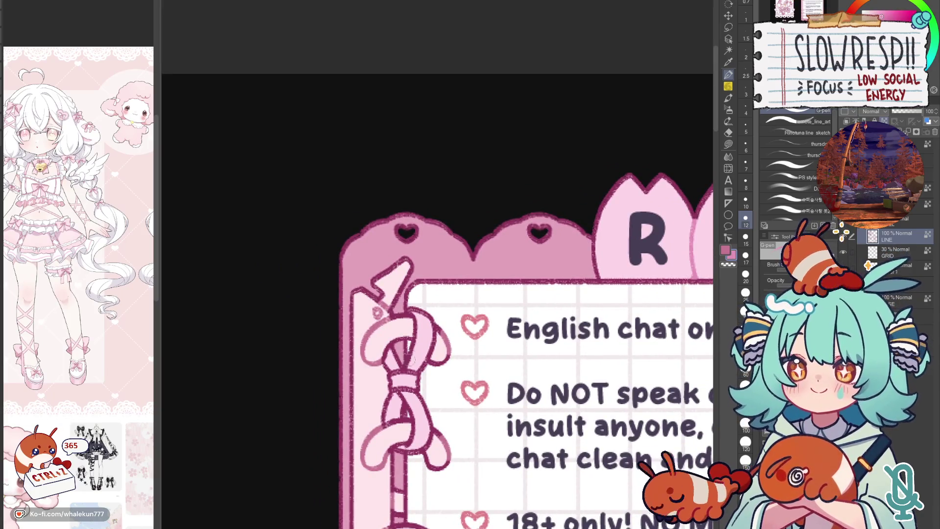
pyautogui.moveTo(394, 380); pyautogui.dragTo(409, 397)
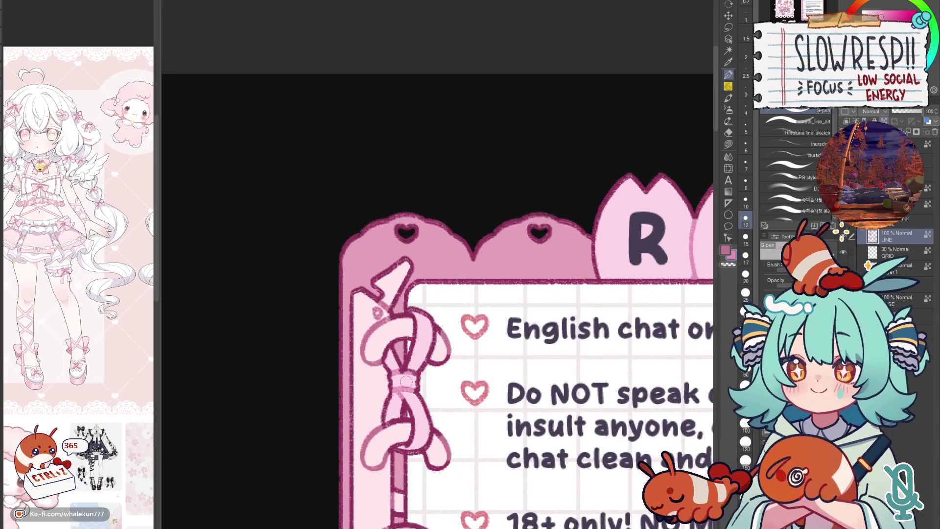
pyautogui.moveTo(448, 468); pyautogui.dragTo(595, 435)
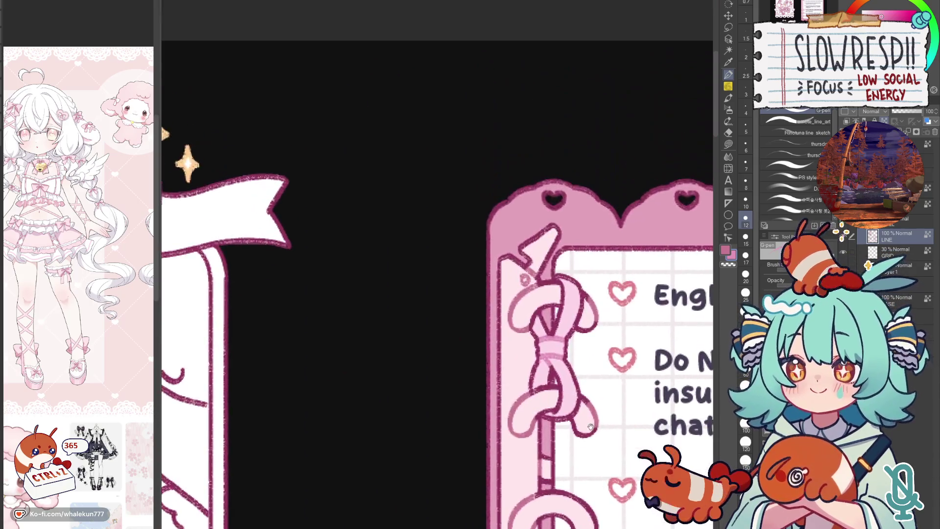
pyautogui.scroll(-5, 524, 278)
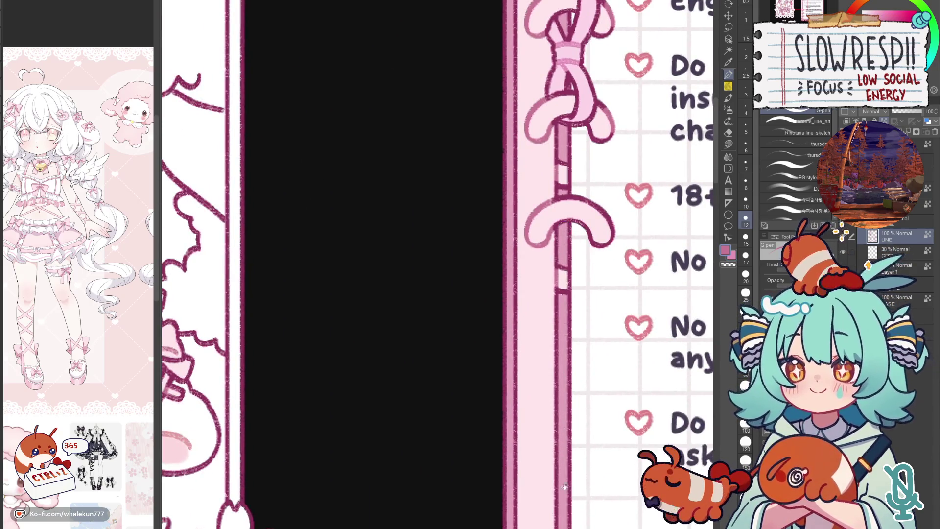
pyautogui.scroll(-5, 524, 294)
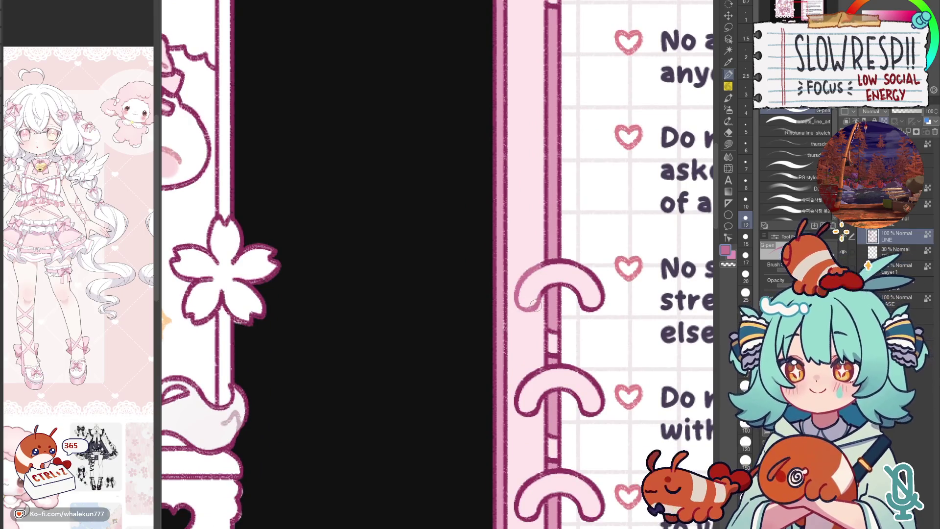
pyautogui.scroll(-1, 571, 272)
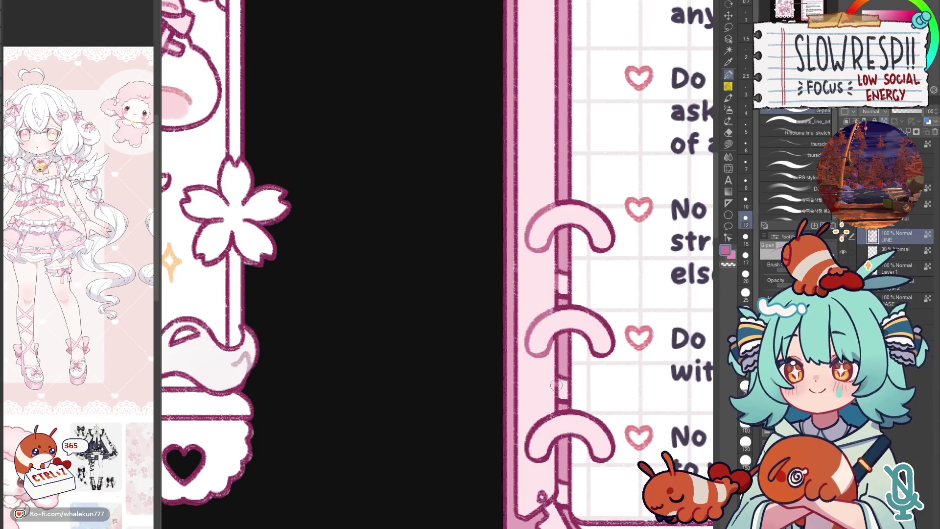
pyautogui.scroll(-1, 557, 384)
pyautogui.scroll(-1, 553, 367)
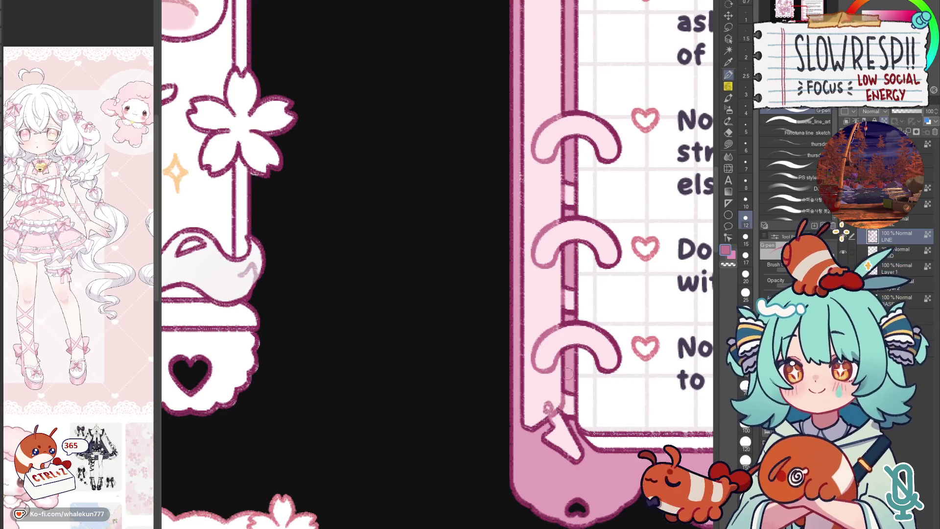
pyautogui.scroll(-3, 641, 306)
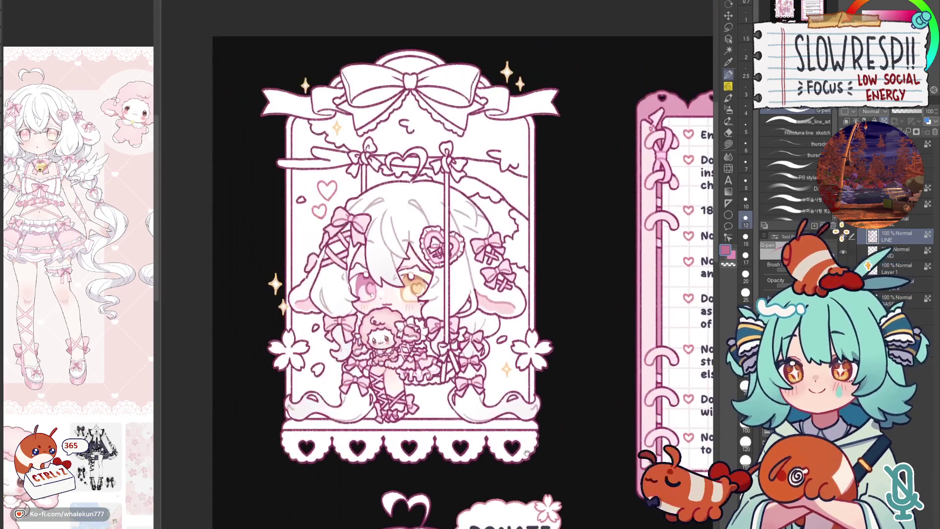
pyautogui.scroll(4, 464, 300)
pyautogui.scroll(-3, 420, 257)
pyautogui.scroll(4, 480, 305)
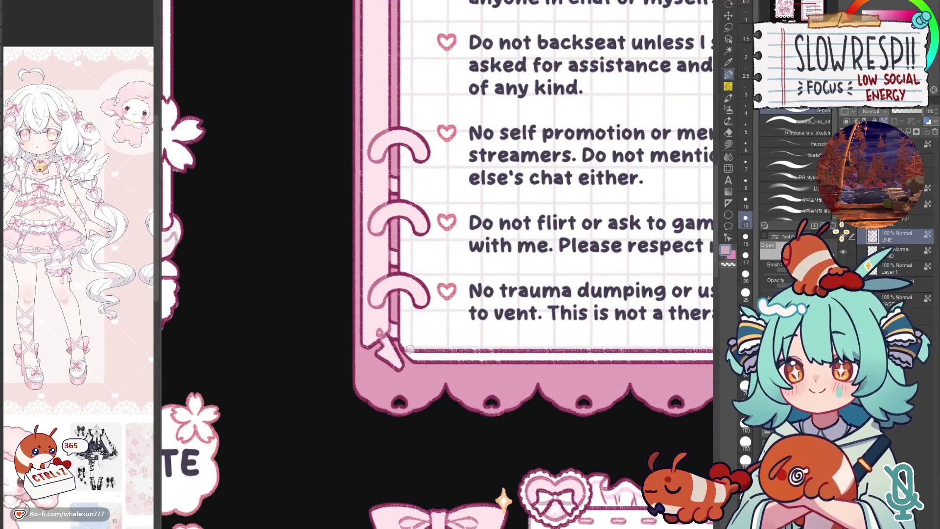
# - Undo a stray stroke, pick light pink, add a new layer and enlarge the brush to 17
pyautogui.moveTo(412, 346); pyautogui.dragTo(620, 373)
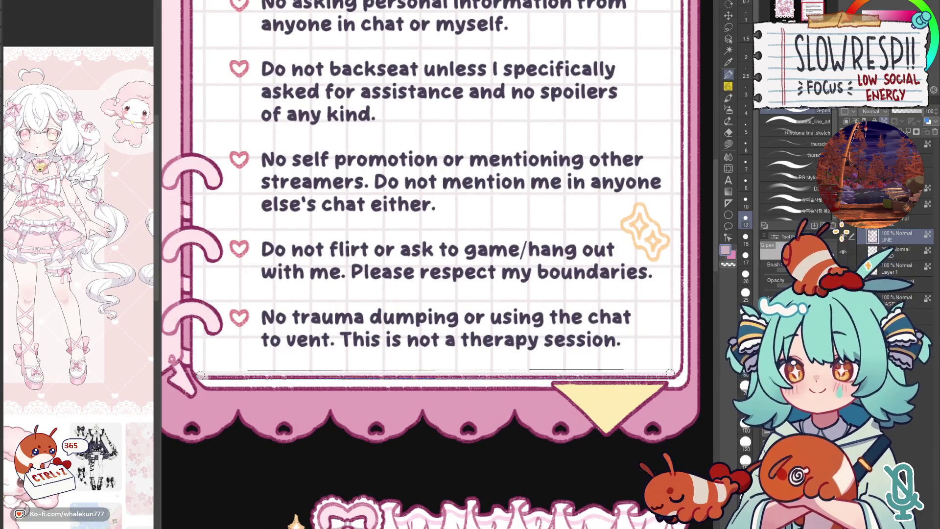
pyautogui.hotkey('ctrl', 'z')
pyautogui.scroll(3, 679, 366)
pyautogui.scroll(3, 678, 366)
pyautogui.scroll(2, 679, 366)
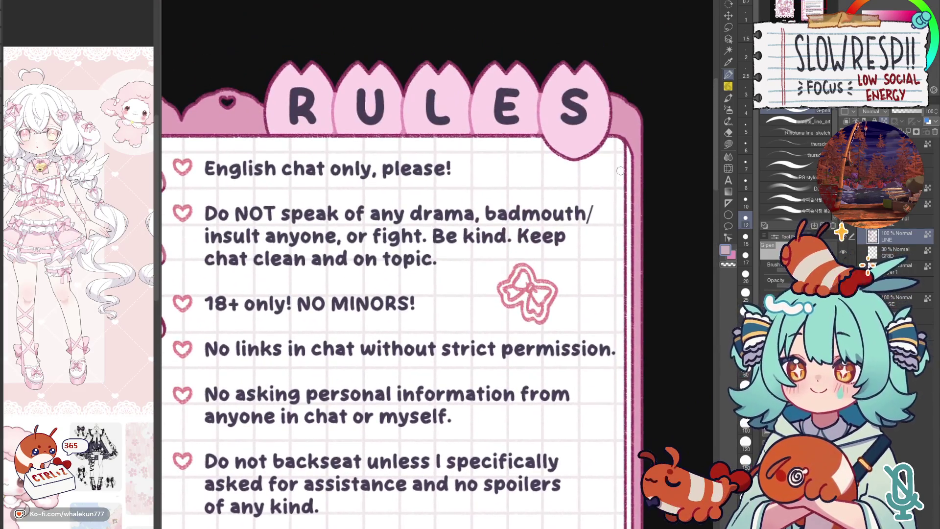
pyautogui.keyDown('alt'); pyautogui.click(635, 144); pyautogui.keyUp('alt')
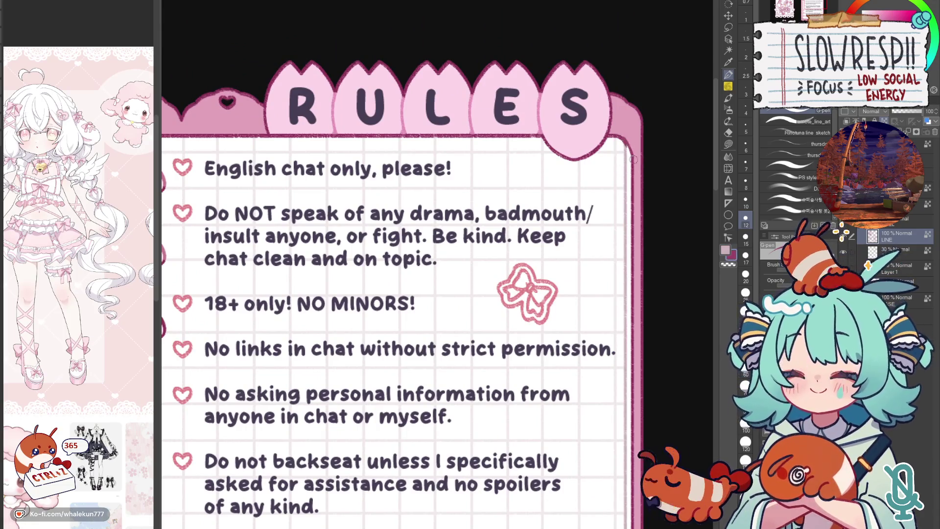
pyautogui.scroll(-2, 610, 269)
pyautogui.scroll(-2, 610, 269)
pyautogui.scroll(-4, 588, 301)
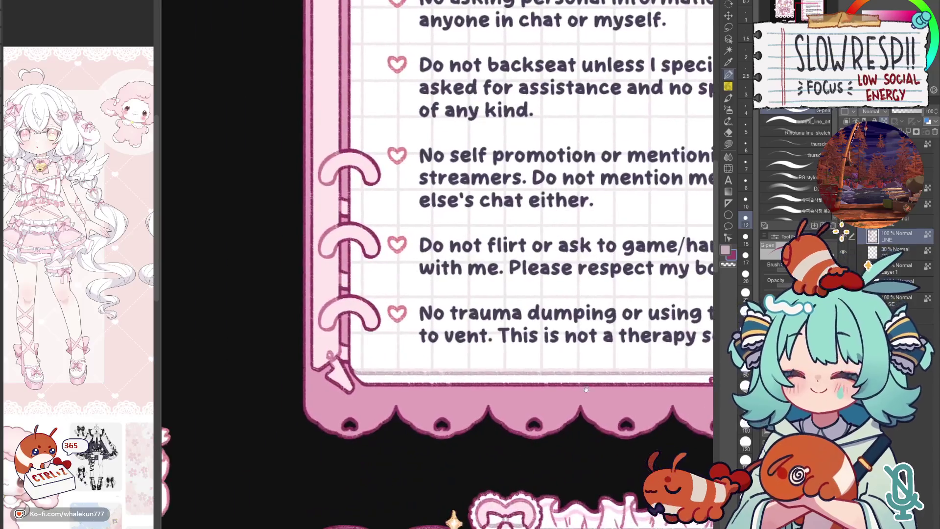
pyautogui.scroll(-3, 555, 344)
pyautogui.hotkey('ctrl', 'shift', 'n')
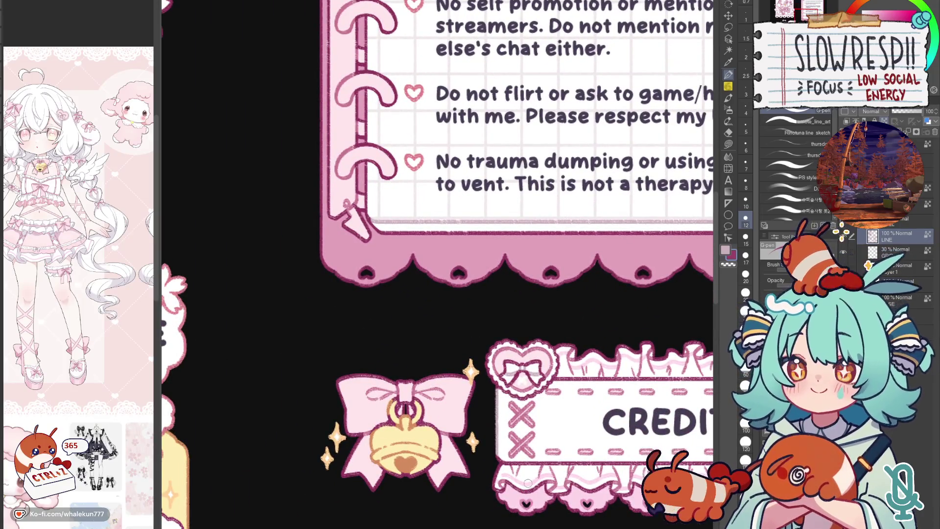
pyautogui.scroll(4, 491, 387)
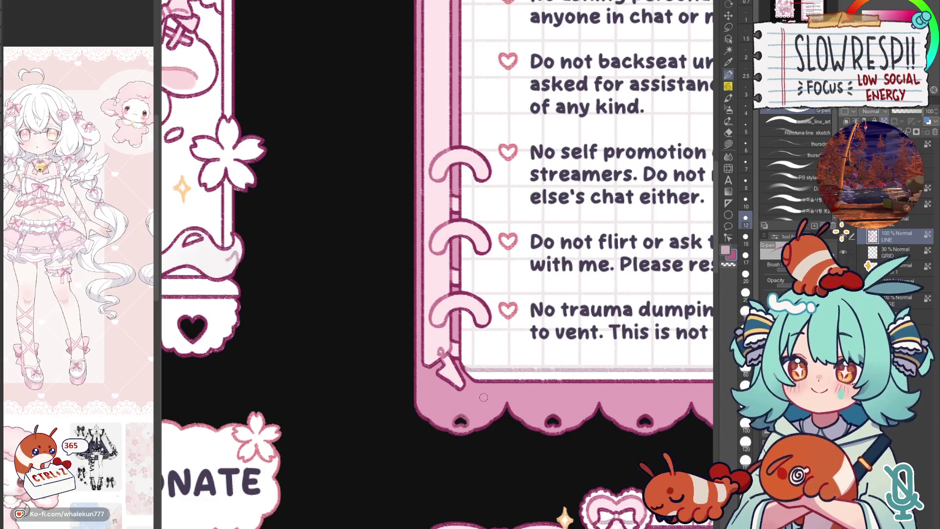
pyautogui.press(']')
pyautogui.press(']')
pyautogui.hscroll(3, 601, 377)
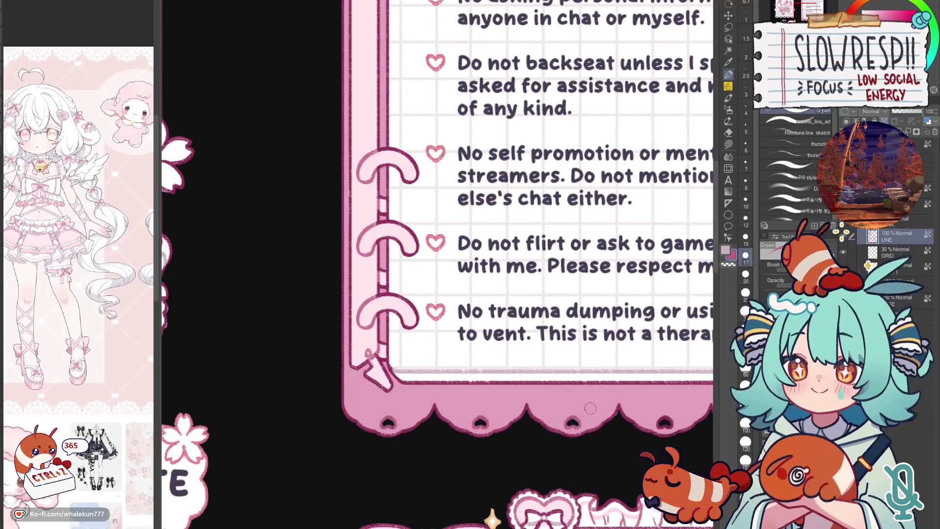
pyautogui.hscroll(2, 588, 419)
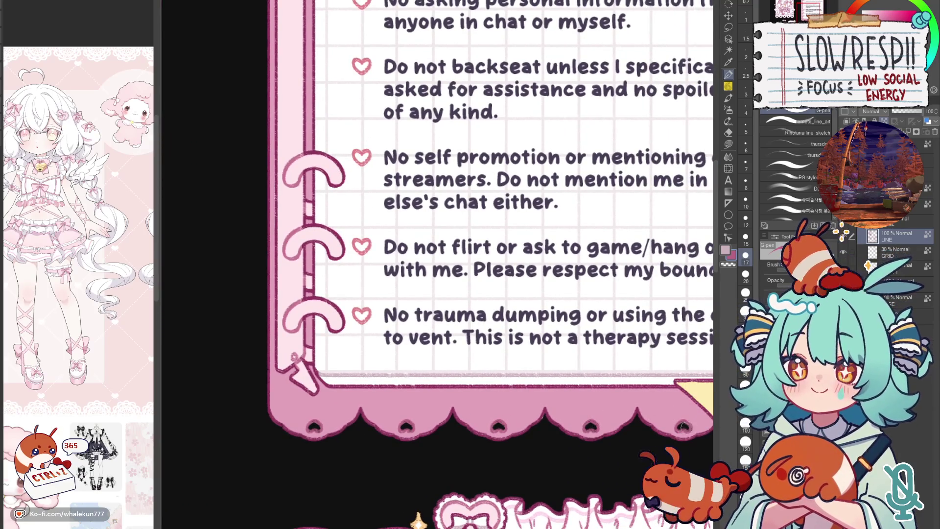
pyautogui.scroll(-3, 690, 425)
pyautogui.hscroll(3, 690, 425)
pyautogui.scroll(-2, 448, 406)
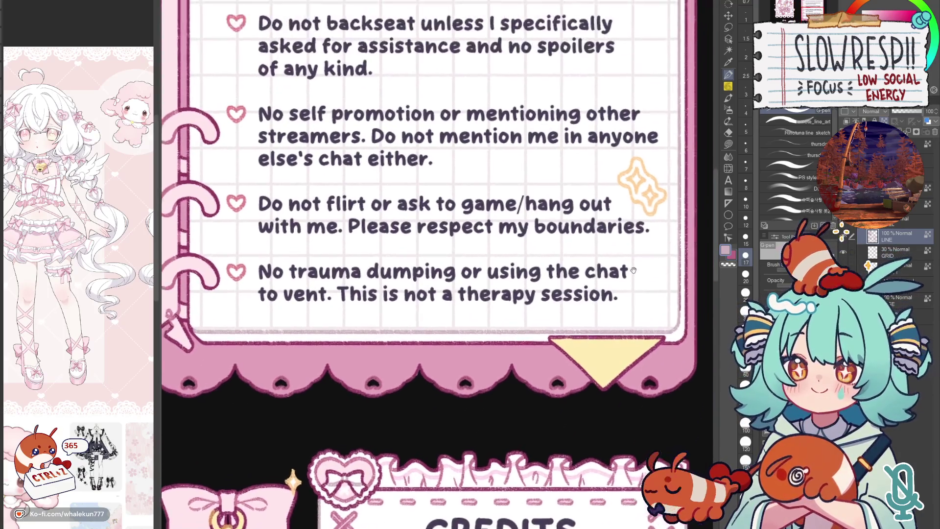
pyautogui.hscroll(-2, 403, 443)
pyautogui.scroll(3, 562, 318)
pyautogui.hscroll(3, 562, 317)
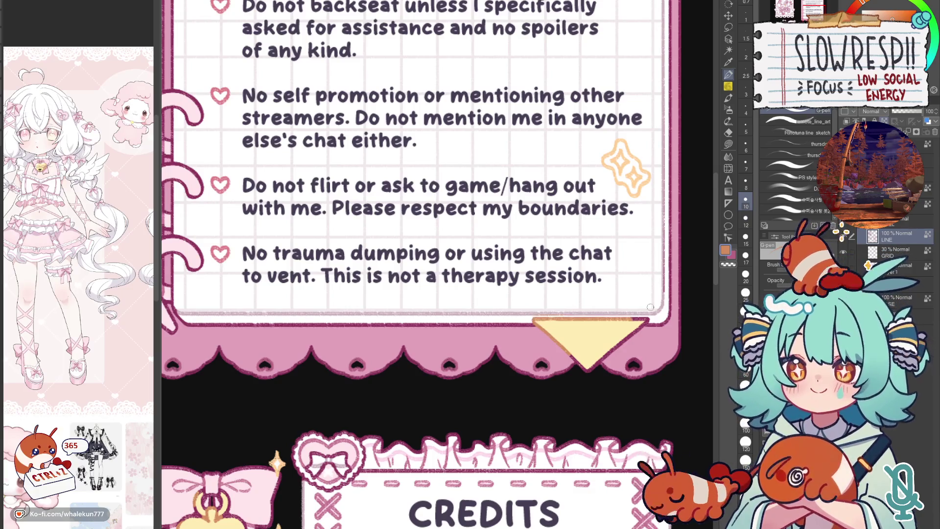
pyautogui.scroll(-1, 648, 312)
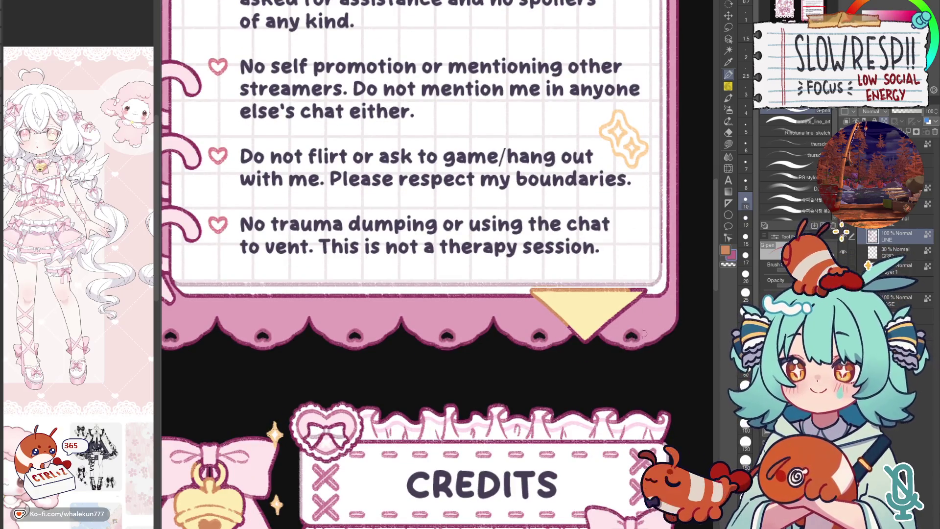
pyautogui.scroll(3, 646, 317)
pyautogui.scroll(3, 663, 368)
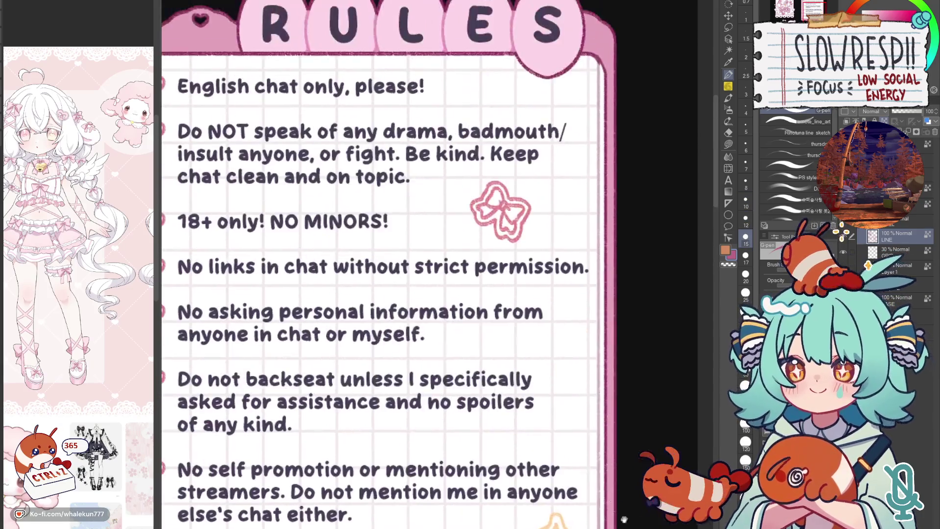
pyautogui.scroll(3, 662, 397)
pyautogui.scroll(2, 663, 397)
pyautogui.hscroll(-3, 469, 410)
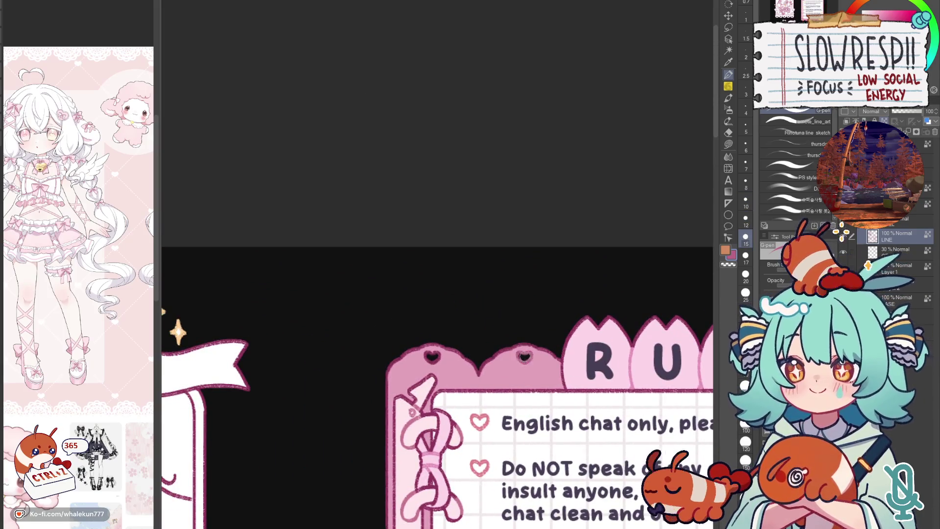
pyautogui.scroll(-3, 621, 292)
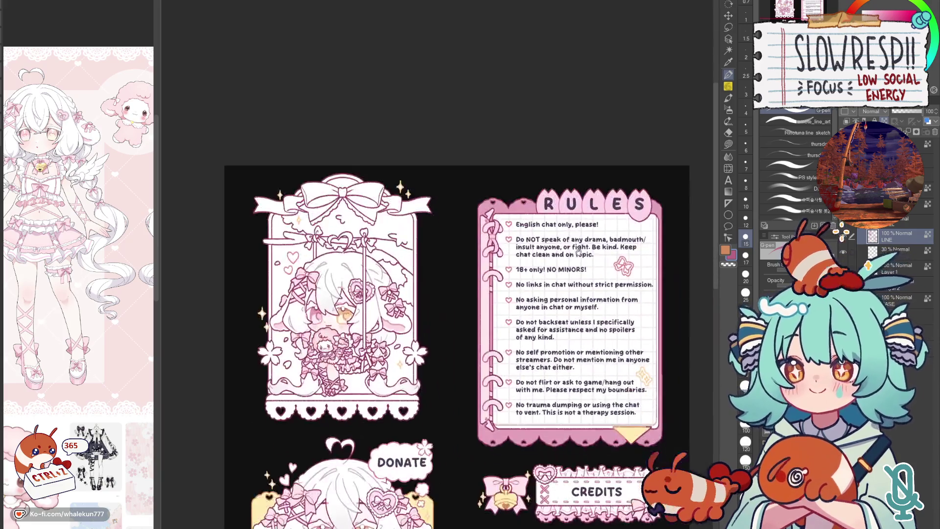
pyautogui.scroll(-1, 620, 293)
pyautogui.scroll(1, 621, 293)
pyautogui.scroll(2, 621, 292)
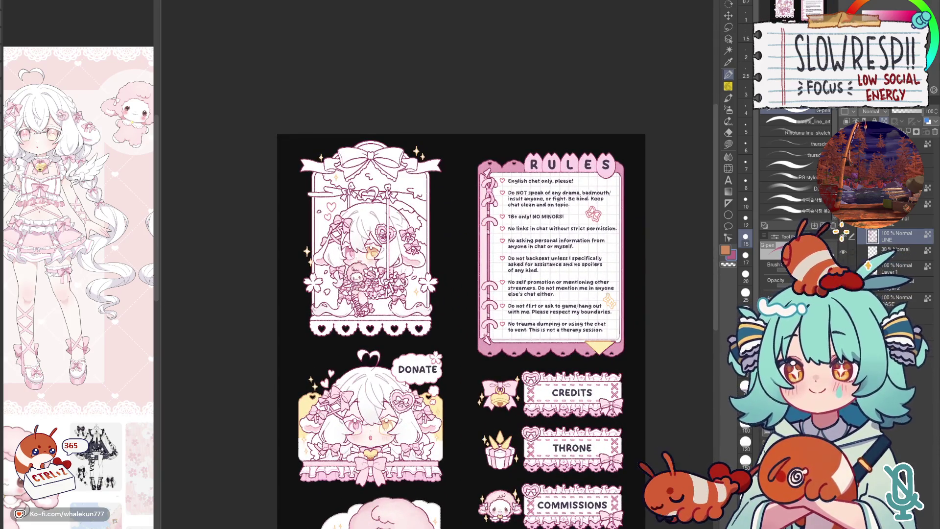
# - Switch to the Enclose and fill tool and shift the view of the RULES sheet
pyautogui.click(731, 144)
pyautogui.scroll(2, 565, 260)
pyautogui.scroll(2, 565, 260)
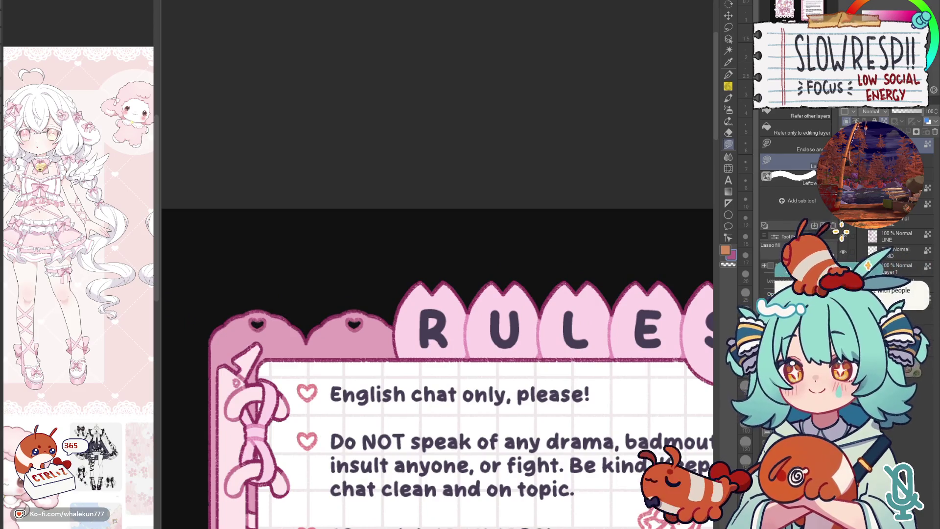
pyautogui.scroll(-1, 557, 252)
pyautogui.scroll(-1, 510, 249)
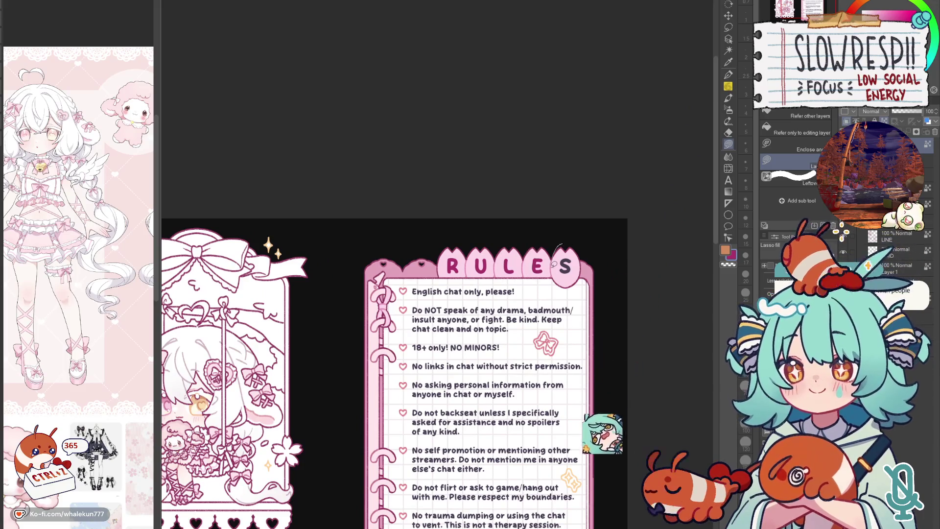
pyautogui.scroll(-2, 558, 249)
pyautogui.scroll(3, 588, 242)
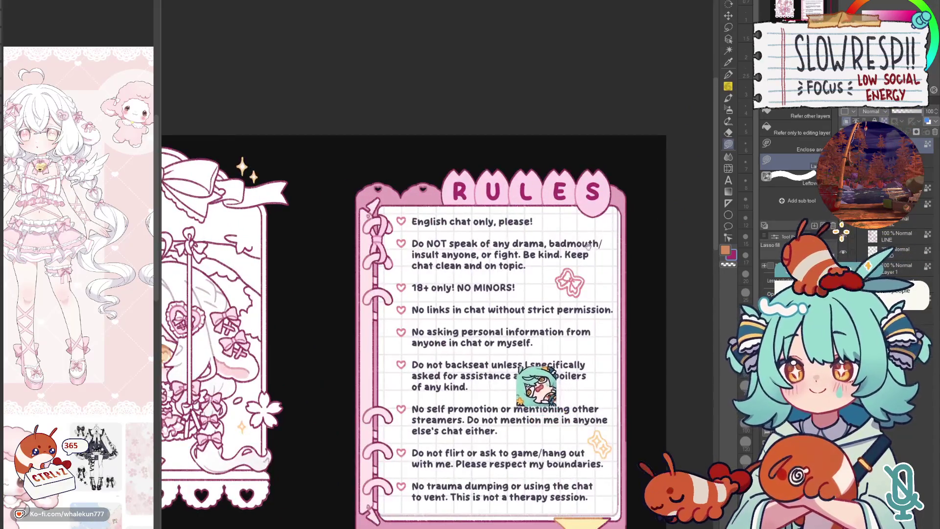
pyautogui.moveTo(591, 248); pyautogui.dragTo(614, 295)
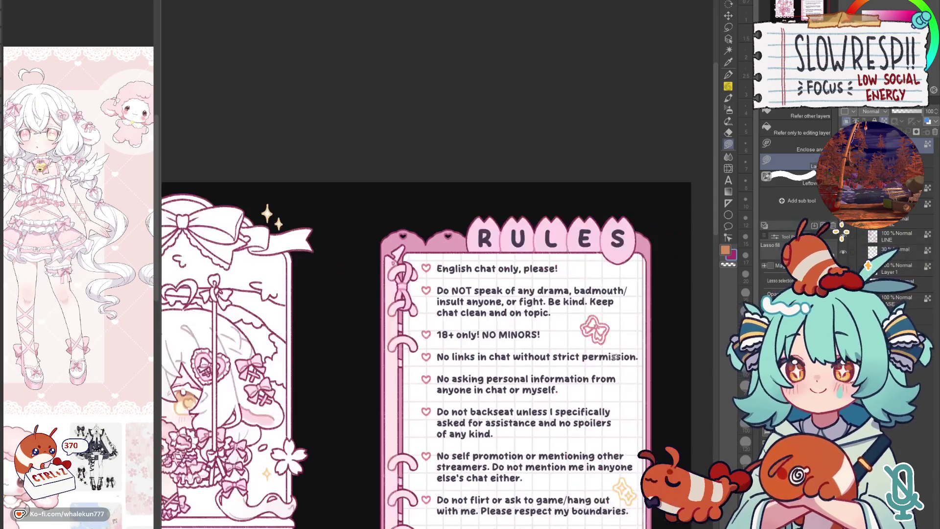
pyautogui.scroll(-2, 616, 358)
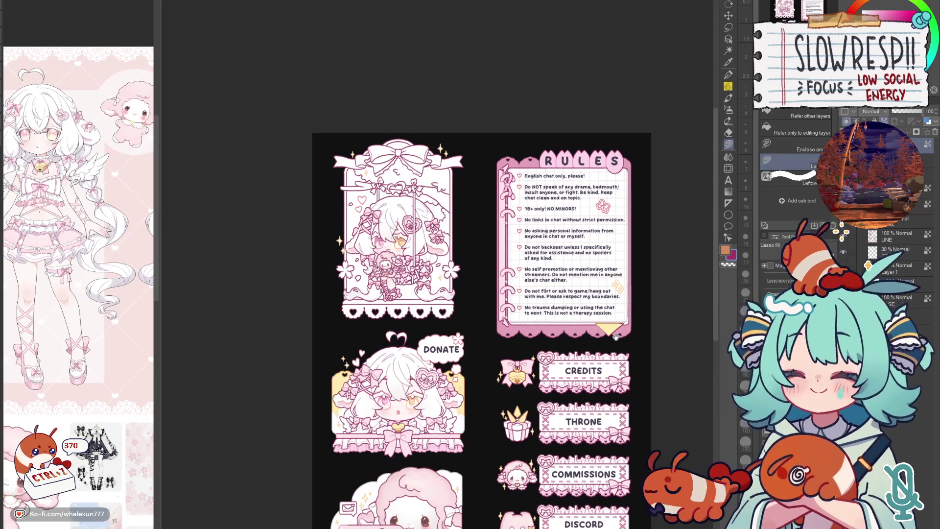
pyautogui.scroll(-3, 615, 339)
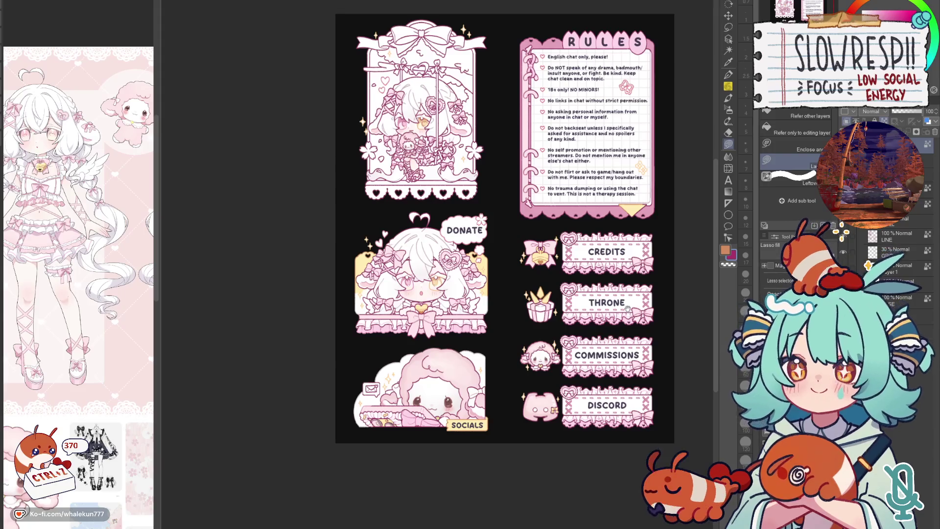
pyautogui.scroll(1, 625, 331)
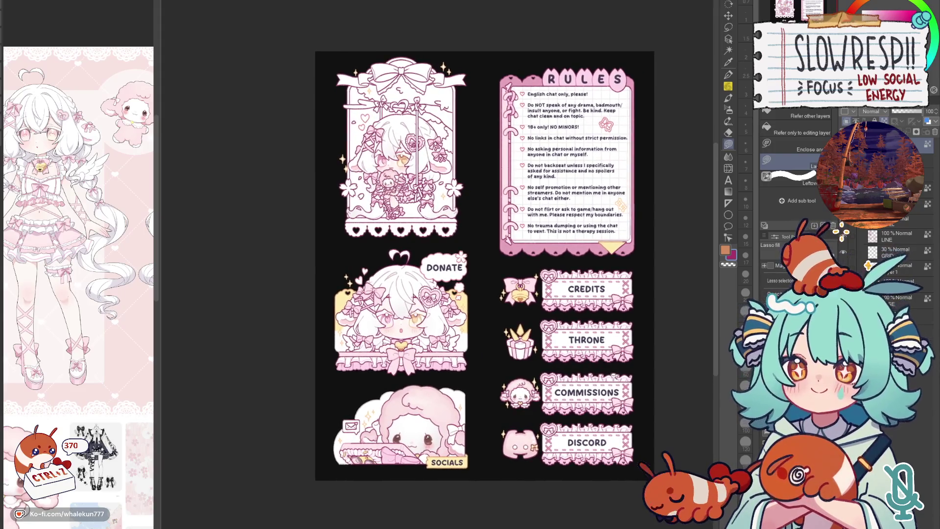
pyautogui.scroll(-3, 485, 265)
pyautogui.scroll(5, 485, 265)
pyautogui.scroll(-1, 485, 265)
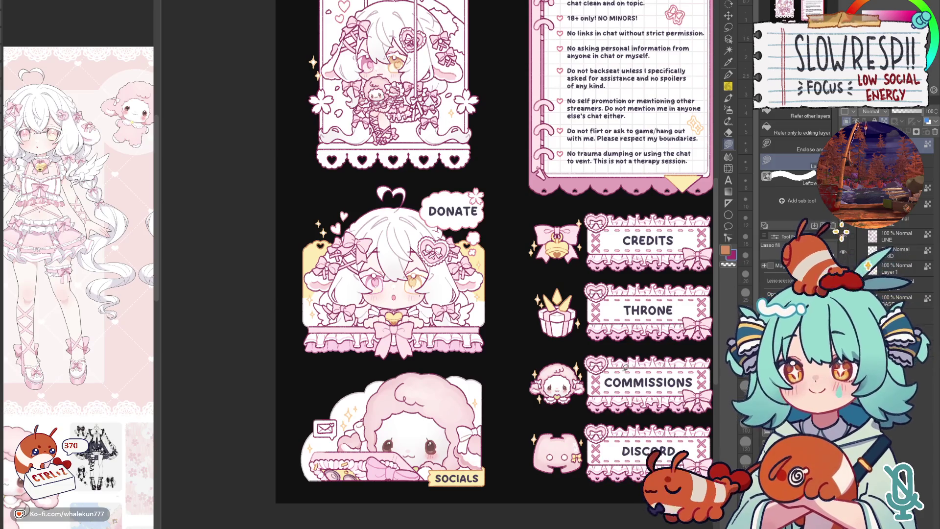
# - Create a new raster layer, Layer 1, above BASE
pyautogui.hotkey('ctrl', 'shift', 'n')
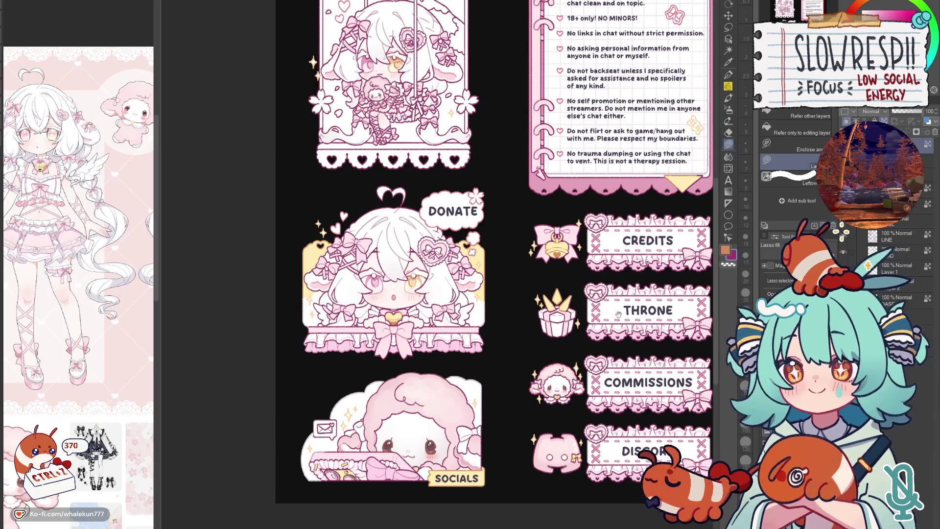
pyautogui.scroll(-2, 619, 300)
pyautogui.scroll(-2, 619, 300)
# - Pick another layer and auto-select the R, U, L, E, S tabs of the RULES header
pyautogui.moveTo(619, 300); pyautogui.dragTo(592, 371)
pyautogui.moveTo(597, 283); pyautogui.dragTo(609, 369)
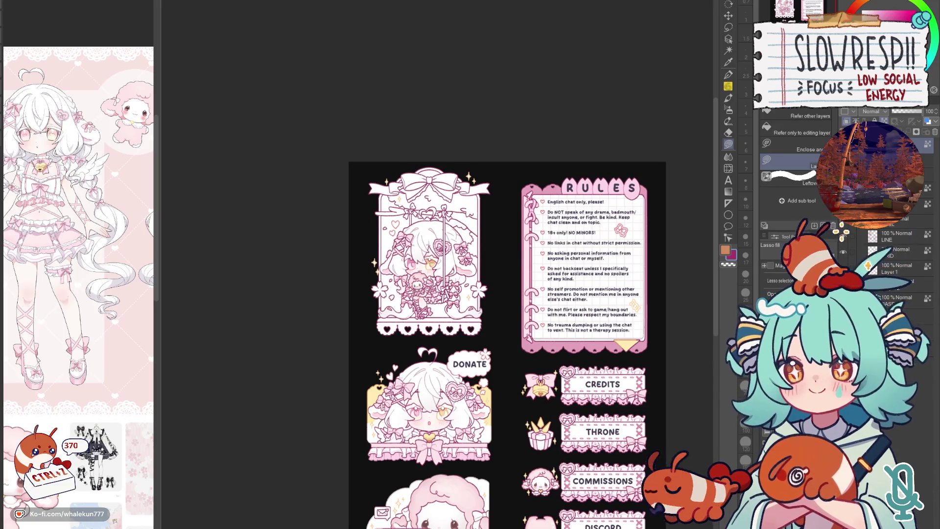
pyautogui.click(896, 282)
pyautogui.moveTo(613, 190)
pyautogui.mouseDown()
pyautogui.moveTo(566, 289)
pyautogui.moveTo(578, 276)
pyautogui.mouseUp()
pyautogui.scroll(3, 566, 289)
pyautogui.press('w')
pyautogui.click(624, 273)
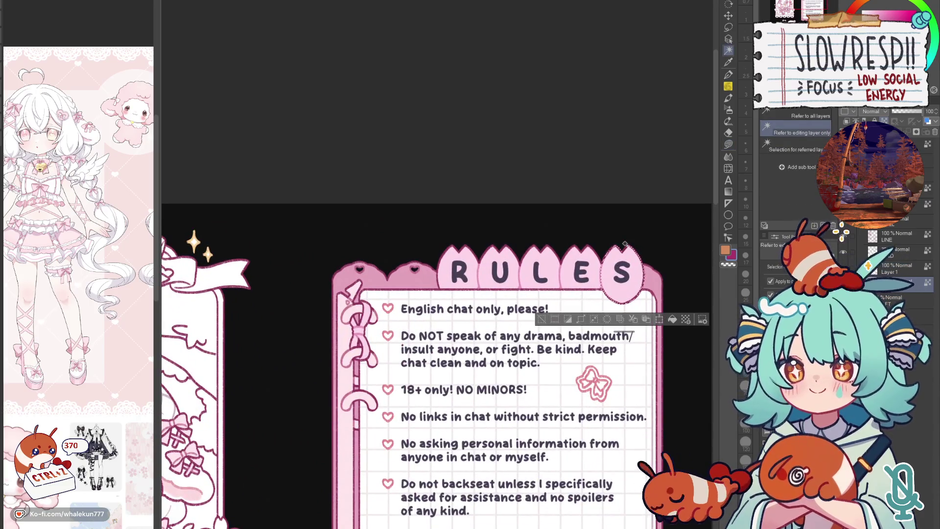
pyautogui.keyDown('shift'); pyautogui.click(459, 273); pyautogui.keyUp('shift')
pyautogui.keyDown('shift'); pyautogui.click(500, 274); pyautogui.keyUp('shift')
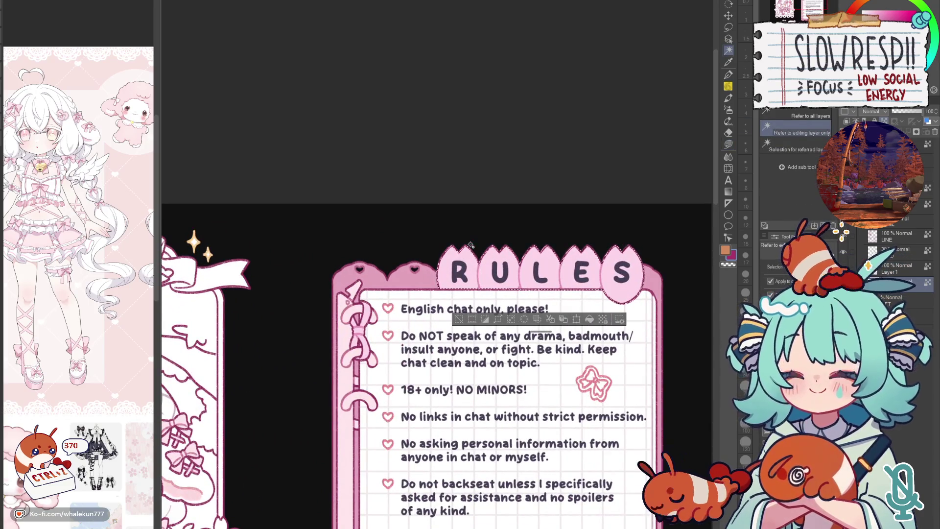
pyautogui.press('m')
# - Deselect, check the mirrored layout and lasso-fill a touch-up area above the RULES heading
pyautogui.moveTo(301, 479); pyautogui.dragTo(382, 345)
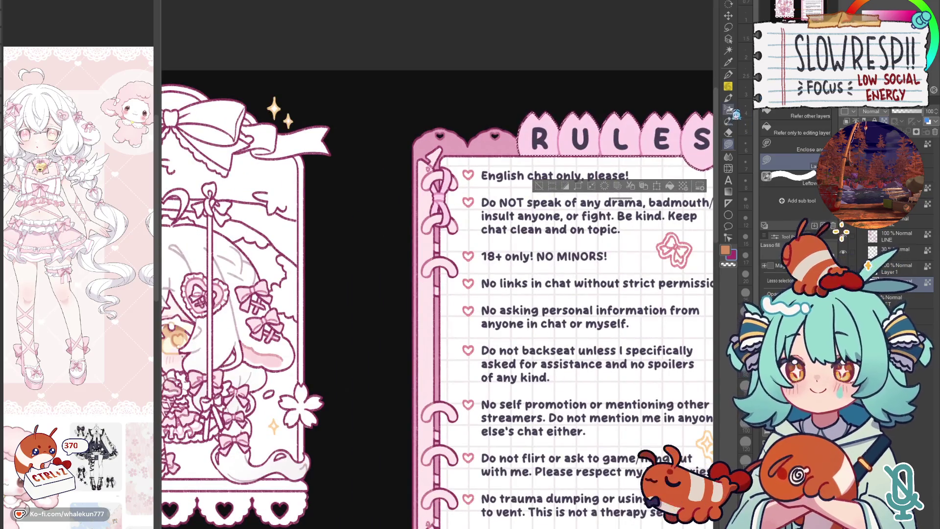
pyautogui.press('b')
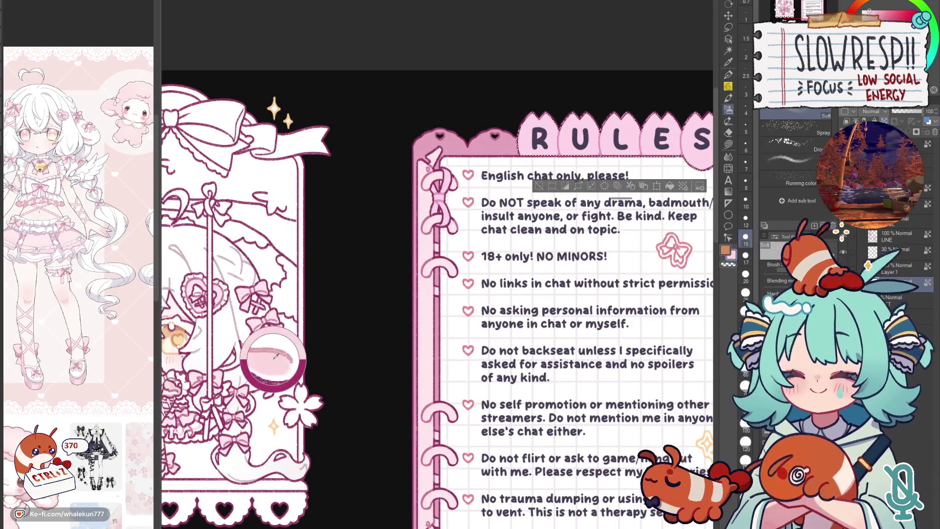
pyautogui.moveTo(381, 345); pyautogui.dragTo(322, 362)
pyautogui.scroll(-3, 614, 213)
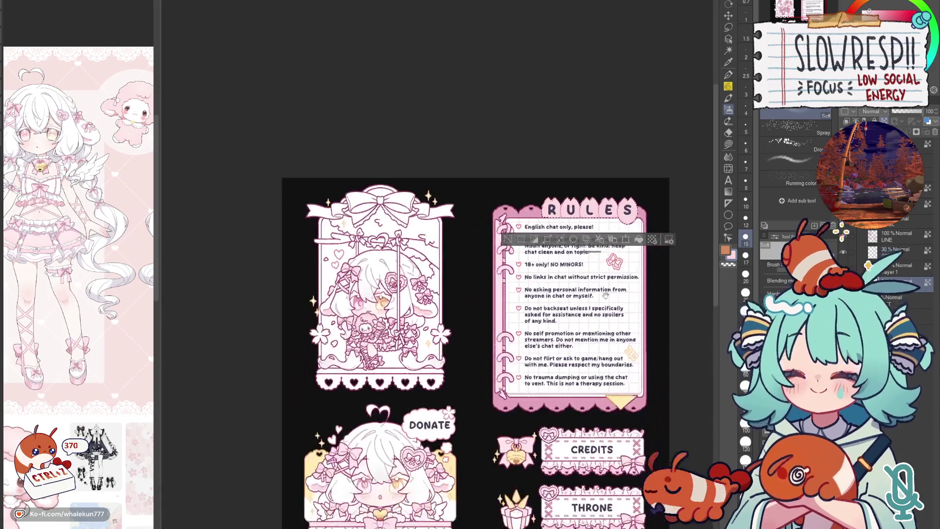
pyautogui.hotkey('ctrl', 'd')
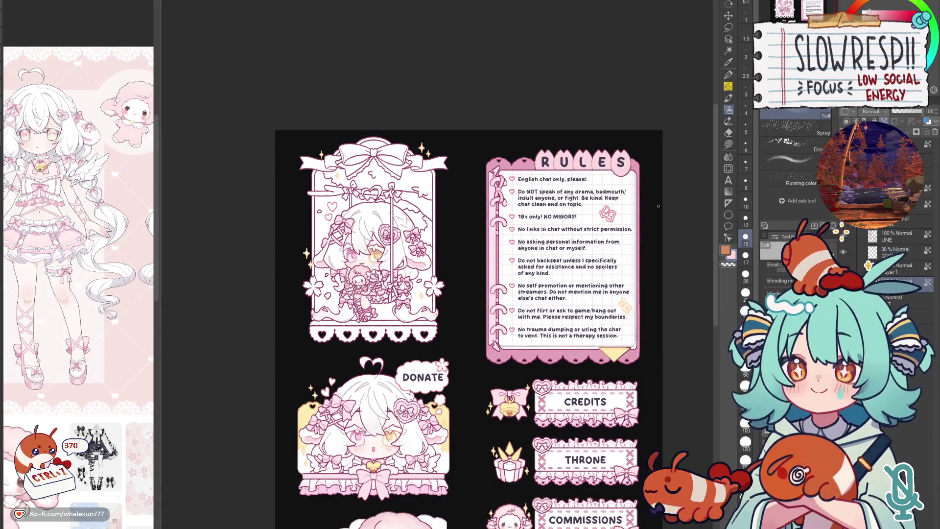
pyautogui.press('h')
pyautogui.press('h')
pyautogui.moveTo(623, 362)
pyautogui.mouseDown()
pyautogui.moveTo(639, 400)
pyautogui.moveTo(632, 404)
pyautogui.mouseUp()
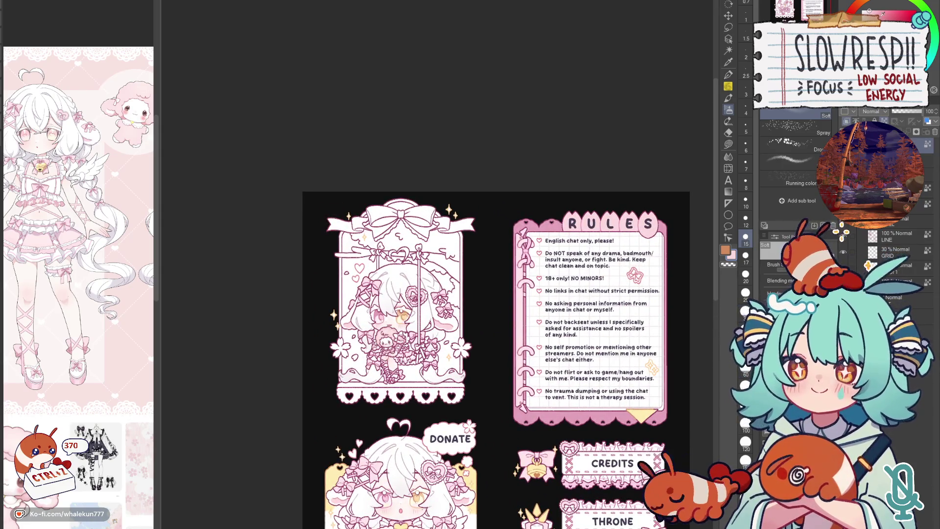
pyautogui.press('g')
pyautogui.scroll(1, 594, 213)
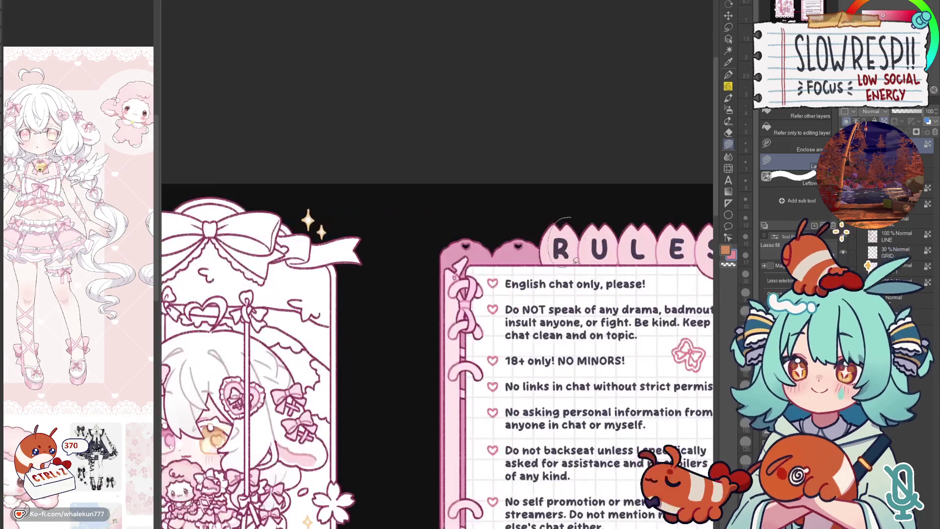
pyautogui.scroll(1, 594, 213)
pyautogui.moveTo(541, 144)
pyautogui.mouseDown()
pyautogui.moveTo(688, 159)
pyautogui.moveTo(671, 240)
pyautogui.mouseUp()
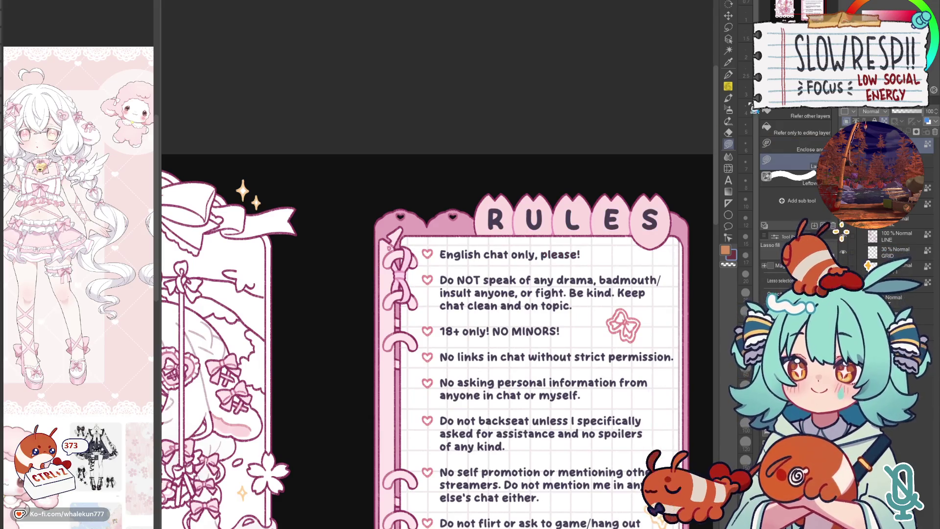
pyautogui.moveTo(463, 176); pyautogui.dragTo(658, 254)
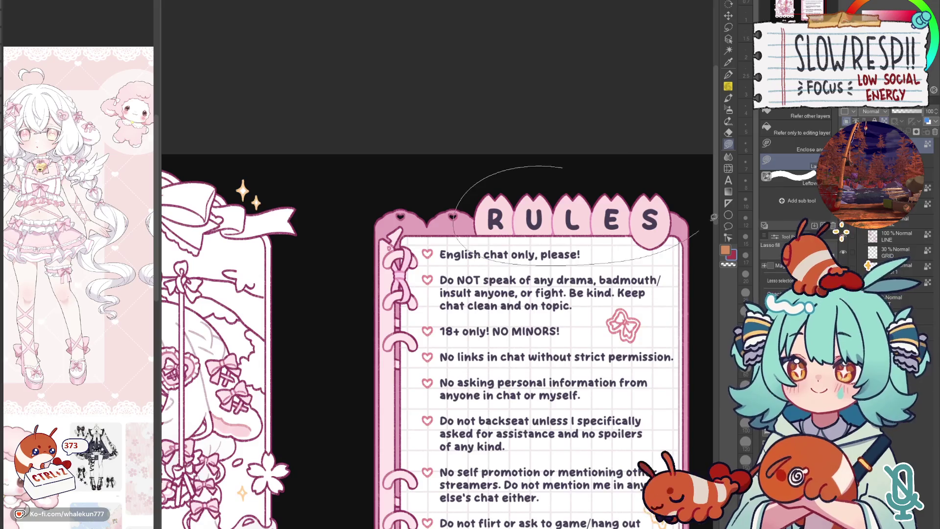
pyautogui.scroll(-3, 657, 254)
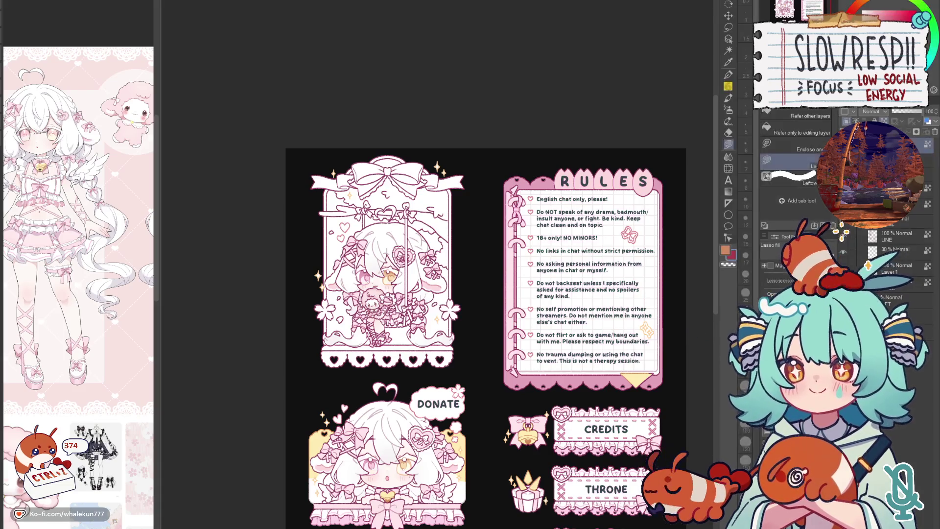
pyautogui.scroll(-2, 609, 337)
pyautogui.scroll(-1, 609, 337)
# - Flip the sheet mirrored and back, then pan to the framed character artwork
pyautogui.press('h')
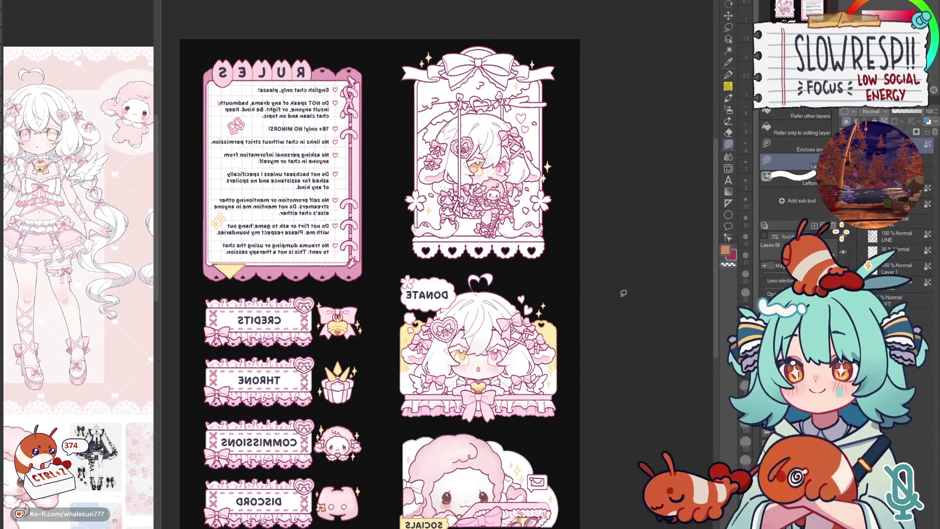
pyautogui.press('h')
pyautogui.moveTo(624, 292); pyautogui.dragTo(629, 361)
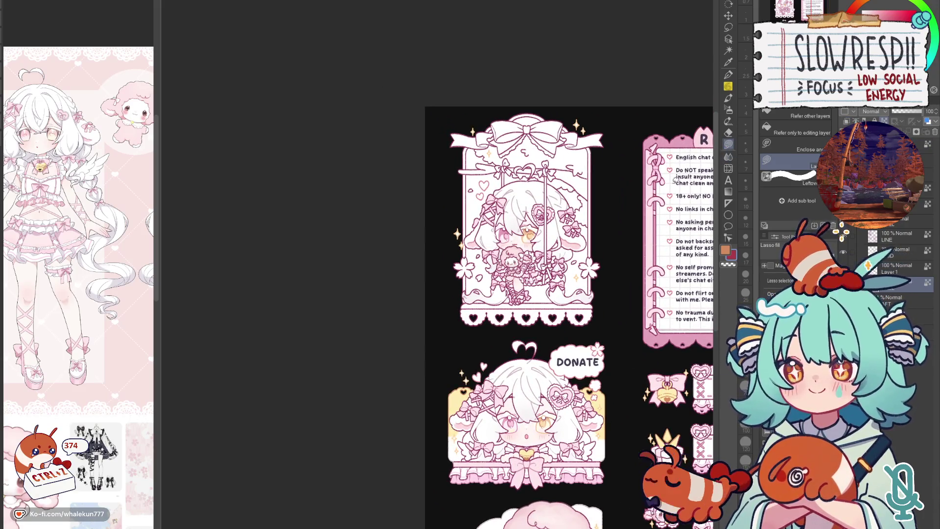
pyautogui.scroll(2, 524, 254)
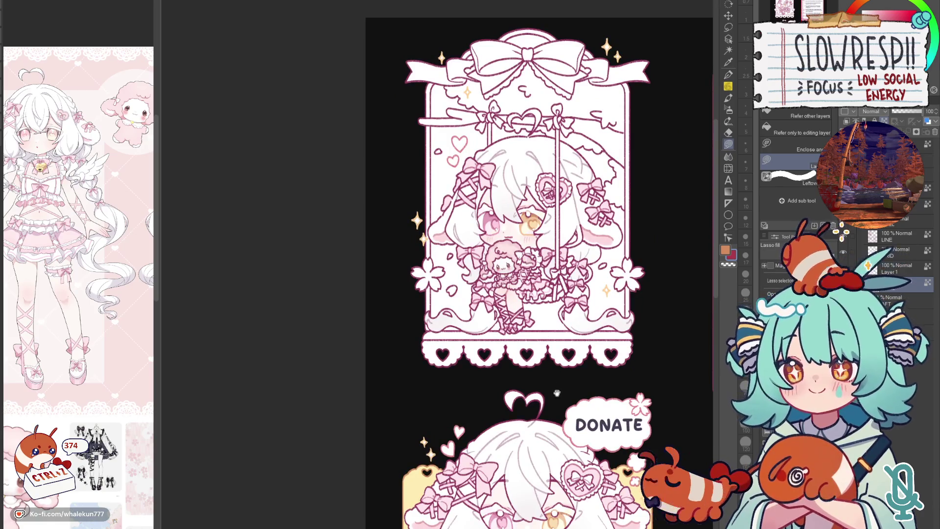
pyautogui.moveTo(583, 367); pyautogui.dragTo(576, 232)
pyautogui.moveTo(640, 336); pyautogui.dragTo(626, 514)
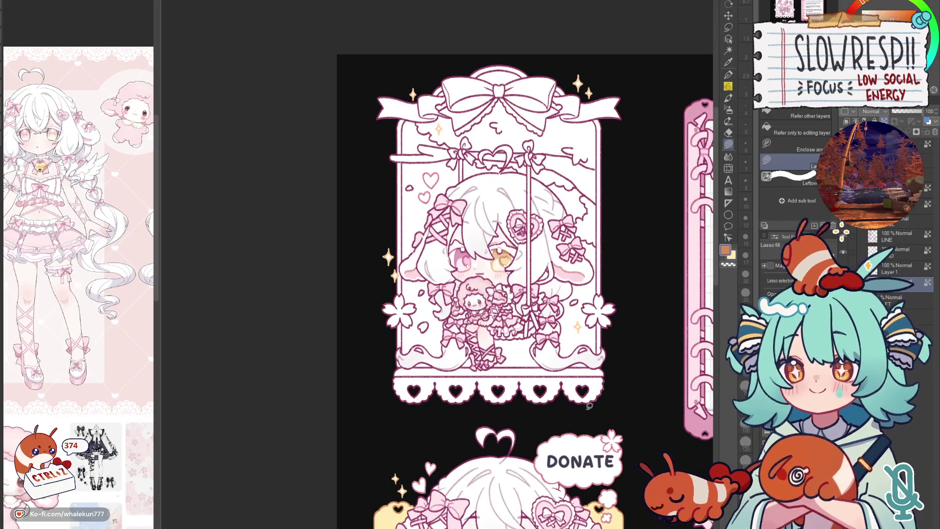
# - Lasso-fill the area around the framed character artwork in white
pyautogui.moveTo(475, 54); pyautogui.dragTo(642, 133)
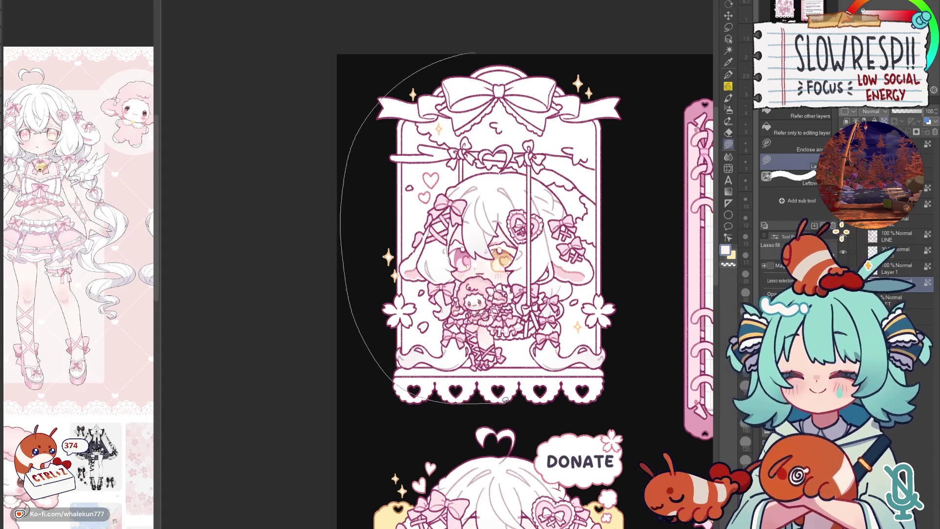
pyautogui.press('p')
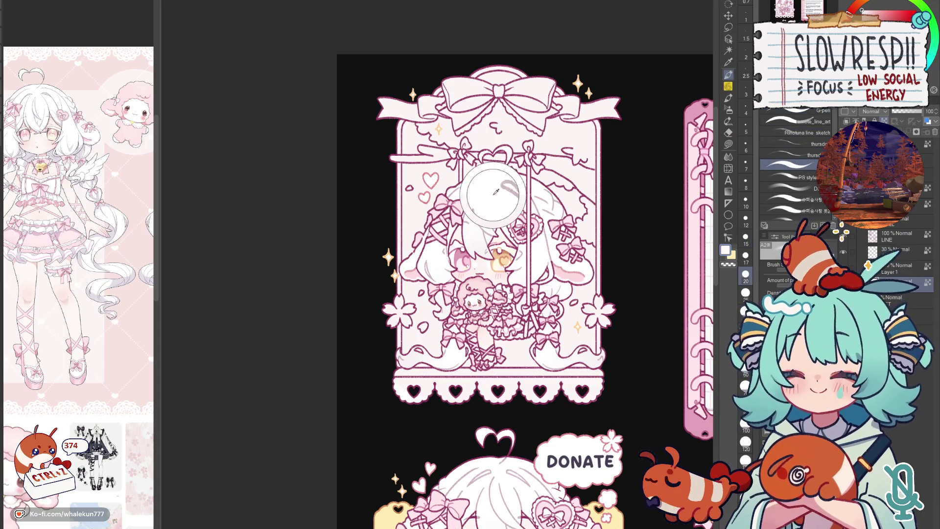
pyautogui.moveTo(473, 208); pyautogui.dragTo(462, 244)
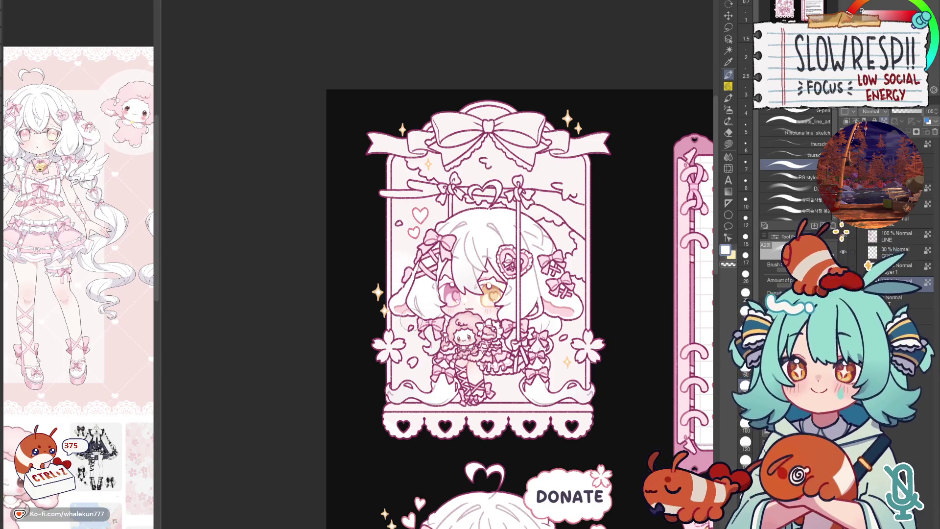
# - Browse the watercolor and gouache brush groups and settle on the Dry ink brush
pyautogui.click(729, 109)
pyautogui.click(728, 98)
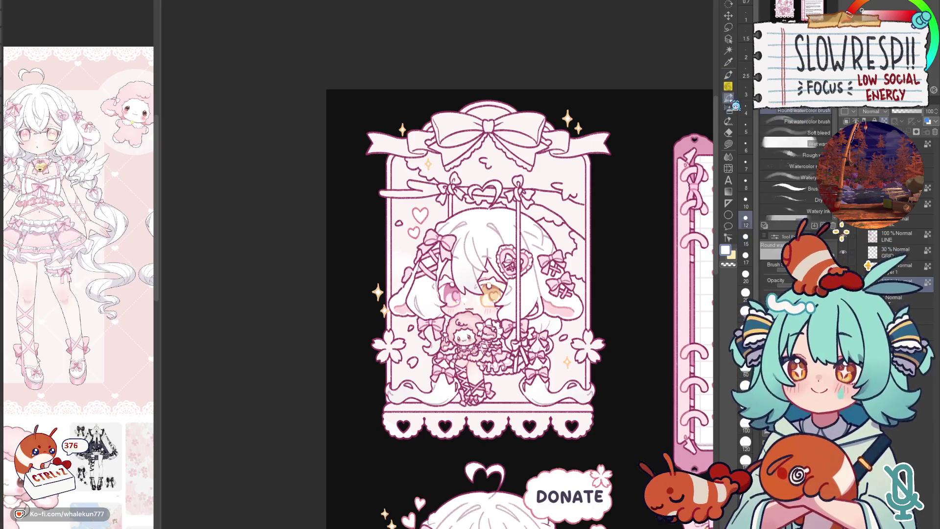
pyautogui.press('b')
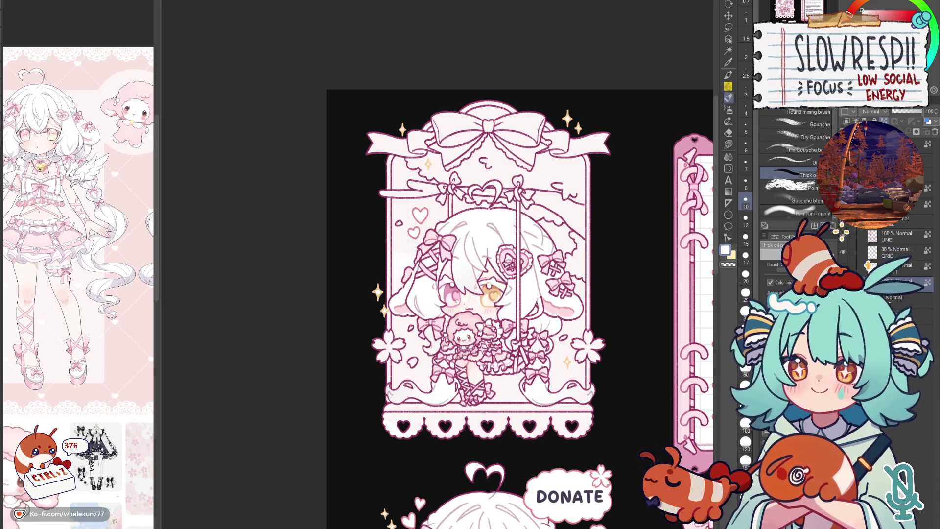
pyautogui.press('b')
pyautogui.press('b')
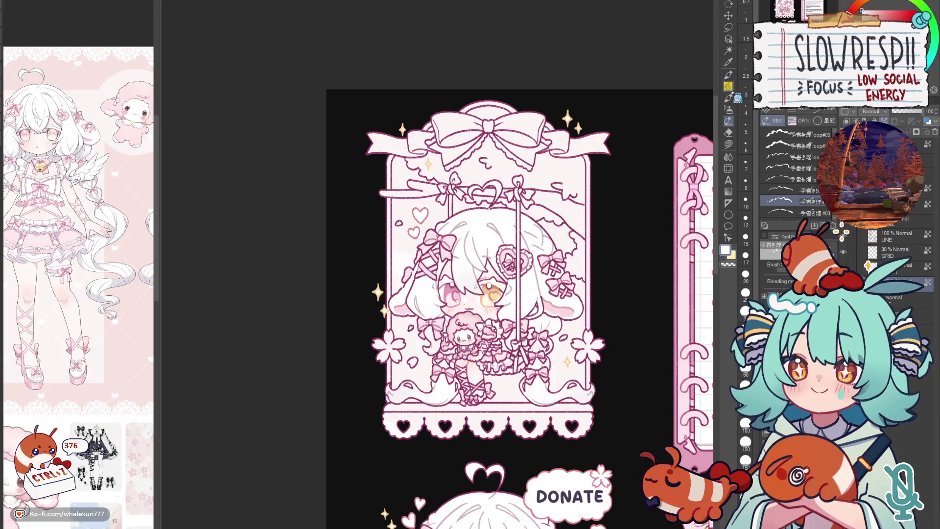
pyautogui.press('b')
pyautogui.press('b')
pyautogui.press('b')
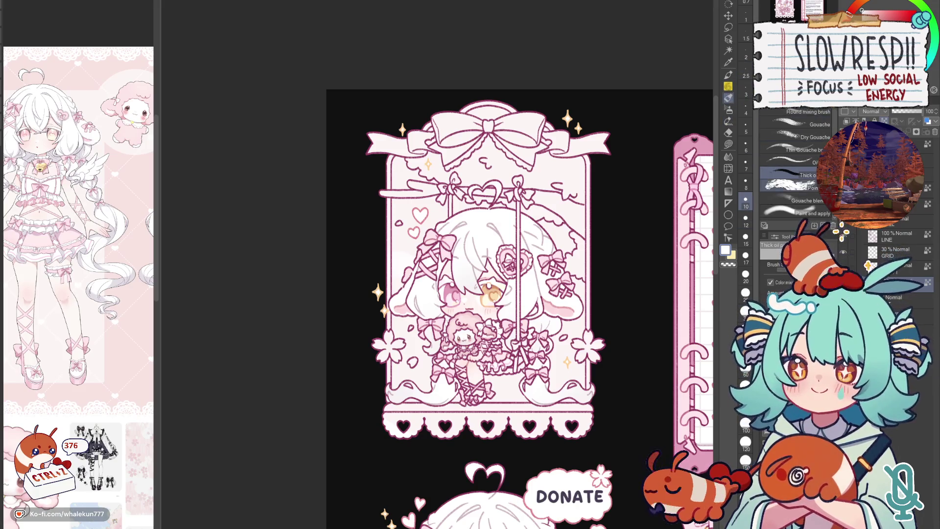
pyautogui.click(793, 200)
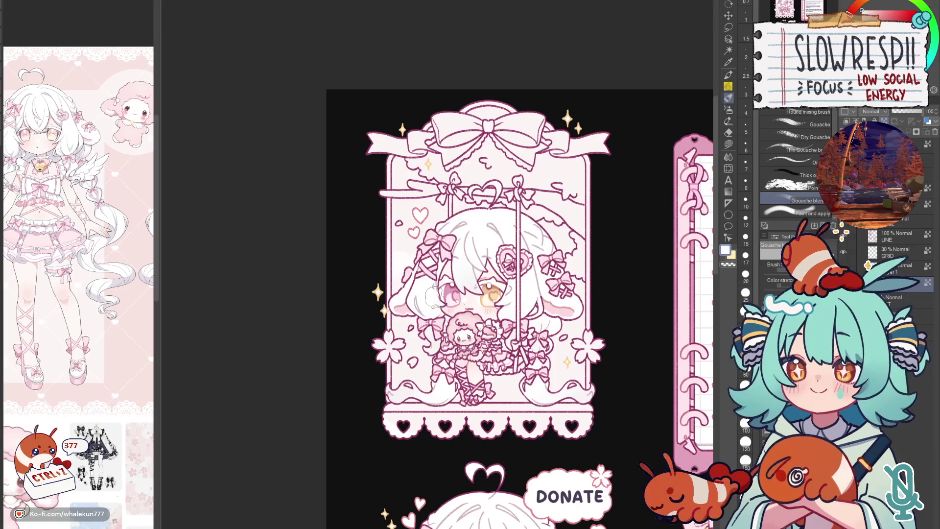
pyautogui.press('b')
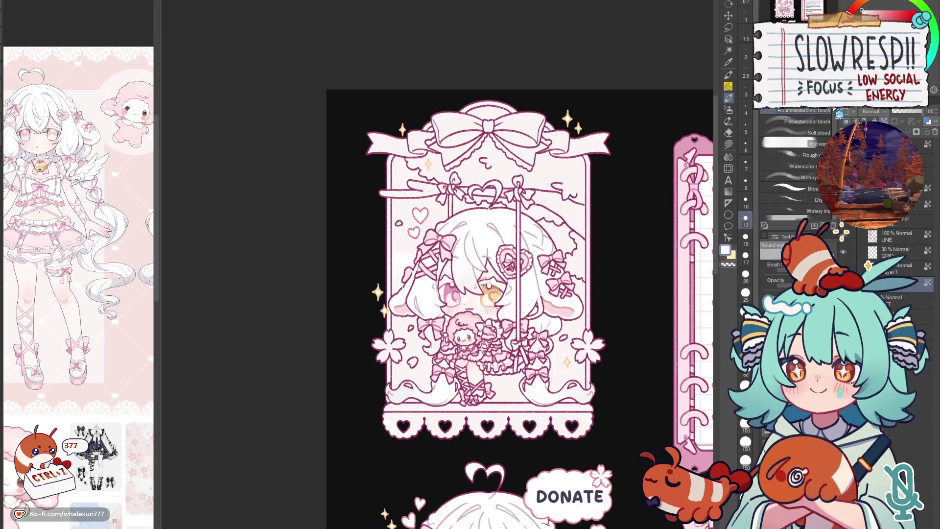
pyautogui.press('b')
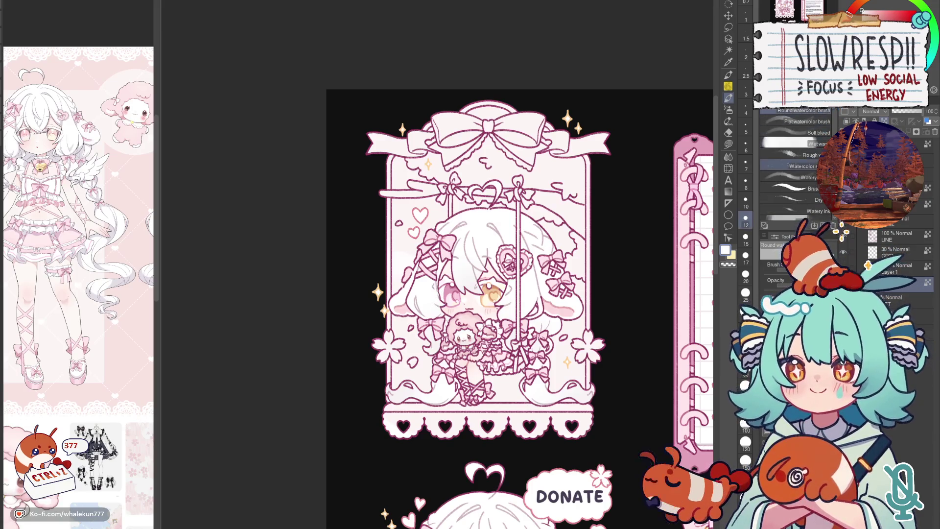
pyautogui.press('b')
pyautogui.press('b')
pyautogui.press('b')
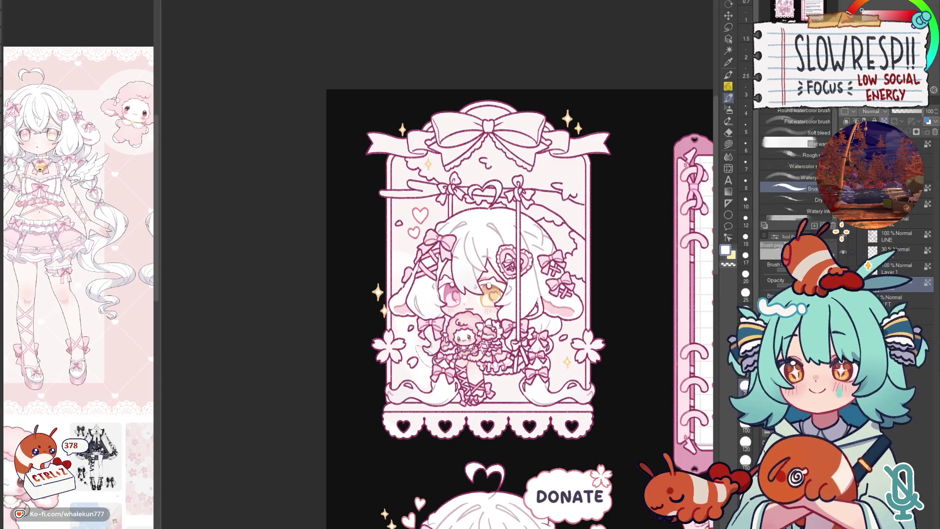
pyautogui.click(816, 200)
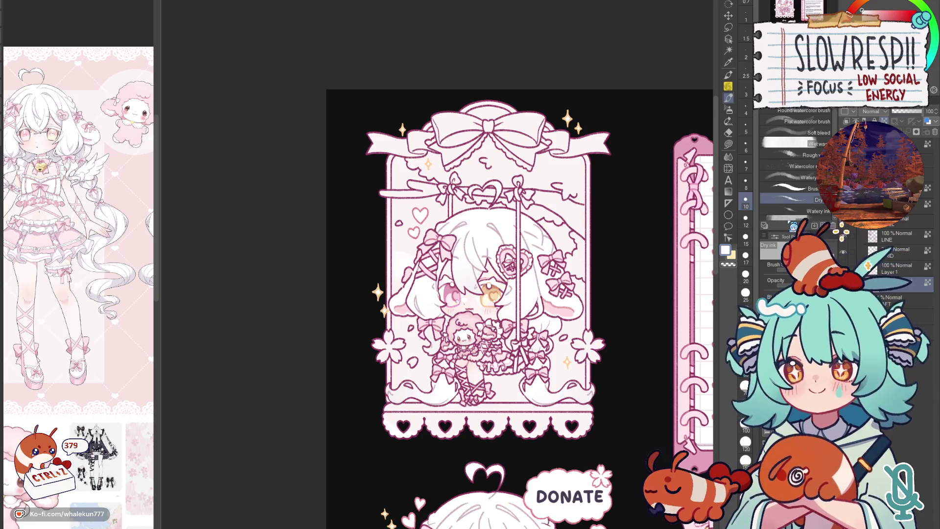
pyautogui.moveTo(521, 293); pyautogui.dragTo(551, 356)
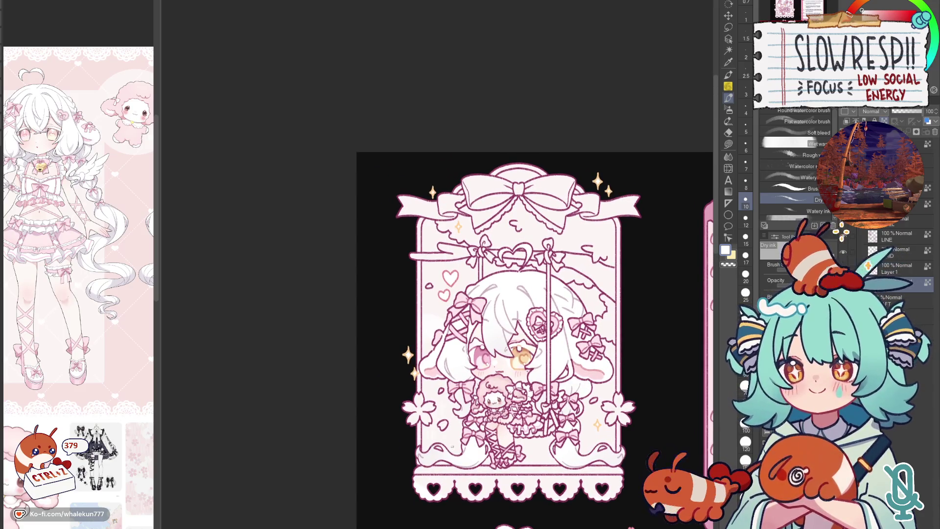
# - Paint soft white strokes along the artwork's lower edge with a size-100 brush
pyautogui.click(747, 431)
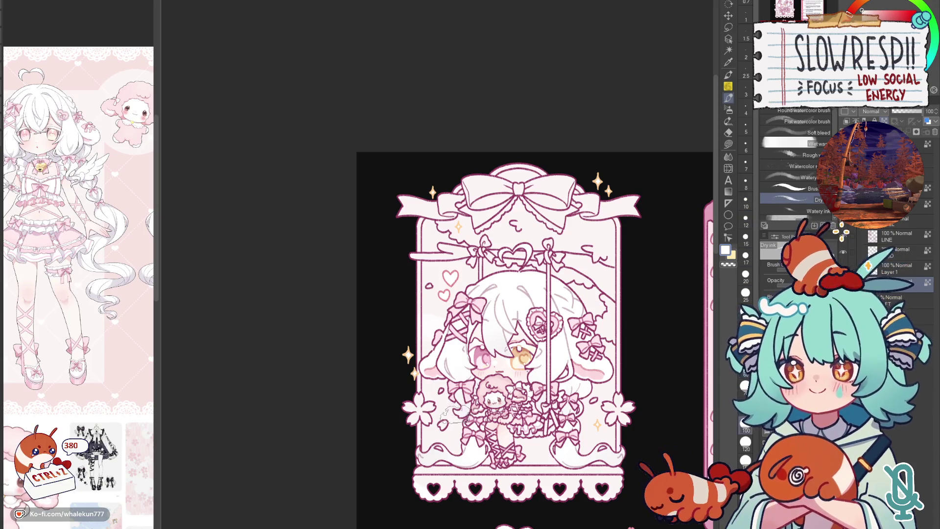
pyautogui.moveTo(463, 452); pyautogui.dragTo(441, 397)
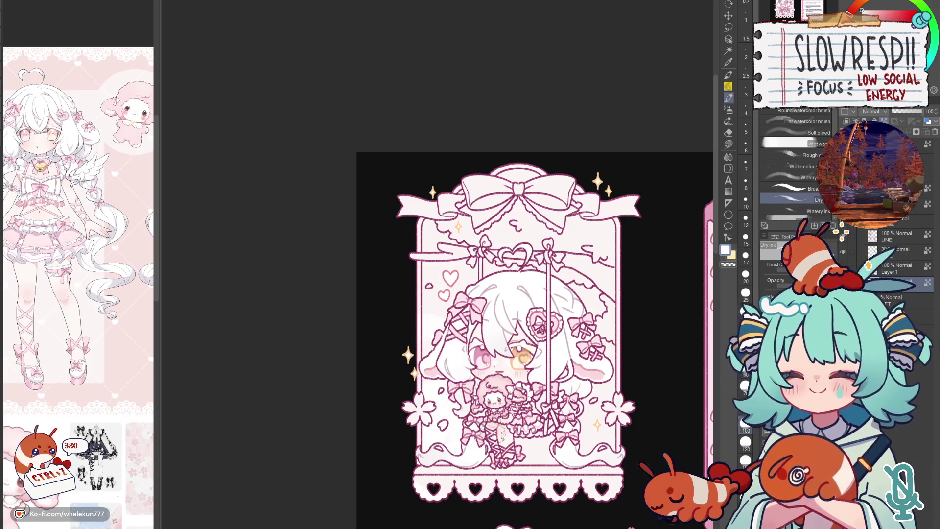
pyautogui.moveTo(511, 440)
pyautogui.mouseDown()
pyautogui.moveTo(537, 448)
pyautogui.moveTo(478, 450)
pyautogui.moveTo(460, 423)
pyautogui.mouseUp()
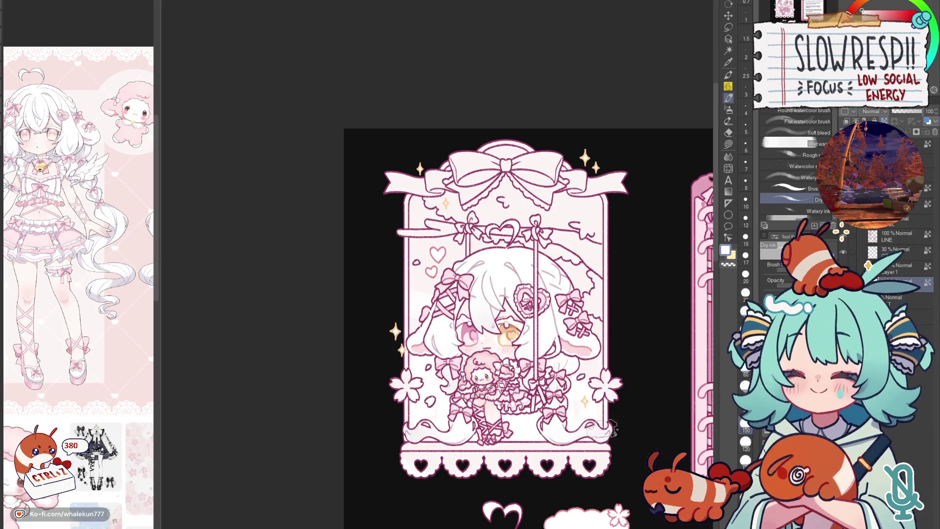
pyautogui.moveTo(598, 324); pyautogui.dragTo(610, 388)
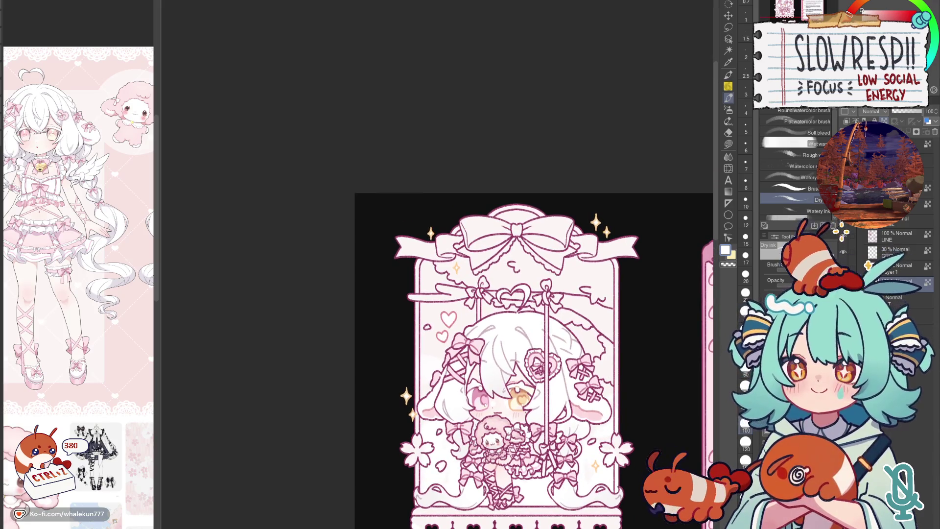
# - Sample light pink and the face's cream colour, undoing unwanted strokes
pyautogui.keyDown('alt'); pyautogui.click(139, 343); pyautogui.keyUp('alt')
pyautogui.moveTo(497, 335); pyautogui.dragTo(494, 292)
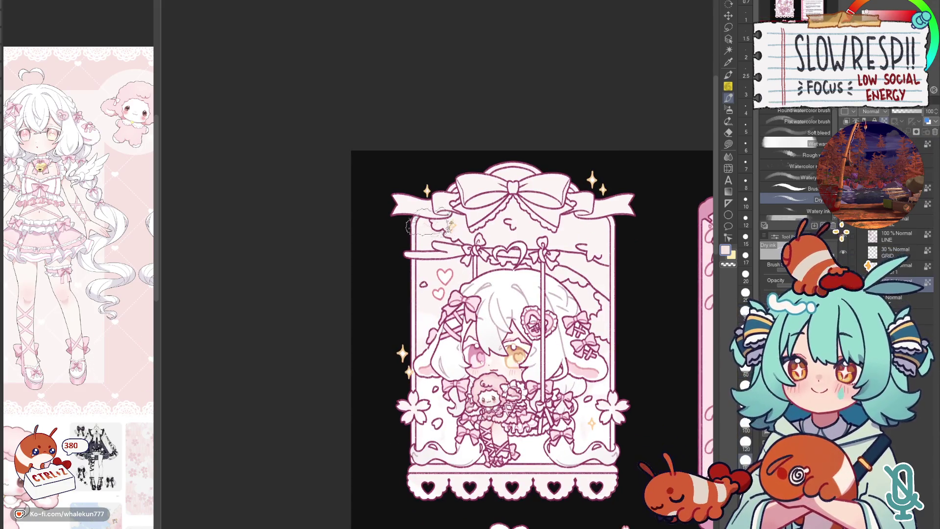
pyautogui.hotkey('ctrl', 'z')
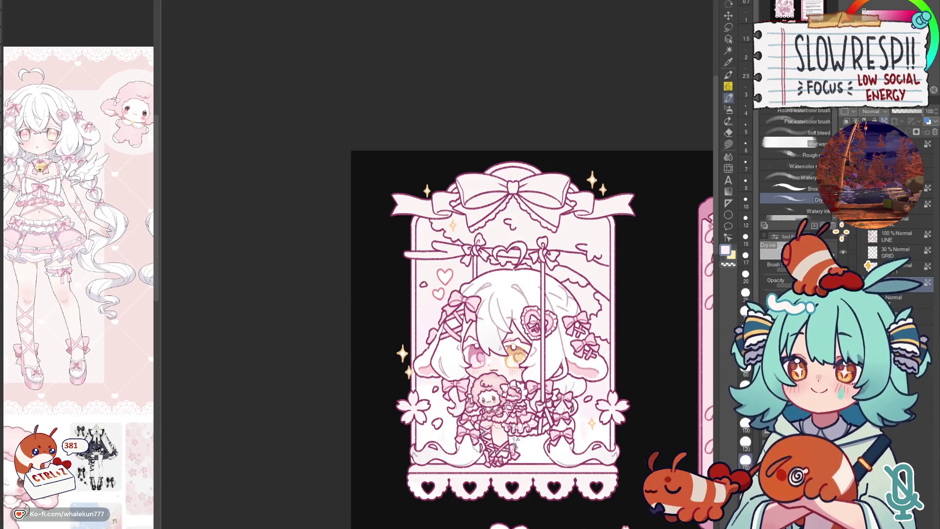
pyautogui.keyDown('alt'); pyautogui.click(480, 363); pyautogui.keyUp('alt')
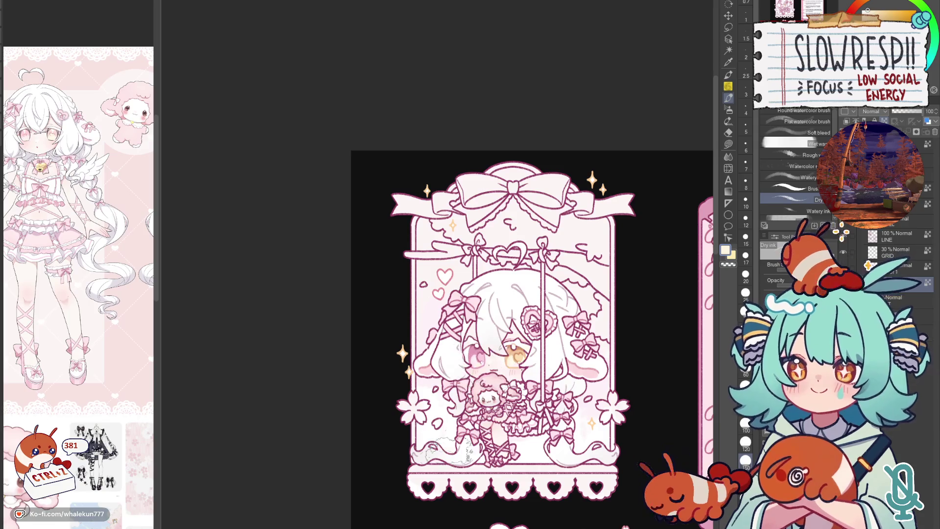
pyautogui.hotkey('ctrl', 'z')
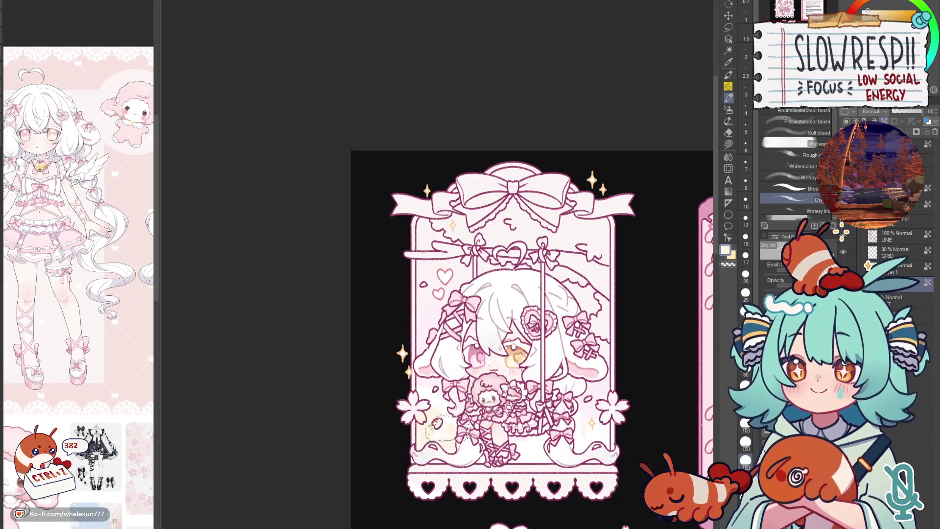
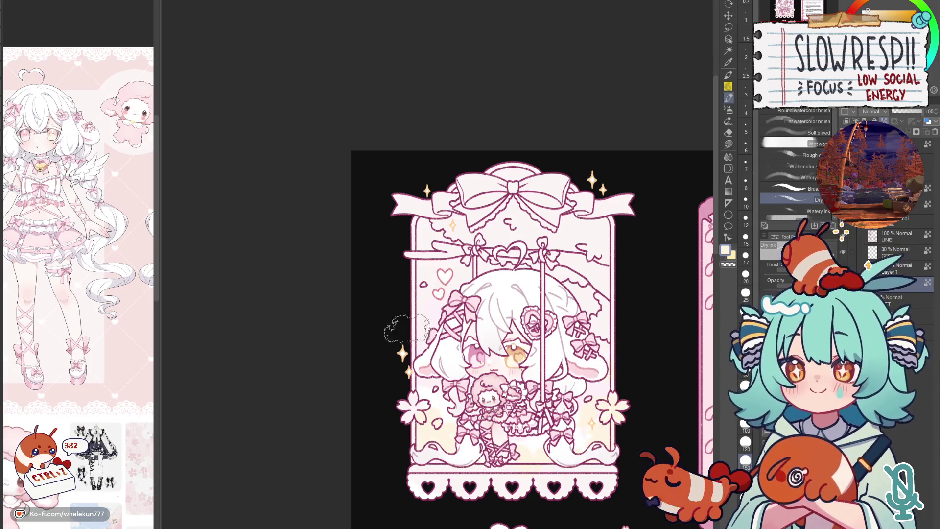
pyautogui.scroll(-3, 608, 335)
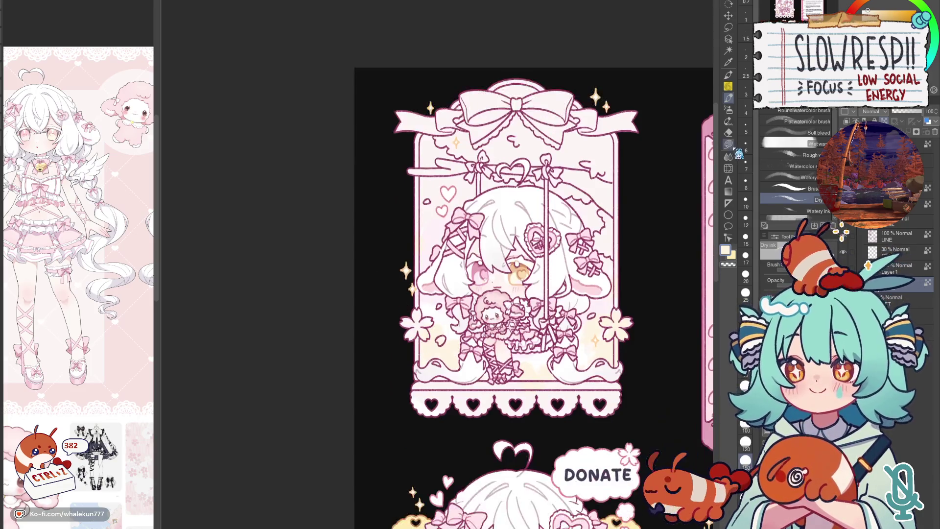
# - Lasso-fill the swing frame's left edge and top-right edge with pale yellow
pyautogui.press('g')
pyautogui.scroll(-5, 453, 277)
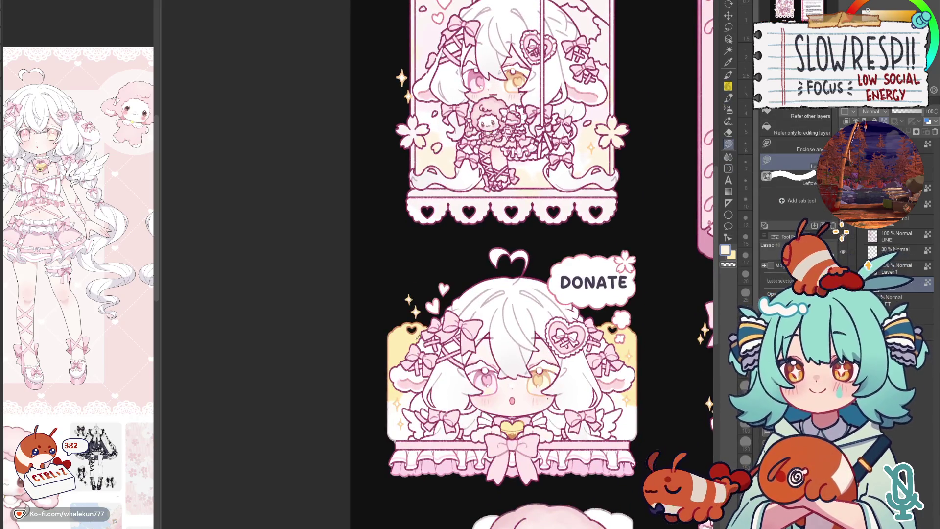
pyautogui.scroll(5, 452, 276)
pyautogui.scroll(3, 464, 232)
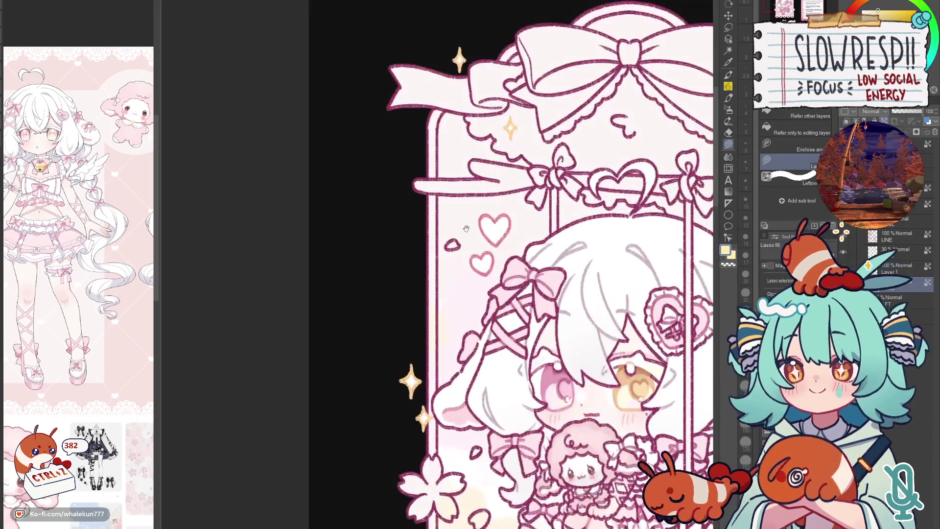
pyautogui.moveTo(438, 193); pyautogui.dragTo(446, 110)
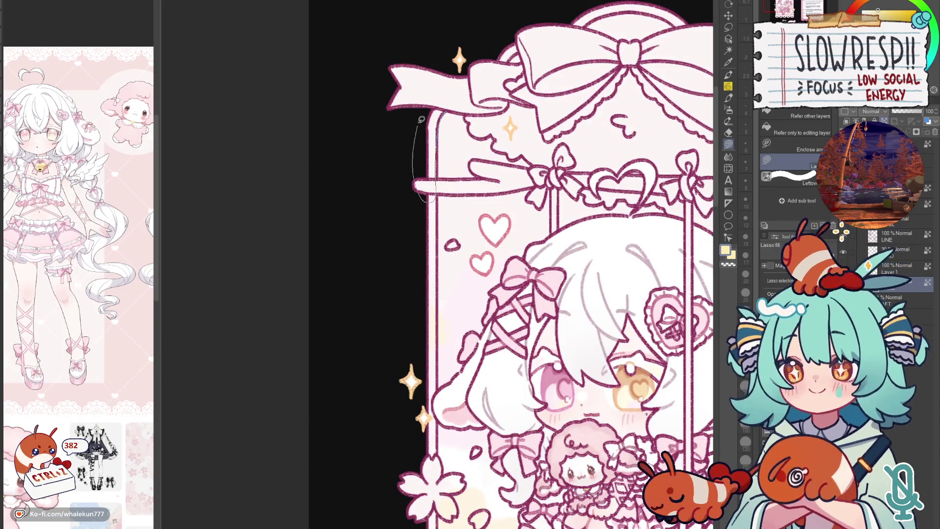
pyautogui.moveTo(440, 164); pyautogui.dragTo(433, 259)
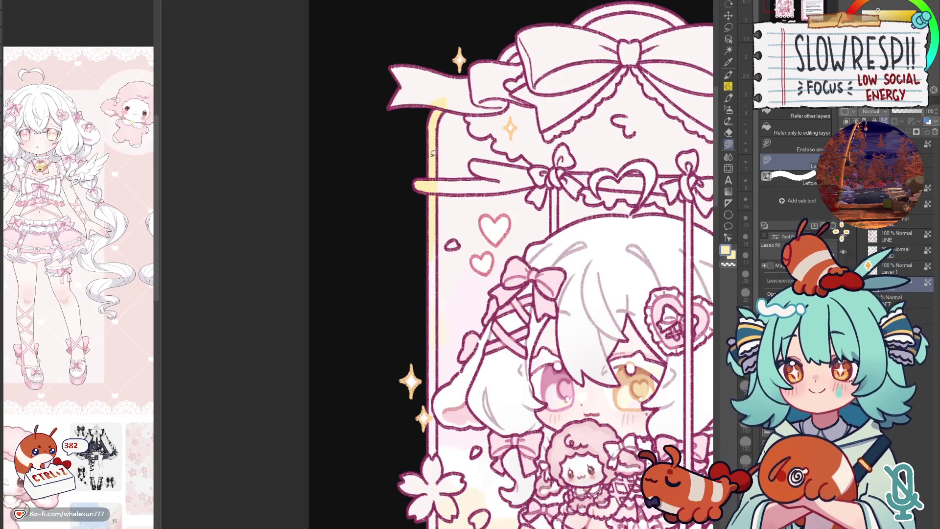
pyautogui.scroll(-2, 448, 184)
pyautogui.moveTo(451, 128)
pyautogui.mouseDown()
pyautogui.moveTo(410, 209)
pyautogui.moveTo(426, 489)
pyautogui.mouseUp()
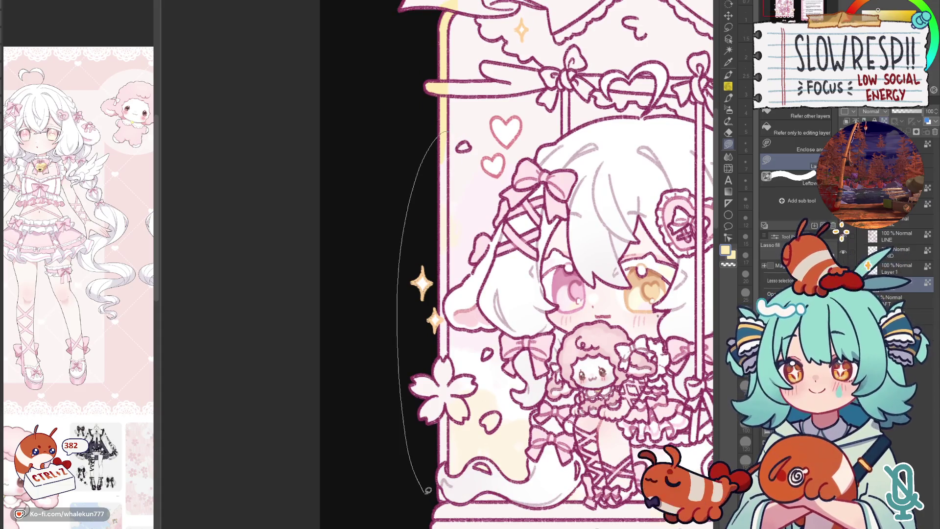
pyautogui.moveTo(594, 319); pyautogui.dragTo(330, 402)
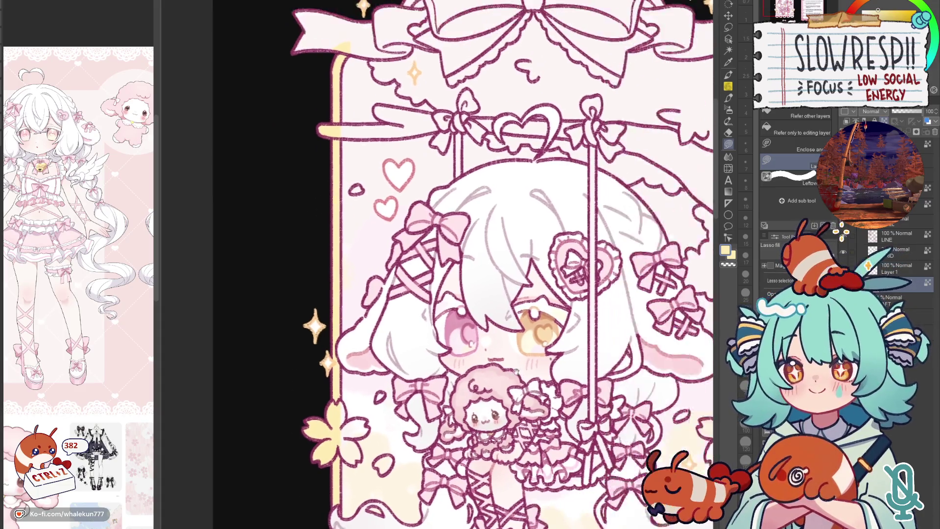
pyautogui.moveTo(567, 91)
pyautogui.mouseDown()
pyautogui.moveTo(582, 104)
pyautogui.moveTo(579, 448)
pyautogui.moveTo(592, 259)
pyautogui.mouseUp()
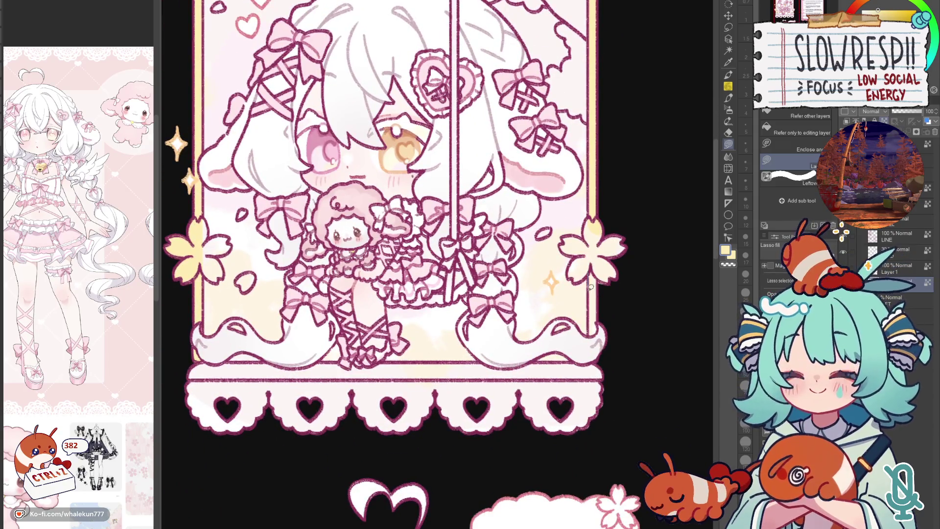
pyautogui.scroll(3, 603, 278)
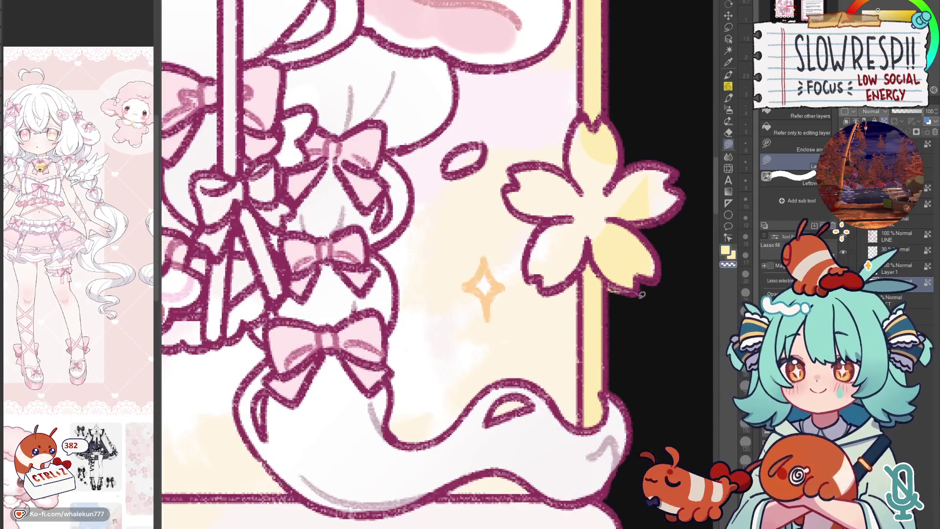
pyautogui.scroll(-5, 630, 282)
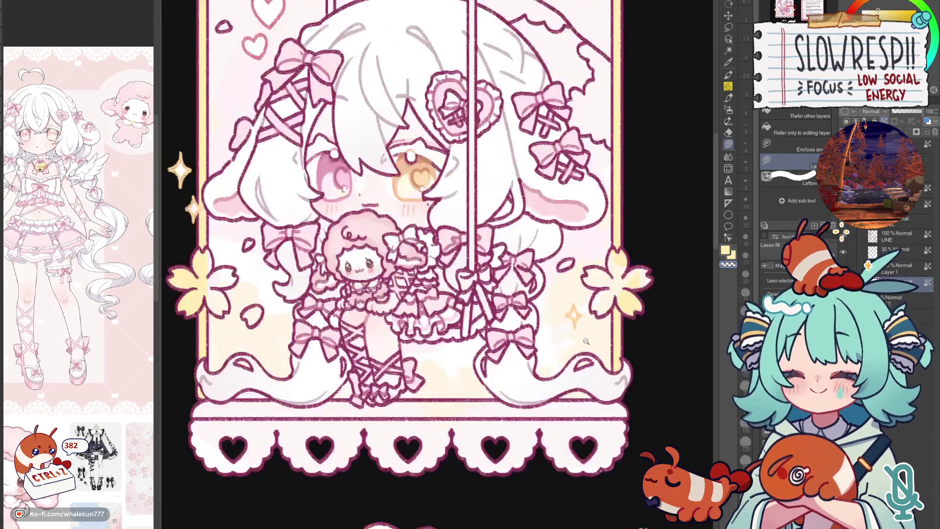
pyautogui.scroll(2, 595, 338)
# - Lasso-fill the strip enclosing the bottom heart border with pale yellow
pyautogui.moveTo(420, 366); pyautogui.dragTo(454, 324)
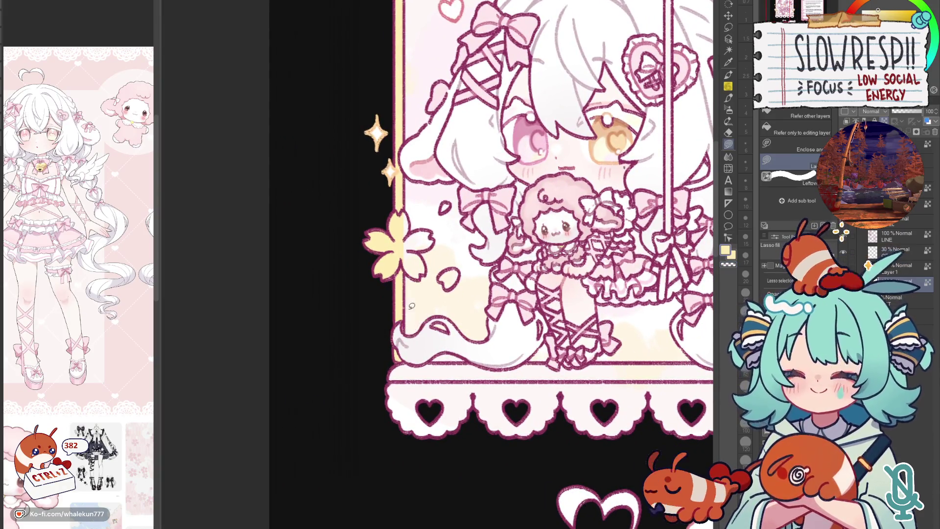
pyautogui.scroll(1, 420, 322)
pyautogui.moveTo(398, 367); pyautogui.dragTo(699, 413)
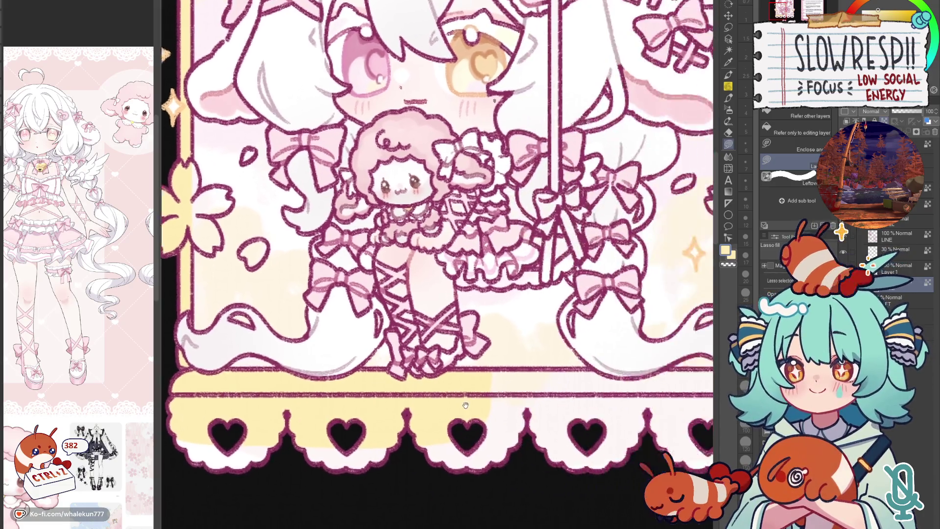
pyautogui.moveTo(698, 379)
pyautogui.mouseDown()
pyautogui.moveTo(376, 379)
pyautogui.moveTo(663, 391)
pyautogui.moveTo(656, 417)
pyautogui.mouseUp()
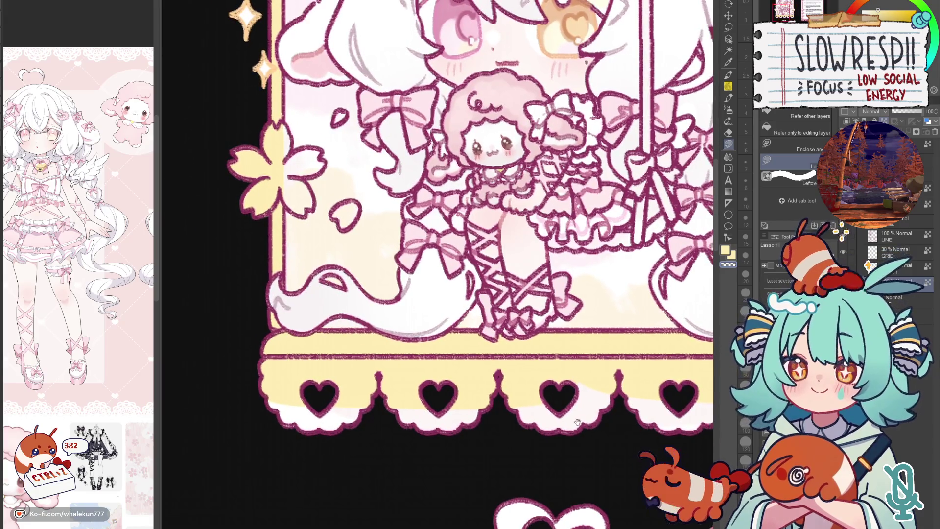
# - Lasso-fill the scalloped heart border beneath the swing frame with soft pink
pyautogui.moveTo(357, 448); pyautogui.dragTo(496, 429)
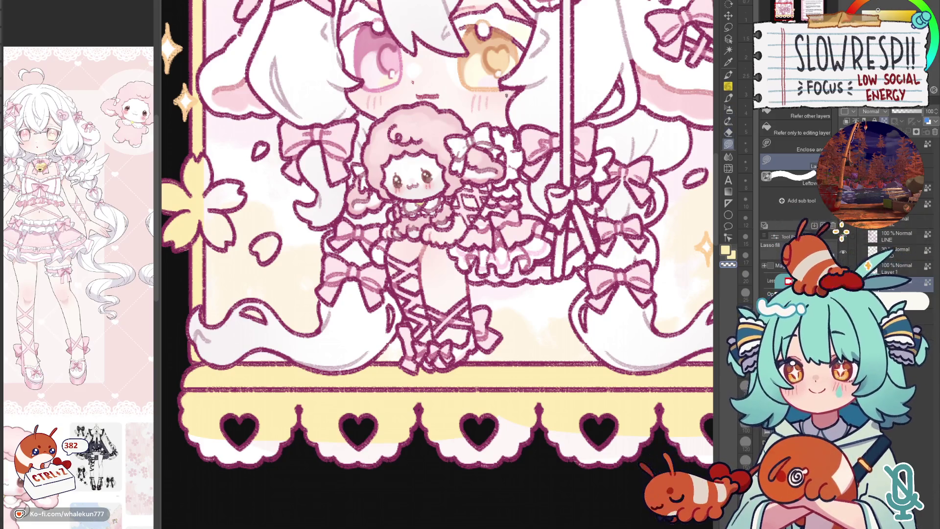
pyautogui.hotkey('ctrl', 'Tab')
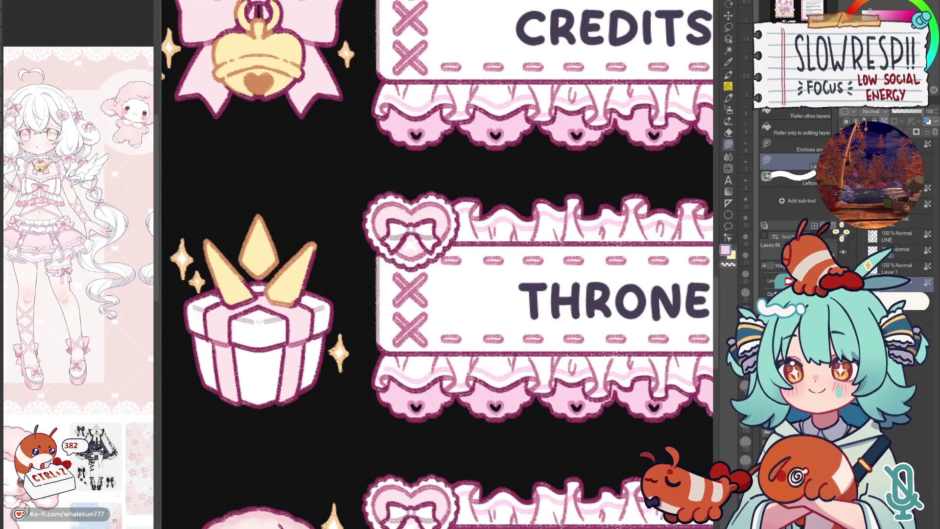
pyautogui.hotkey('ctrl', 'Tab')
pyautogui.moveTo(333, 284)
pyautogui.mouseDown()
pyautogui.moveTo(376, 399)
pyautogui.moveTo(687, 287)
pyautogui.mouseUp()
pyautogui.moveTo(687, 286)
pyautogui.mouseDown()
pyautogui.moveTo(426, 289)
pyautogui.moveTo(679, 301)
pyautogui.mouseUp()
pyautogui.scroll(-5, 677, 301)
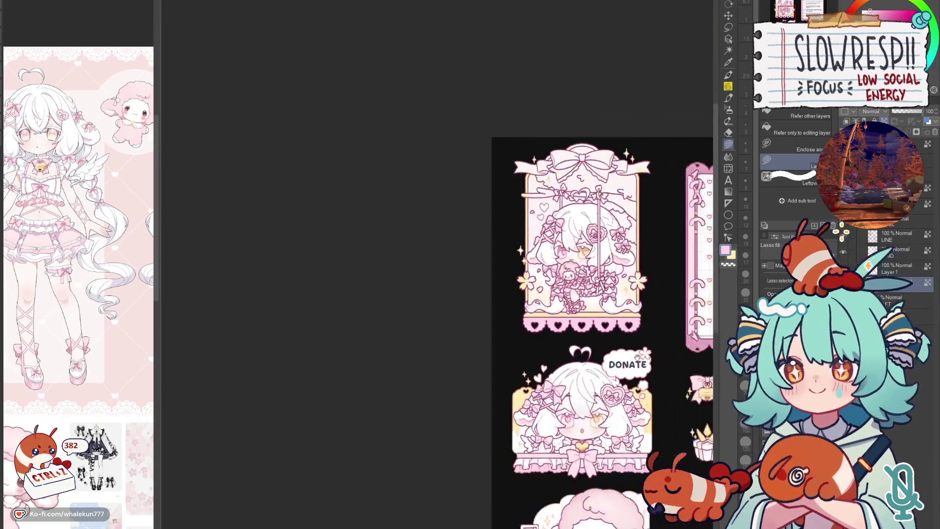
pyautogui.scroll(3, 659, 294)
pyautogui.scroll(1, 659, 294)
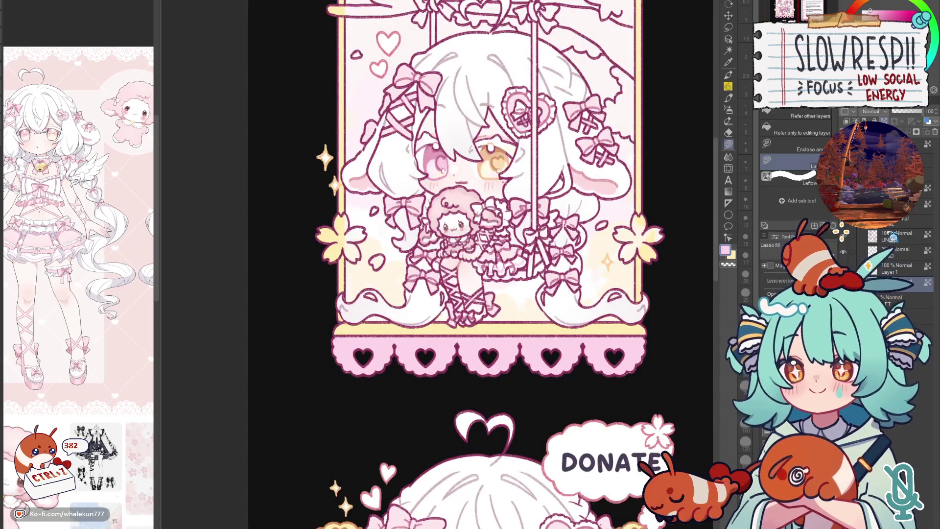
pyautogui.press('p')
pyautogui.moveTo(750, 472)
pyautogui.mouseDown()
pyautogui.moveTo(626, 340)
pyautogui.moveTo(531, 294)
pyautogui.mouseUp()
pyautogui.scroll(3, 583, 366)
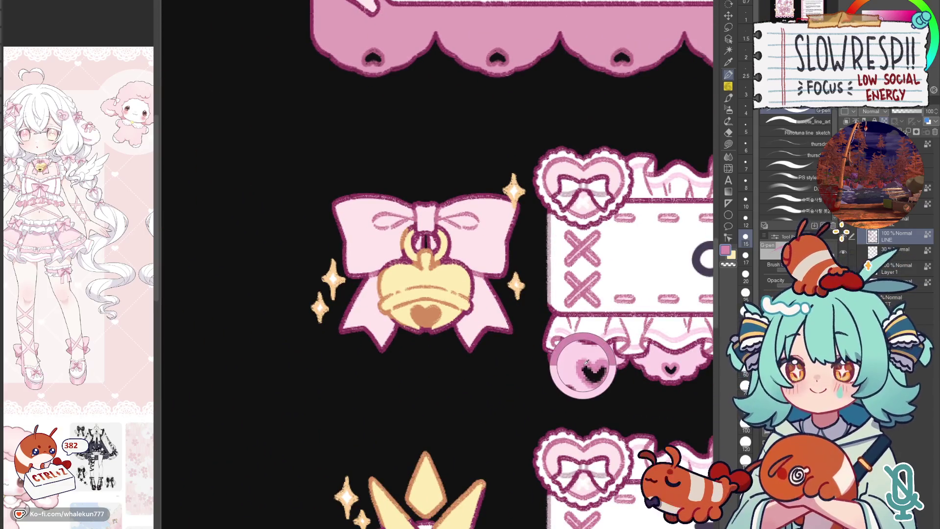
pyautogui.scroll(3, 595, 344)
pyautogui.scroll(1, 595, 345)
# - Choose transparent colour for erasing and make the LINE layer the active layer
pyautogui.moveTo(397, 278); pyautogui.dragTo(470, 335)
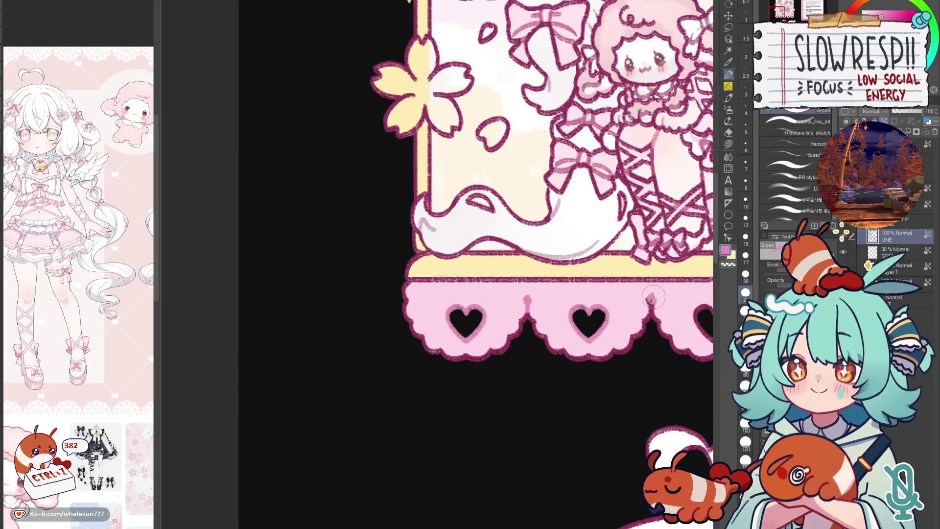
pyautogui.hscroll(4, 603, 316)
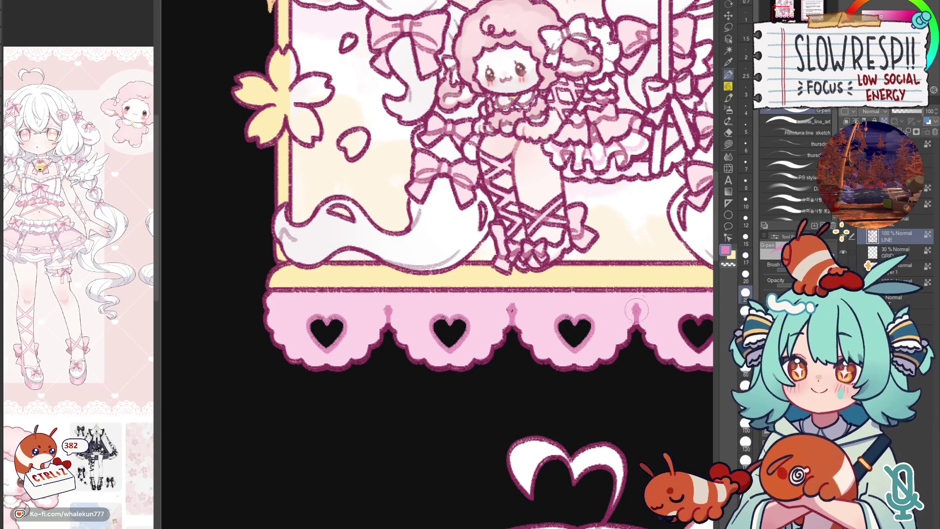
pyautogui.hscroll(3, 614, 311)
pyautogui.hscroll(1, 653, 300)
pyautogui.hscroll(3, 643, 290)
pyautogui.hscroll(-4, 650, 374)
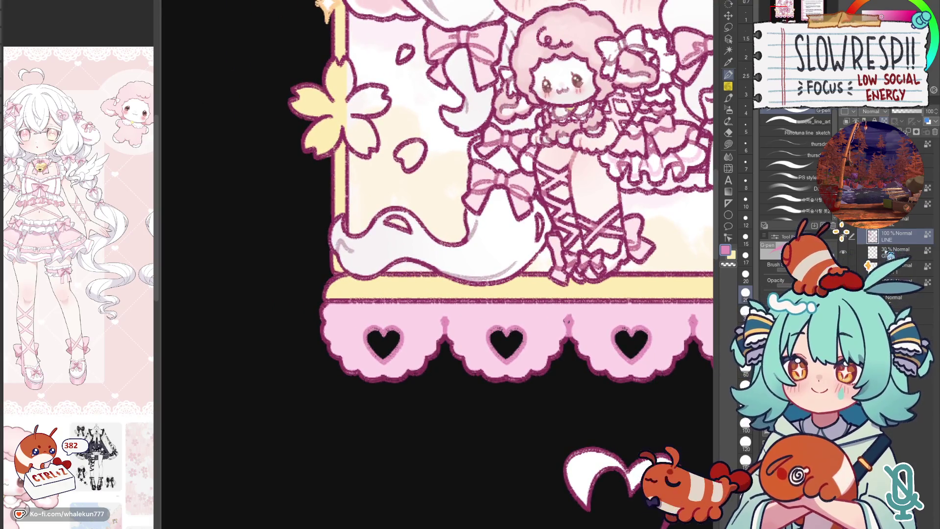
pyautogui.click(897, 282)
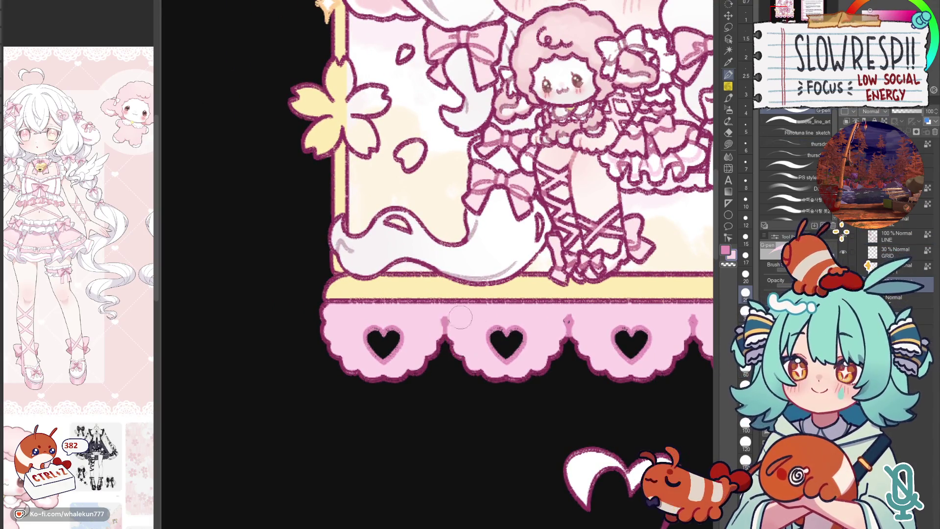
pyautogui.hscroll(5, 568, 324)
pyautogui.hscroll(1, 514, 335)
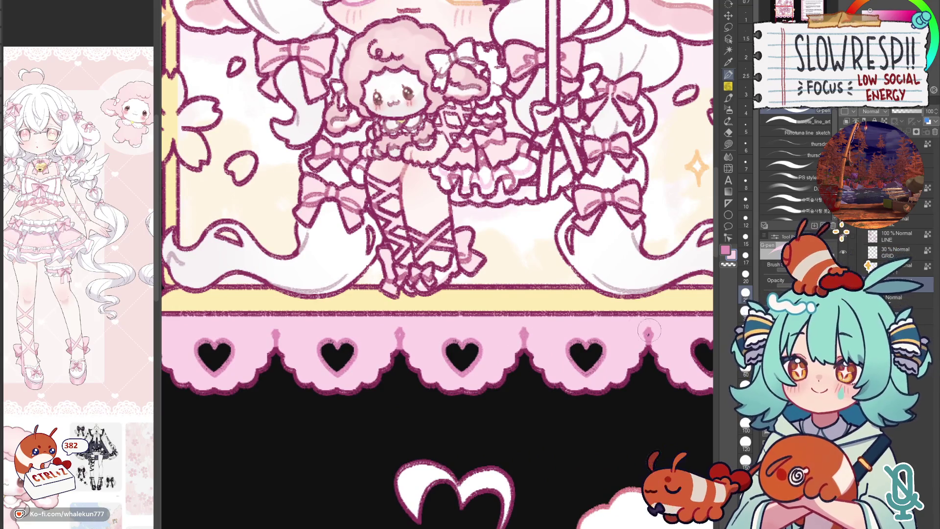
pyautogui.hscroll(4, 690, 306)
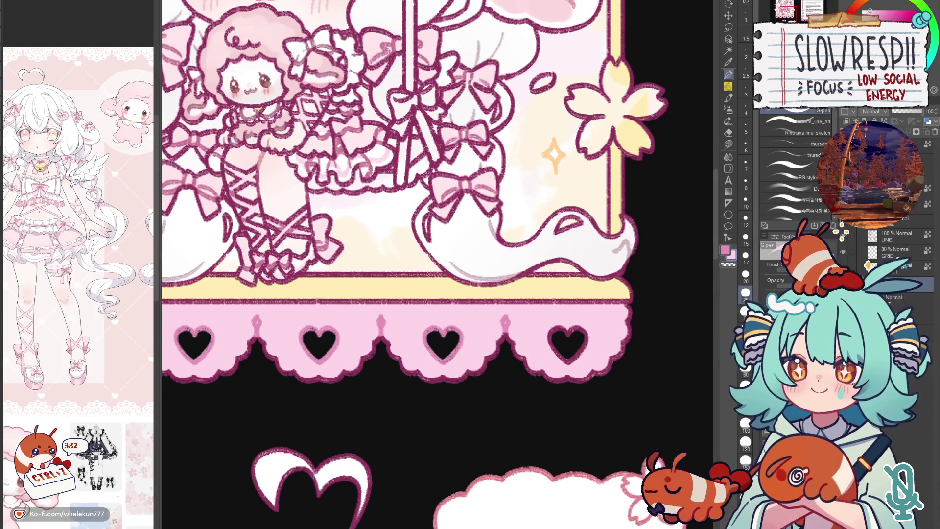
pyautogui.hscroll(-3, 552, 338)
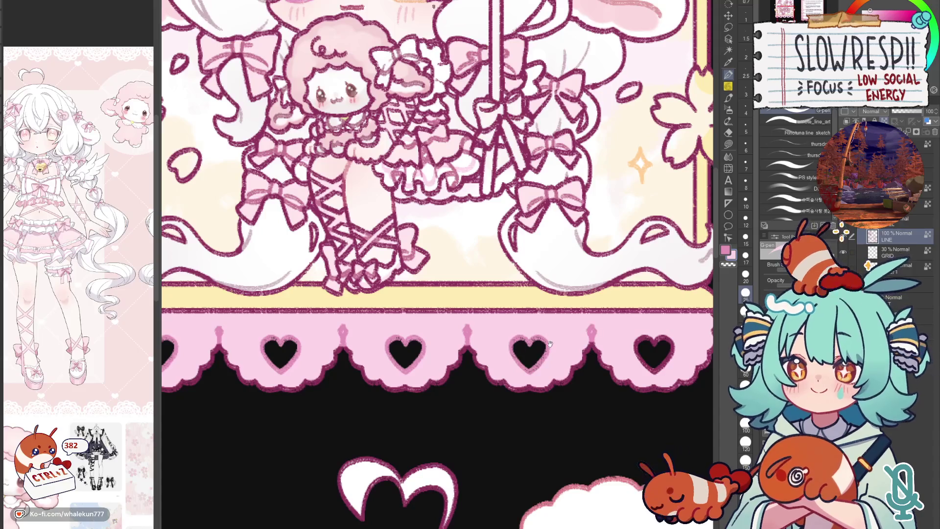
pyautogui.hscroll(-3, 551, 338)
pyautogui.press('c')
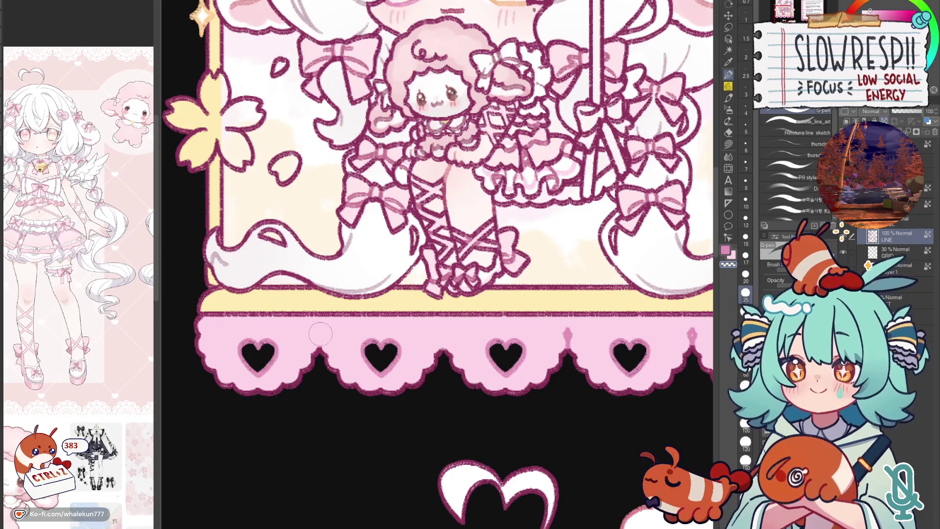
pyautogui.hscroll(1, 491, 320)
pyautogui.hscroll(3, 575, 332)
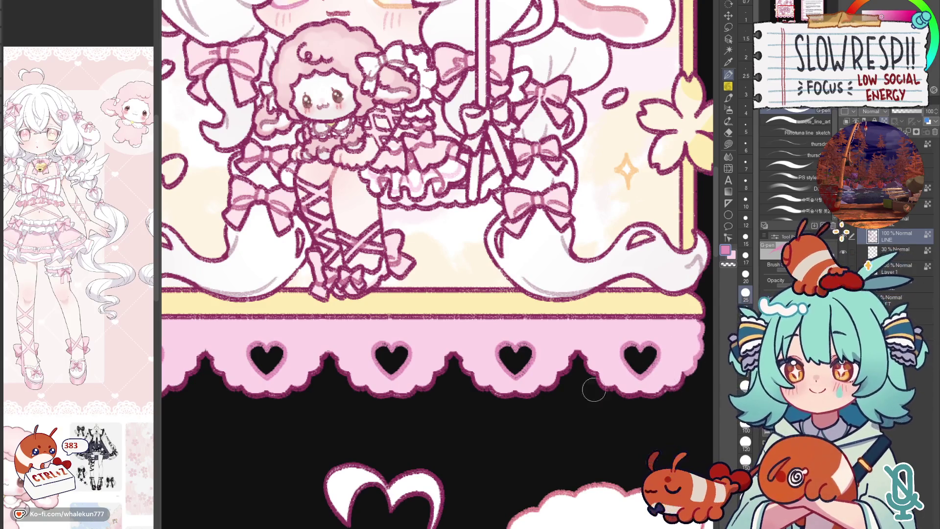
pyautogui.scroll(-3, 574, 395)
pyautogui.scroll(2, 537, 401)
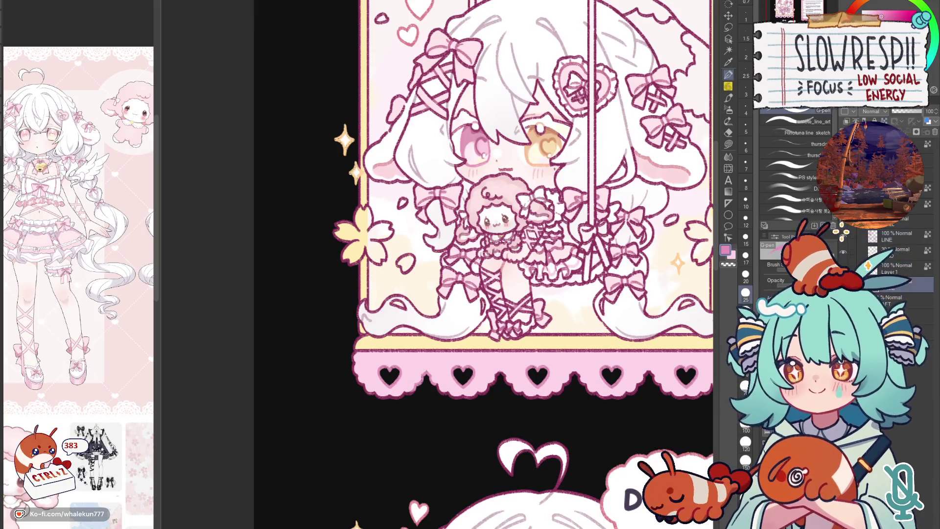
pyautogui.scroll(2, 425, 366)
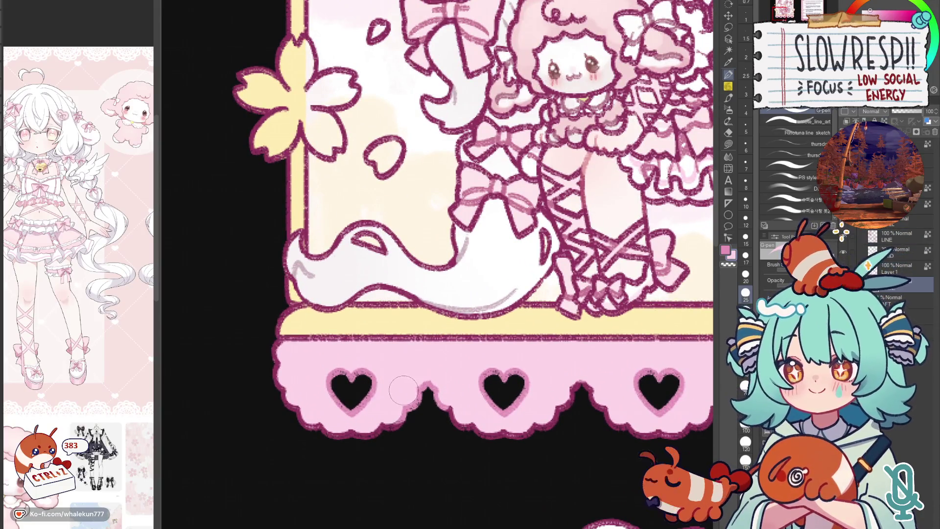
pyautogui.hscroll(3, 601, 380)
pyautogui.scroll(-3, 601, 380)
pyautogui.scroll(-1, 587, 377)
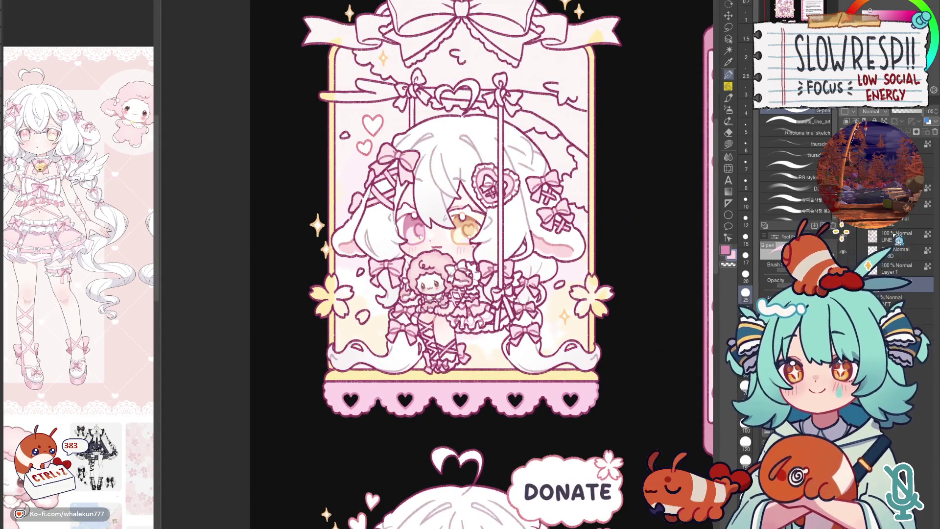
pyautogui.click(828, 240)
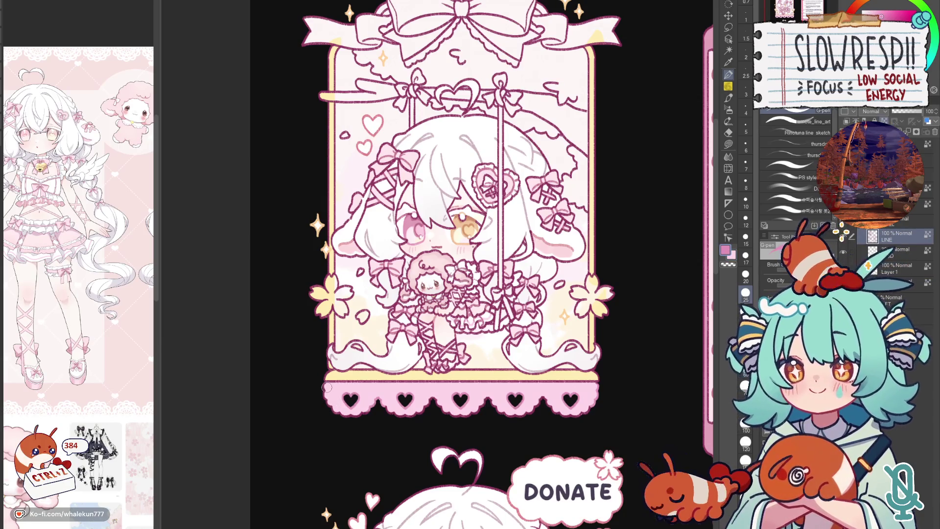
pyautogui.scroll(1, 478, 265)
pyautogui.scroll(1, 478, 264)
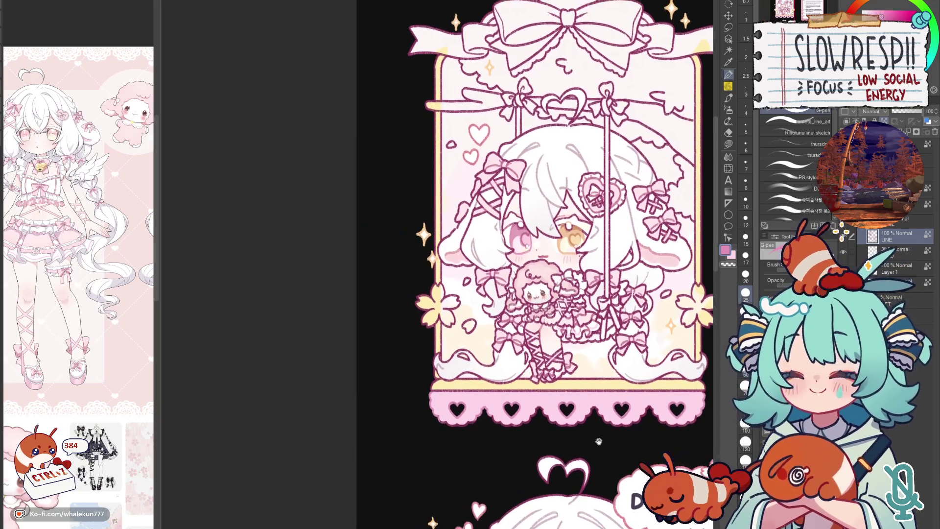
pyautogui.scroll(-3, 478, 265)
pyautogui.scroll(2, 478, 265)
pyautogui.scroll(5, 441, 369)
pyautogui.scroll(3, 440, 369)
pyautogui.scroll(2, 440, 369)
# - With brush size 12, tidy the card border's left edge and bottom-left corner
pyautogui.press('[')
pyautogui.press('[')
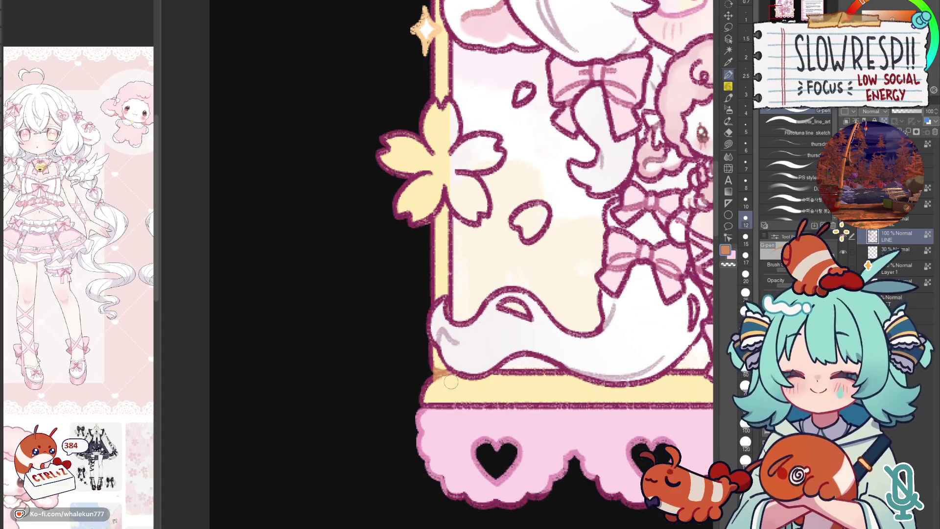
pyautogui.moveTo(436, 228); pyautogui.dragTo(430, 288)
pyautogui.moveTo(434, 386); pyautogui.dragTo(444, 376)
pyautogui.hscroll(5, 551, 357)
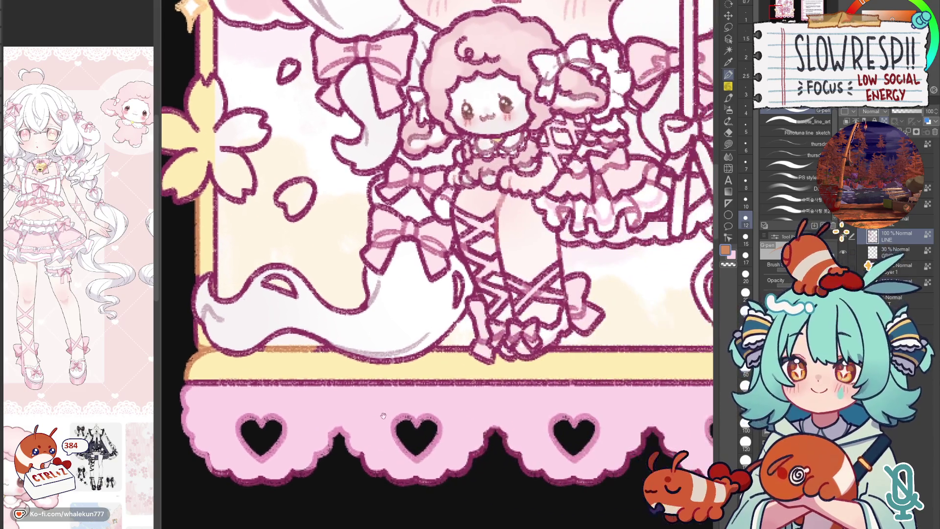
pyautogui.hscroll(1, 555, 350)
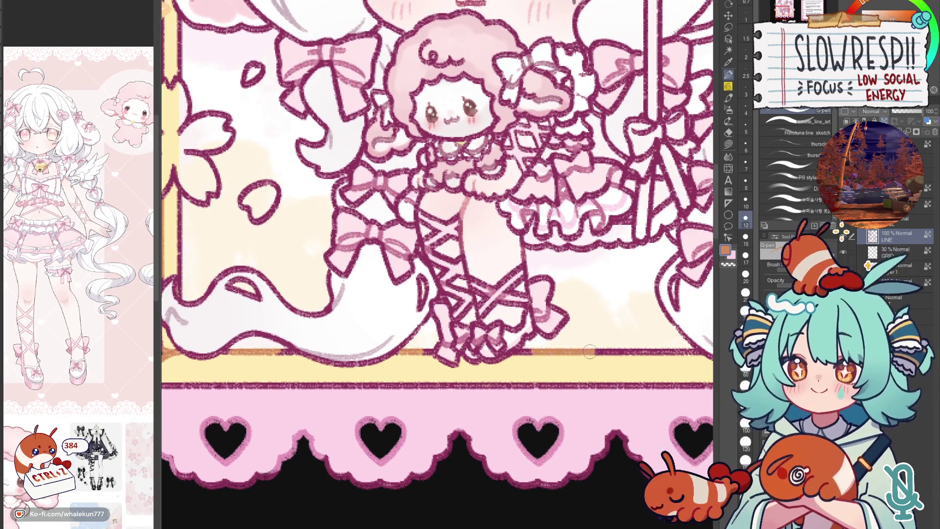
pyautogui.hscroll(2, 588, 345)
pyautogui.hscroll(3, 591, 344)
pyautogui.scroll(-5, 591, 344)
pyautogui.hscroll(1, 588, 353)
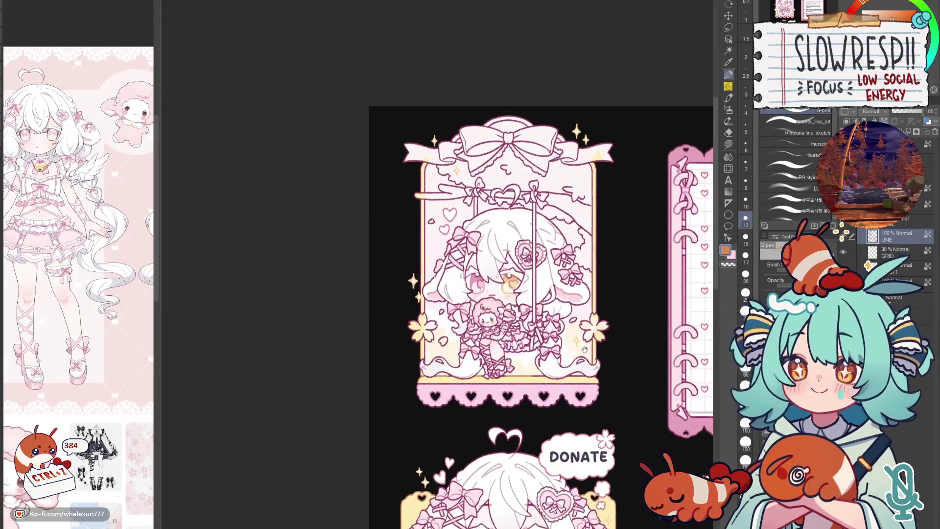
pyautogui.scroll(4, 580, 397)
pyautogui.scroll(-1, 580, 401)
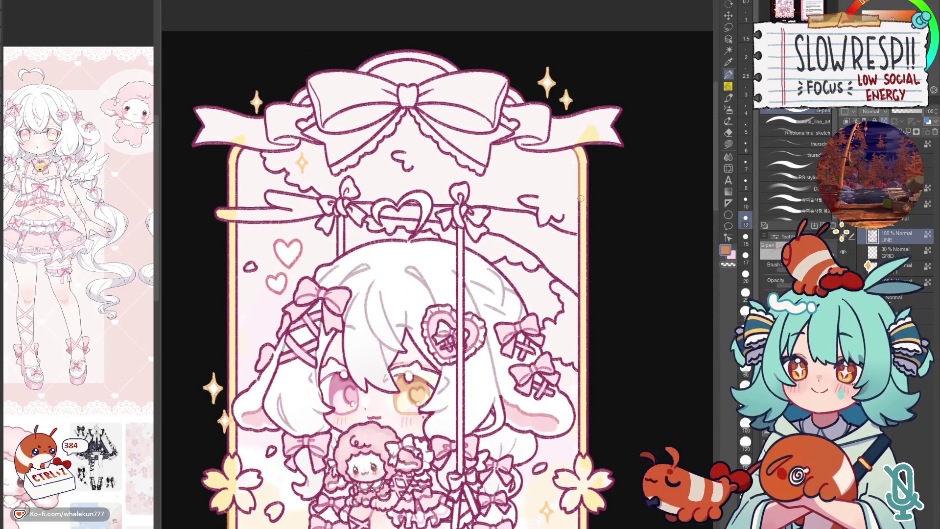
pyautogui.scroll(-1, 591, 395)
pyautogui.scroll(-5, 590, 396)
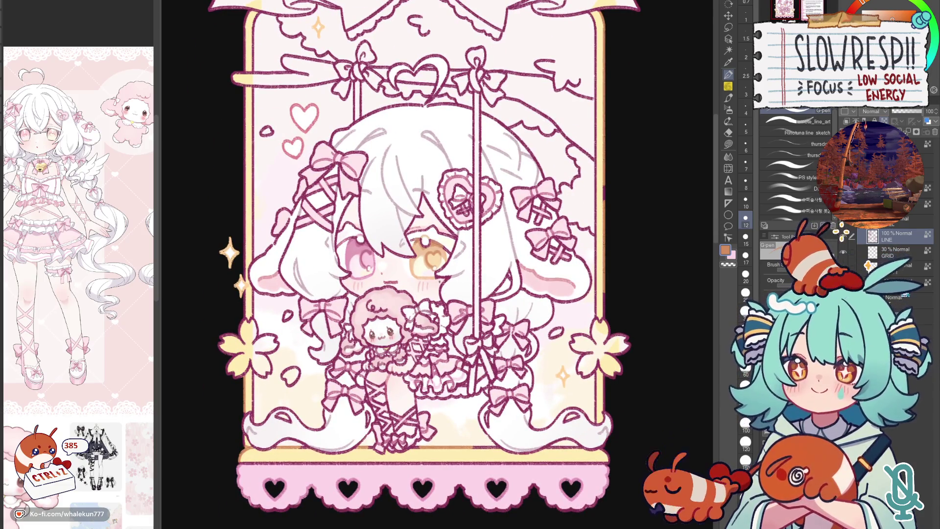
# - On Layer 1, lasso-fill the left and right sakura flowers pink
pyautogui.click(869, 265)
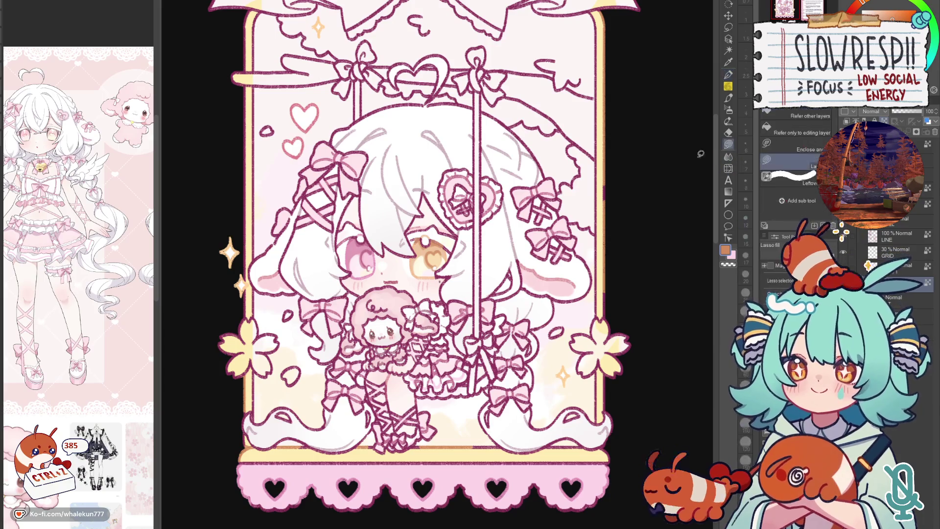
pyautogui.press('g')
pyautogui.hotkey('ctrl', '+')
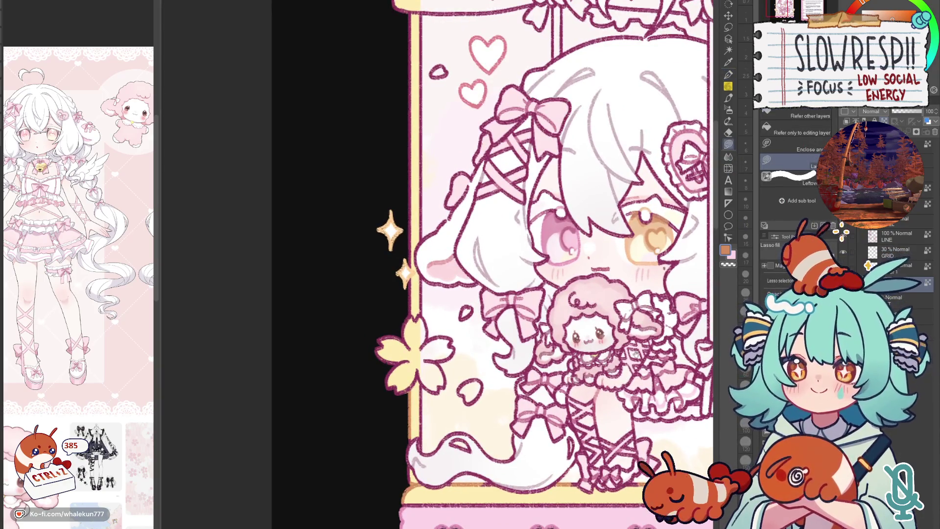
pyautogui.scroll(2, 404, 316)
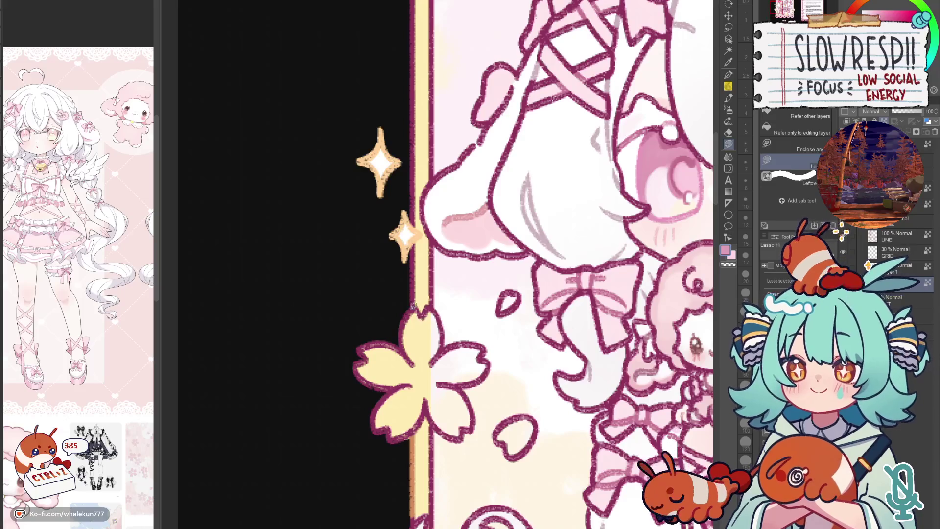
pyautogui.moveTo(404, 351)
pyautogui.mouseDown()
pyautogui.moveTo(451, 322)
pyautogui.moveTo(427, 377)
pyautogui.mouseUp()
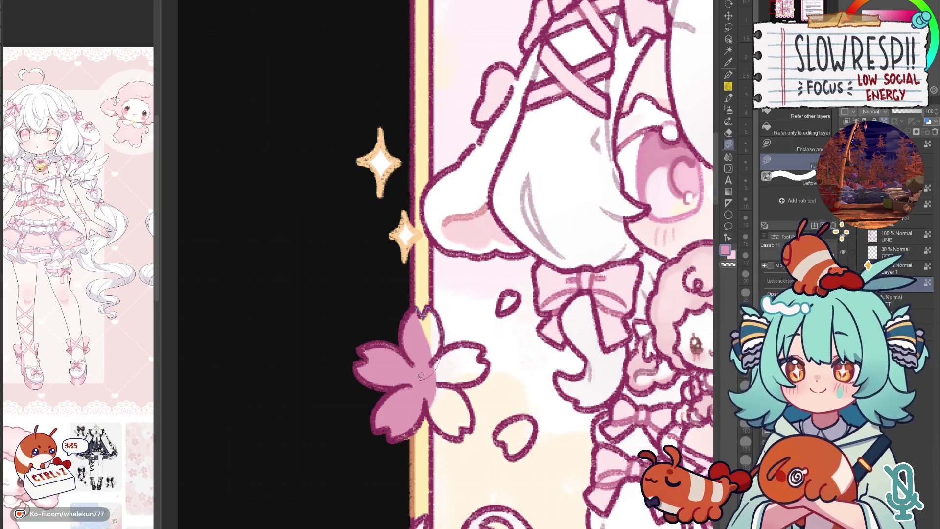
pyautogui.moveTo(433, 365)
pyautogui.mouseDown()
pyautogui.moveTo(456, 386)
pyautogui.moveTo(429, 390)
pyautogui.moveTo(470, 430)
pyautogui.mouseUp()
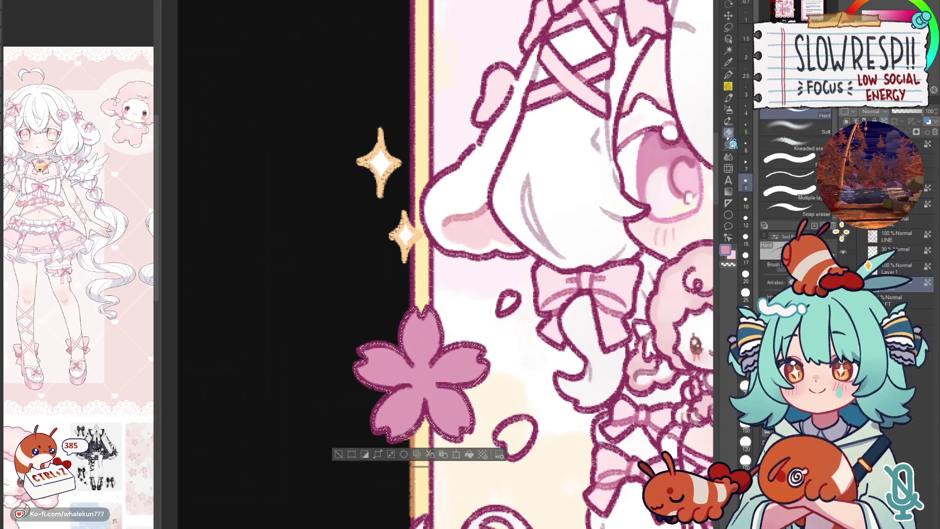
pyautogui.scroll(-5, 448, 236)
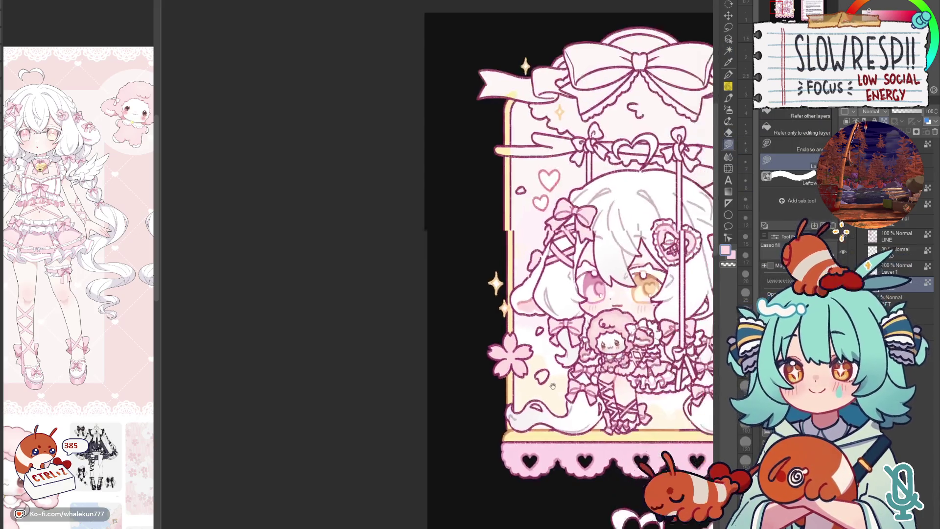
pyautogui.moveTo(679, 290); pyautogui.dragTo(584, 290)
pyautogui.scroll(3, 585, 288)
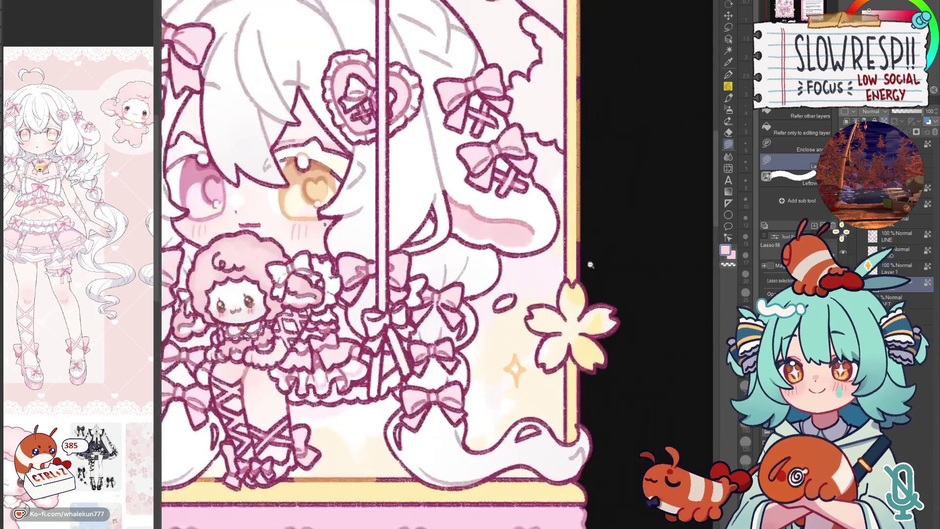
pyautogui.scroll(2, 578, 284)
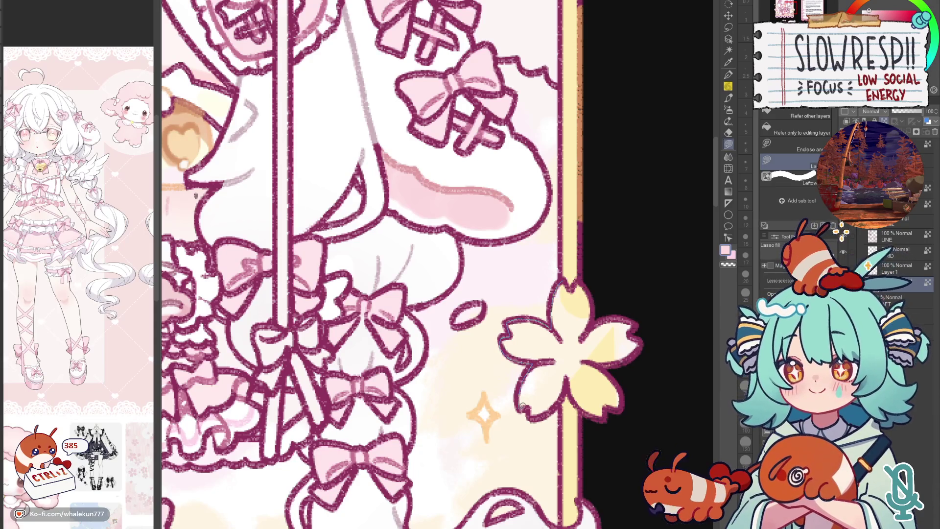
pyautogui.moveTo(566, 380); pyautogui.dragTo(571, 283)
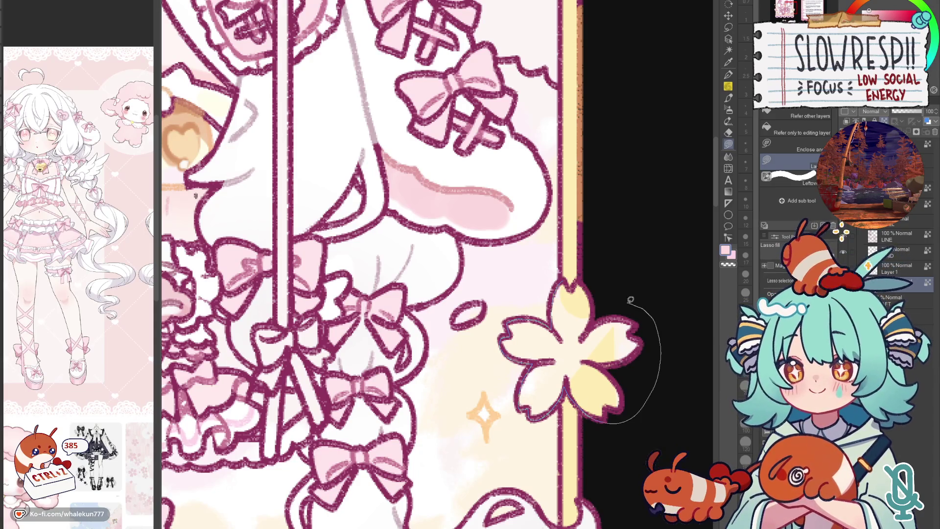
pyautogui.scroll(-3, 570, 285)
pyautogui.scroll(-2, 593, 294)
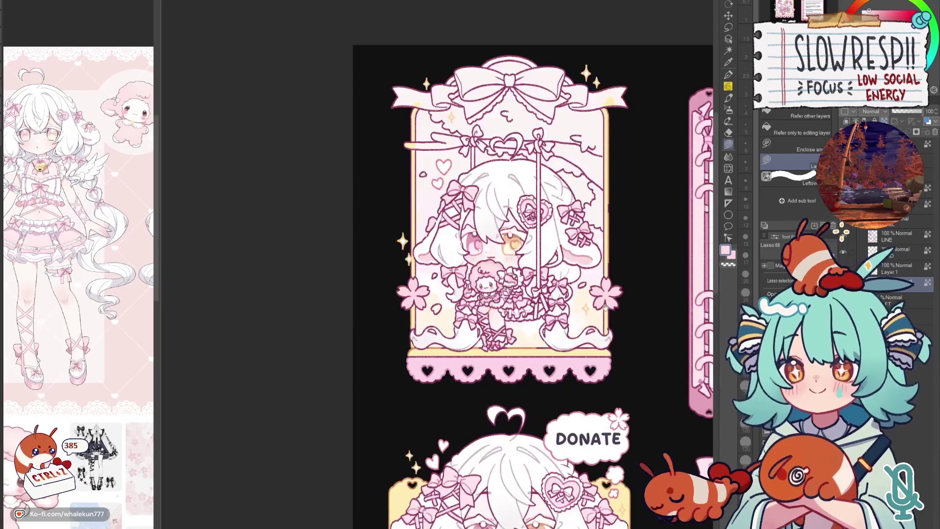
pyautogui.scroll(-2, 610, 303)
pyautogui.scroll(2, 610, 300)
pyautogui.moveTo(600, 307)
pyautogui.mouseDown()
pyautogui.moveTo(611, 367)
pyautogui.moveTo(601, 406)
pyautogui.mouseUp()
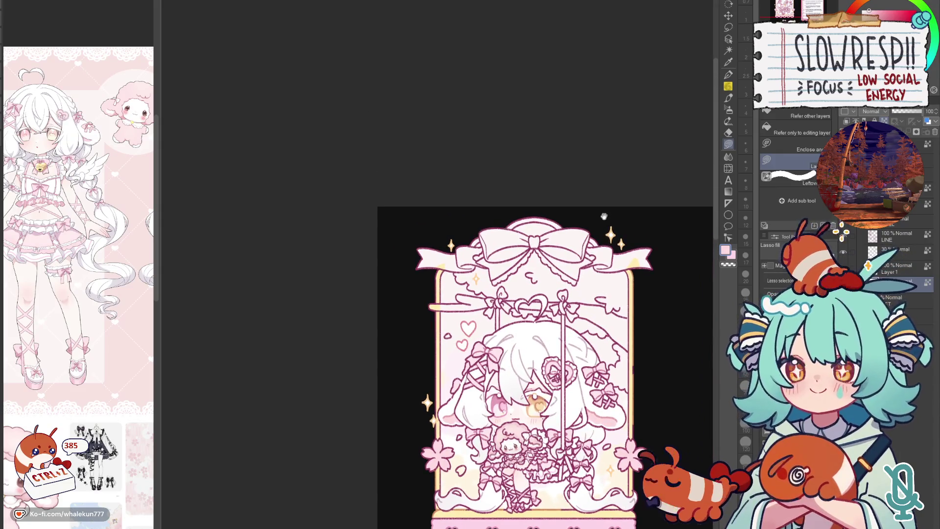
pyautogui.scroll(-1, 604, 216)
pyautogui.scroll(4, 580, 320)
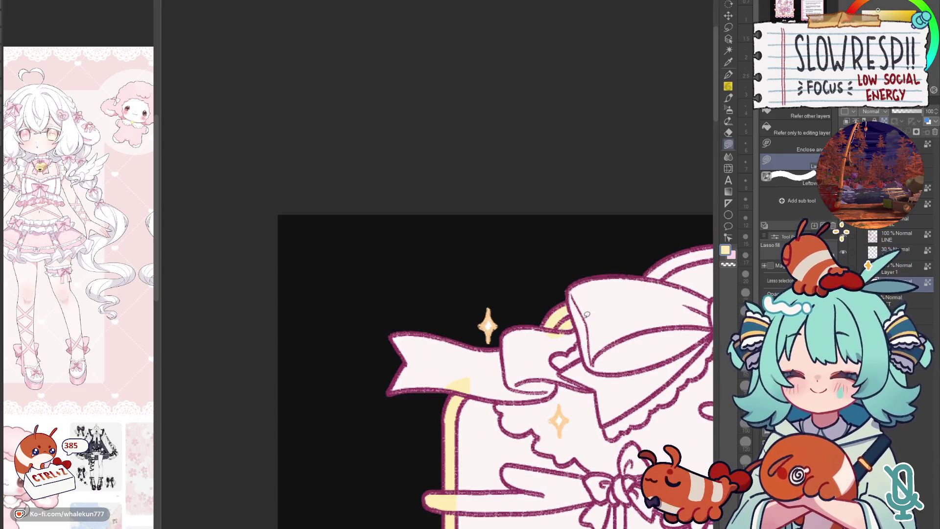
pyautogui.scroll(-3, 581, 319)
pyautogui.scroll(1, 535, 252)
pyautogui.scroll(1, 469, 252)
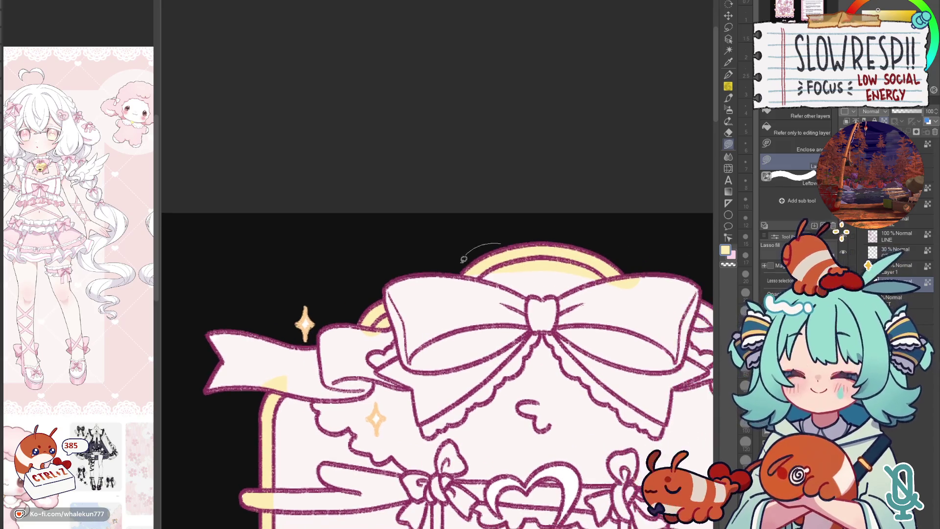
pyautogui.scroll(-1, 469, 251)
pyautogui.moveTo(701, 312); pyautogui.dragTo(647, 287)
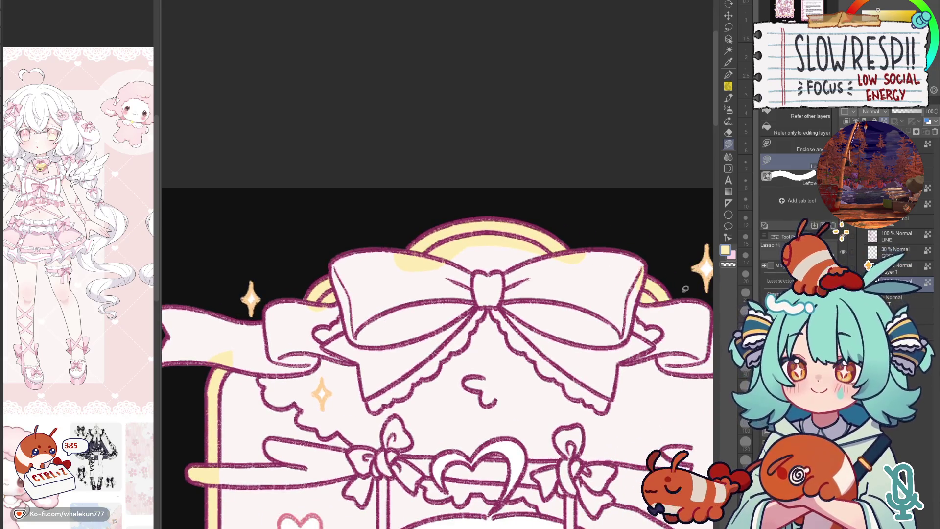
pyautogui.scroll(-2, 646, 291)
pyautogui.moveTo(636, 361); pyautogui.dragTo(612, 267)
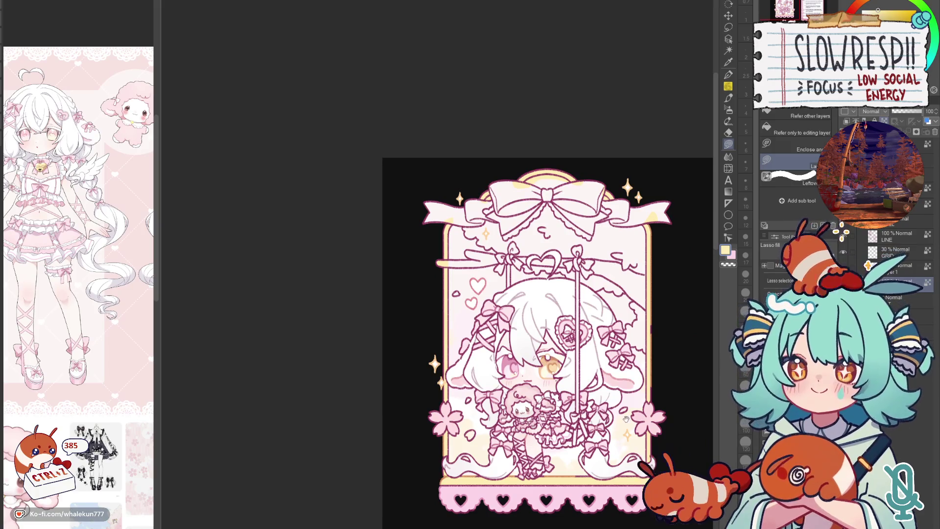
pyautogui.moveTo(631, 419); pyautogui.dragTo(644, 399)
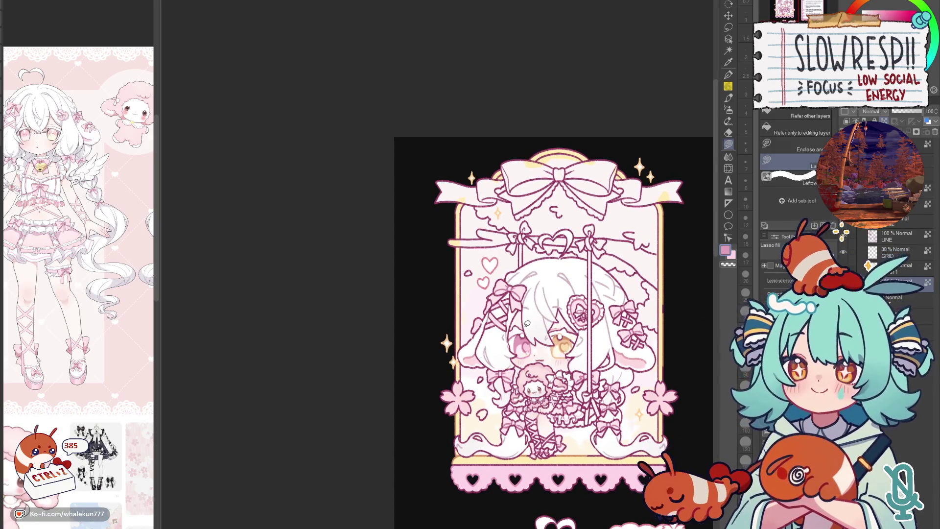
pyautogui.moveTo(593, 387)
pyautogui.mouseDown()
pyautogui.moveTo(573, 315)
pyautogui.moveTo(593, 325)
pyautogui.mouseUp()
pyautogui.press('h')
pyautogui.press('h')
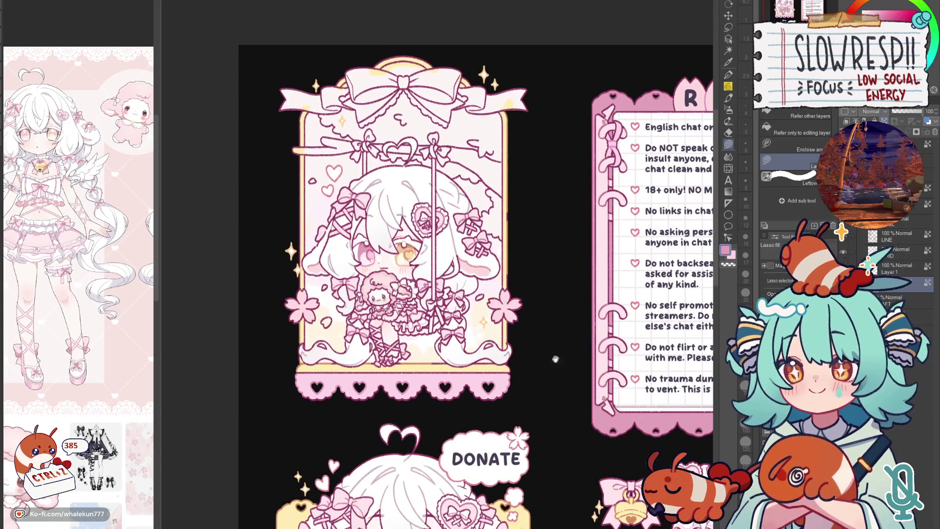
pyautogui.moveTo(555, 360); pyautogui.dragTo(636, 499)
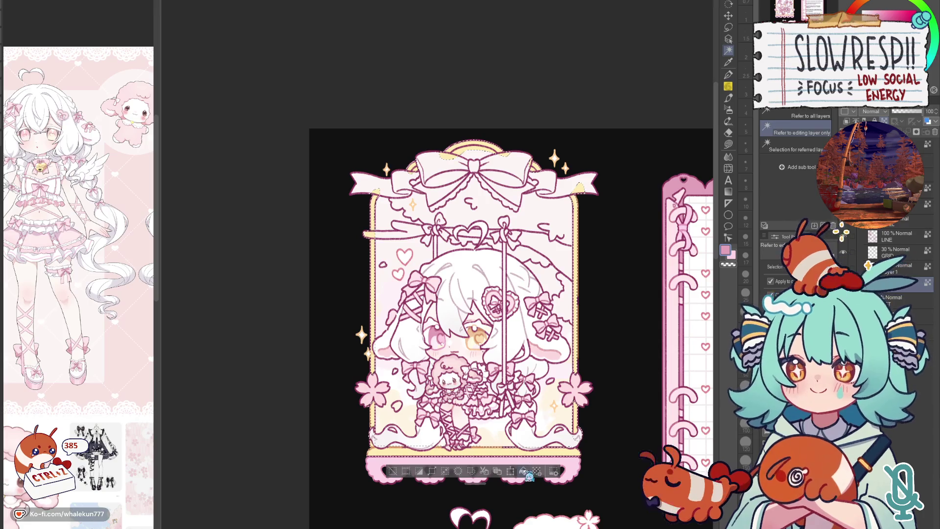
pyautogui.scroll(-2, 634, 332)
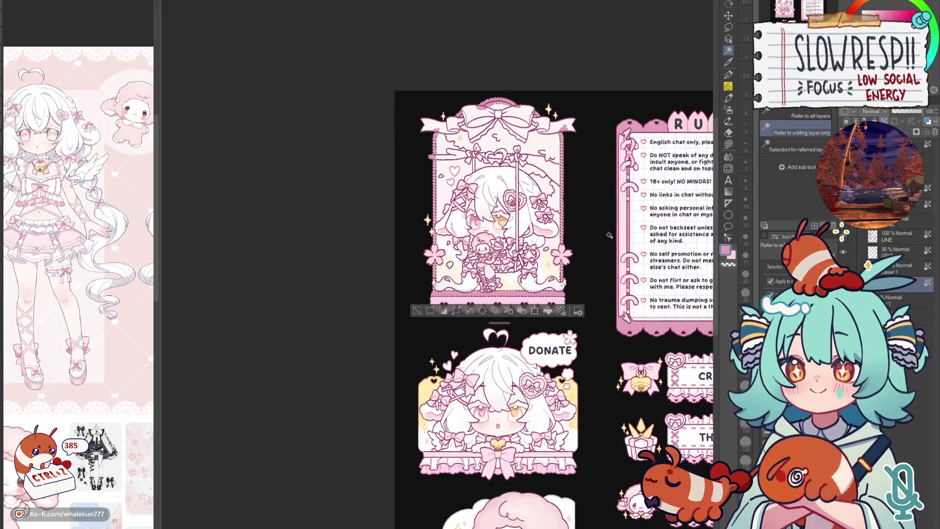
# - Clear the selection, mirror the canvas to check it and return to the pen
pyautogui.hotkey('ctrl', 'd')
pyautogui.press('h')
pyautogui.press('h')
pyautogui.press('g')
pyautogui.scroll(2, 470, 269)
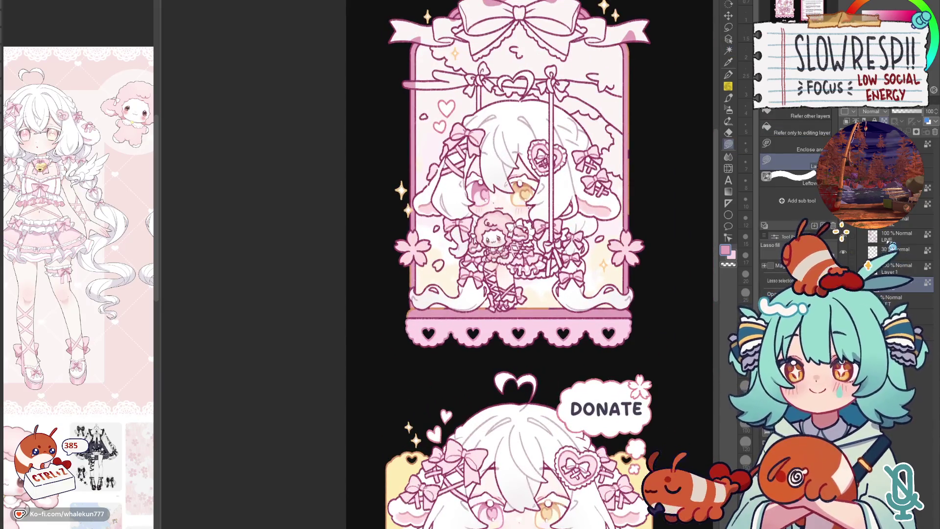
pyautogui.press('p')
pyautogui.scroll(3, 441, 265)
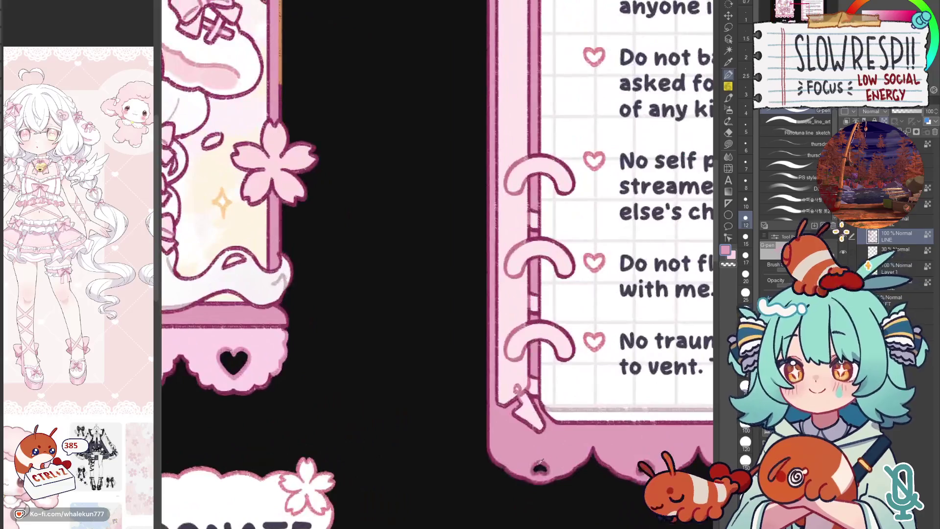
pyautogui.moveTo(378, 390); pyautogui.dragTo(584, 449)
pyautogui.scroll(2, 547, 262)
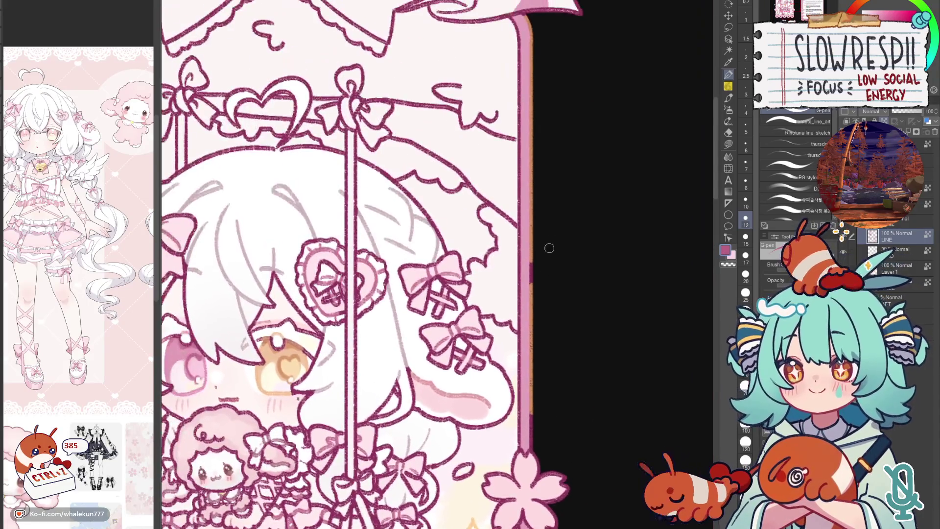
# - Darken the panel's right border line and the lower left border, then view the whole sheet
pyautogui.moveTo(527, 18); pyautogui.dragTo(532, 417)
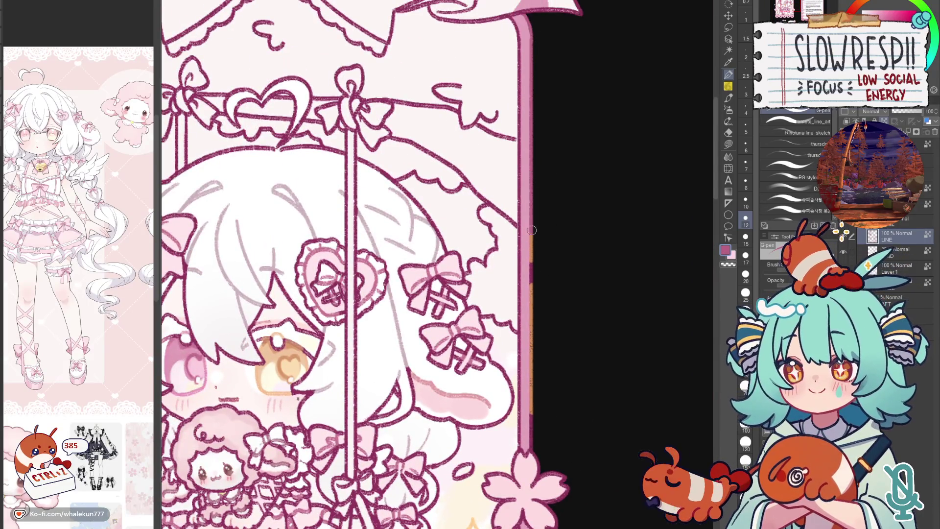
pyautogui.scroll(-3, 532, 417)
pyautogui.scroll(3, 393, 388)
pyautogui.moveTo(397, 377); pyautogui.dragTo(395, 430)
pyautogui.scroll(-1, 396, 431)
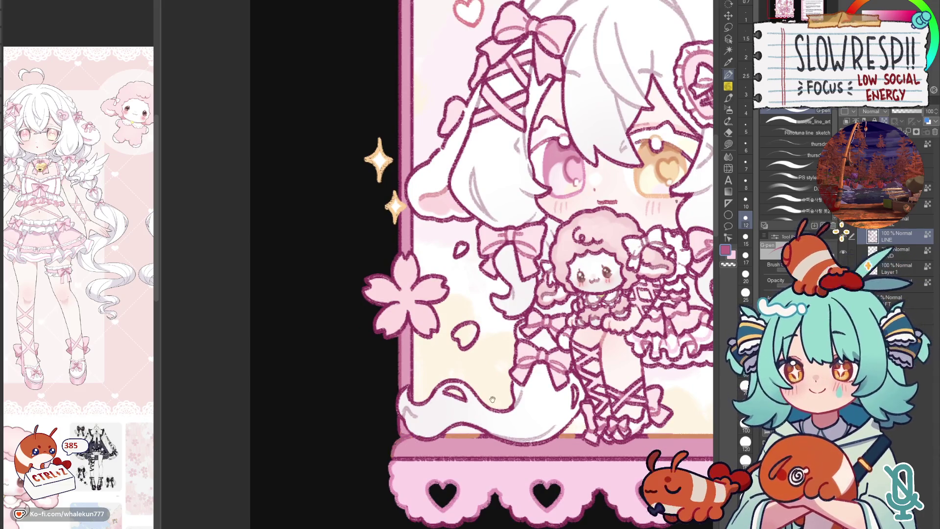
pyautogui.hscroll(1, 395, 444)
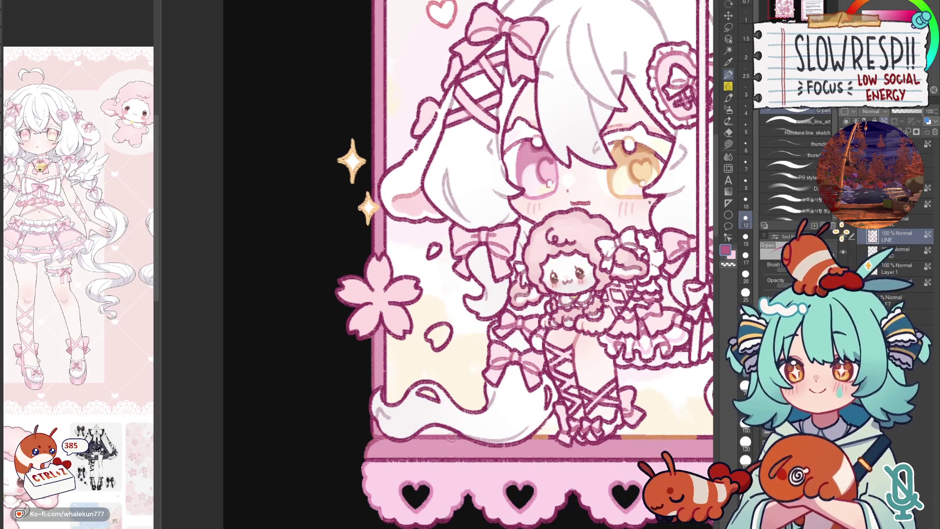
pyautogui.moveTo(632, 425)
pyautogui.mouseDown()
pyautogui.moveTo(573, 393)
pyautogui.moveTo(632, 407)
pyautogui.moveTo(504, 382)
pyautogui.mouseUp()
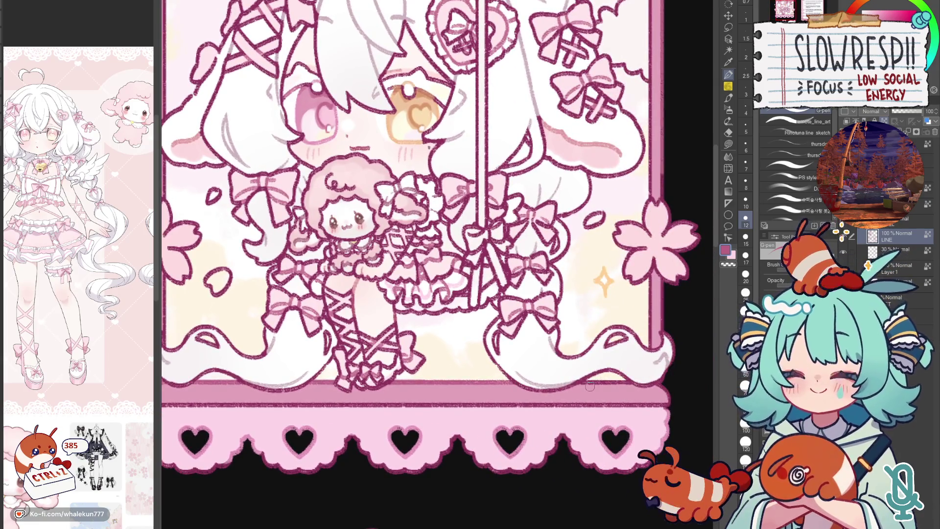
pyautogui.hotkey('ctrl', '0')
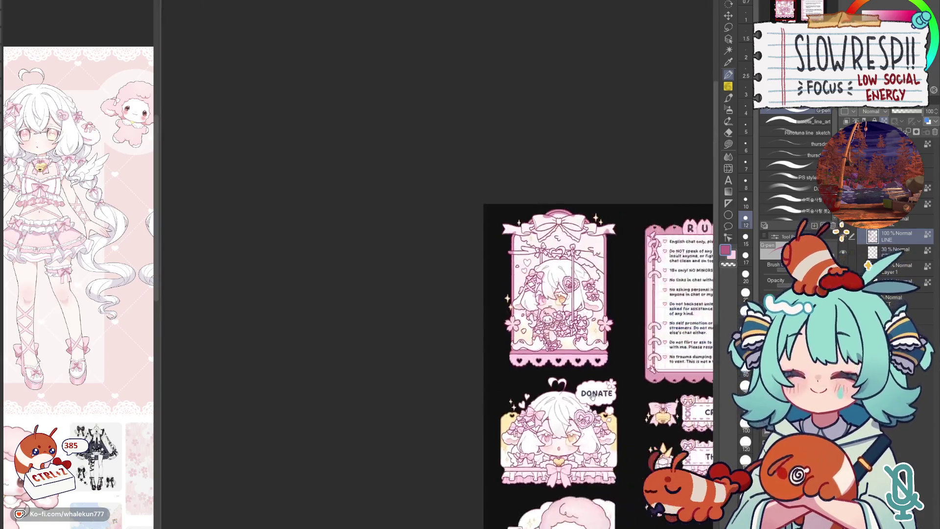
# - Review the mirrored sheet, then fill the hair area along the swing panel's right edge lighter
pyautogui.press('h')
pyautogui.press('h')
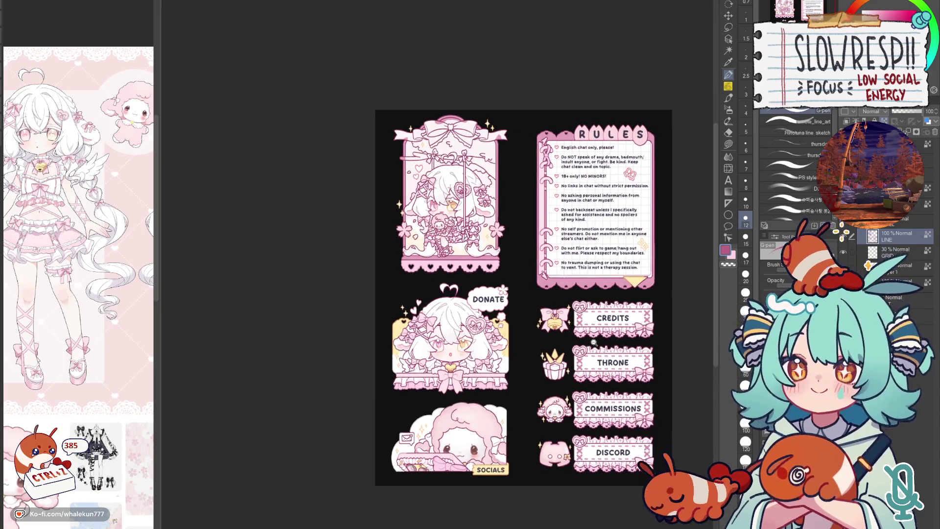
pyautogui.scroll(3, 601, 340)
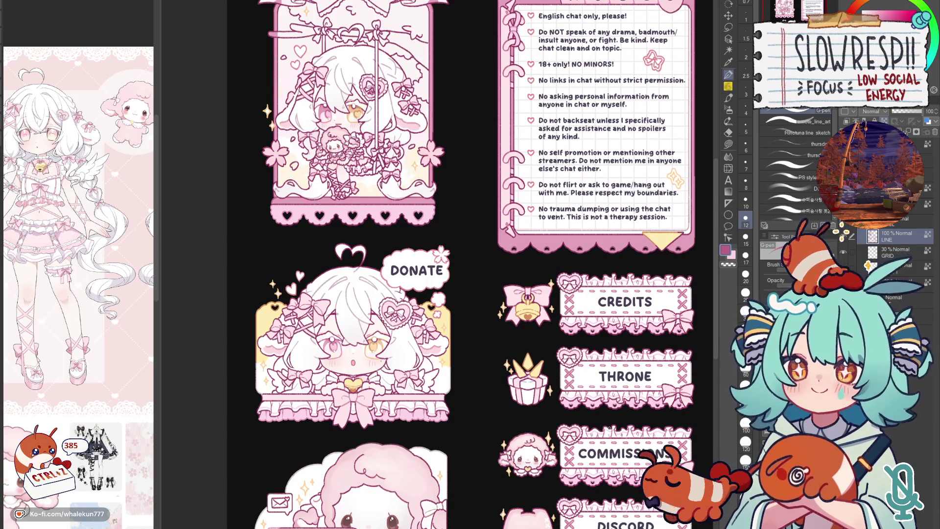
pyautogui.scroll(-3, 458, 265)
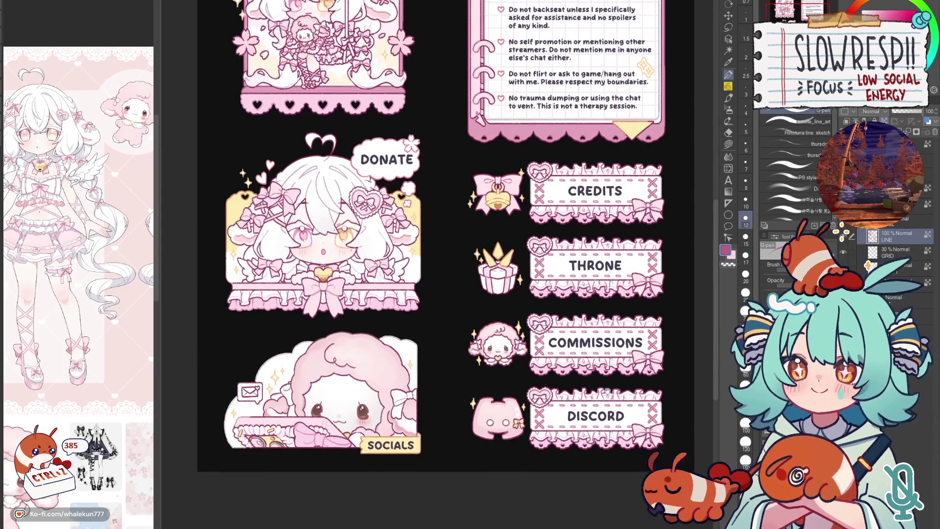
pyautogui.scroll(3, 613, 412)
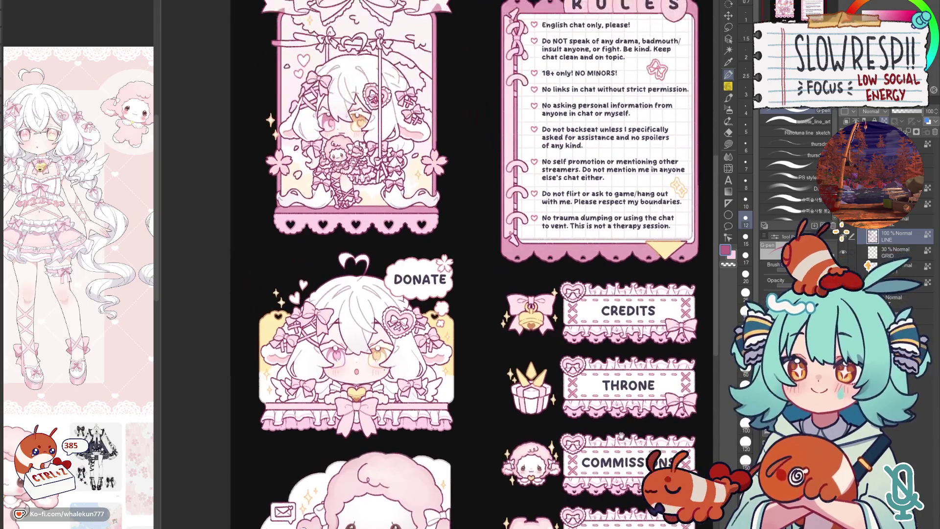
pyautogui.scroll(-2, 619, 463)
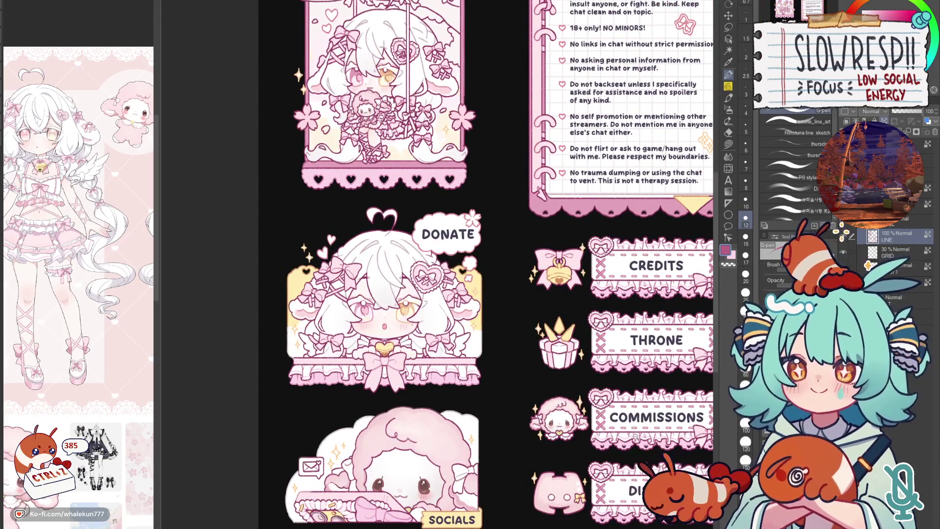
pyautogui.scroll(-3, 636, 437)
pyautogui.scroll(-2, 546, 294)
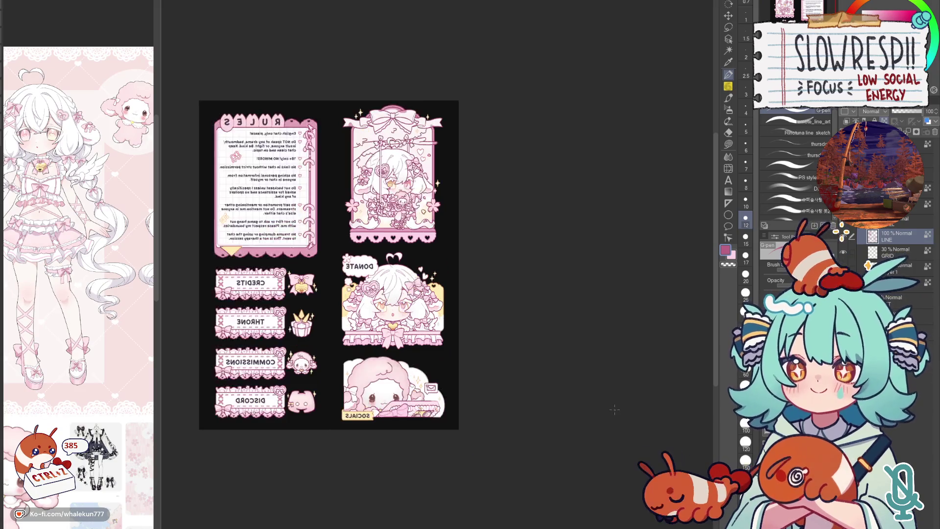
pyautogui.scroll(2, 494, 243)
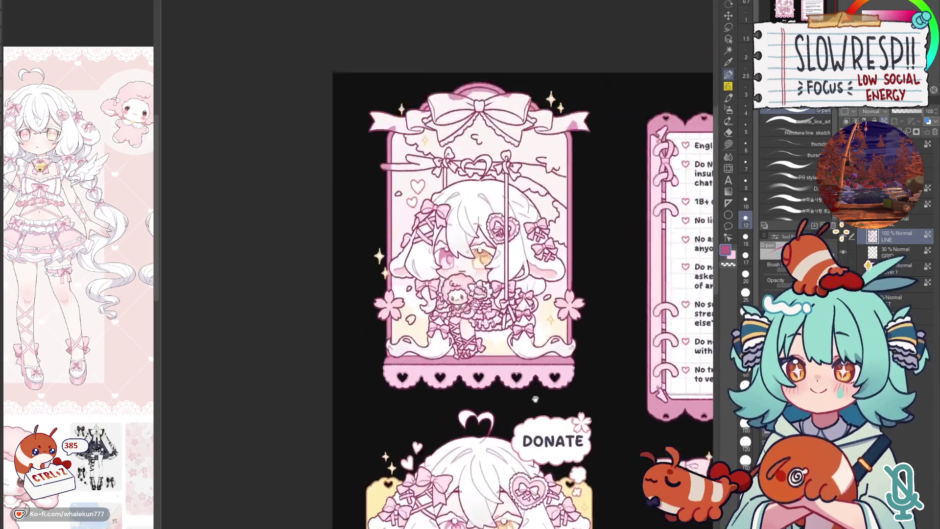
pyautogui.scroll(2, 494, 244)
pyautogui.moveTo(543, 296)
pyautogui.mouseDown()
pyautogui.moveTo(579, 384)
pyautogui.moveTo(595, 285)
pyautogui.mouseUp()
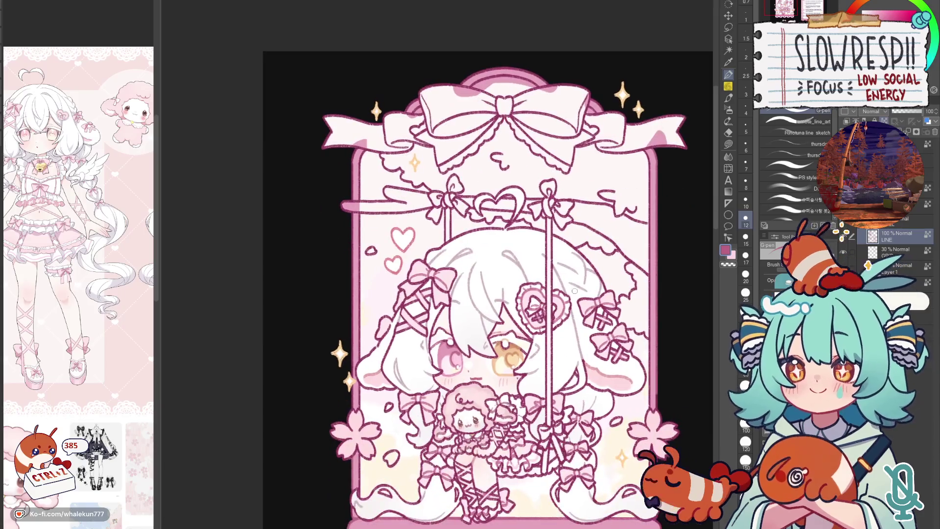
pyautogui.press('g')
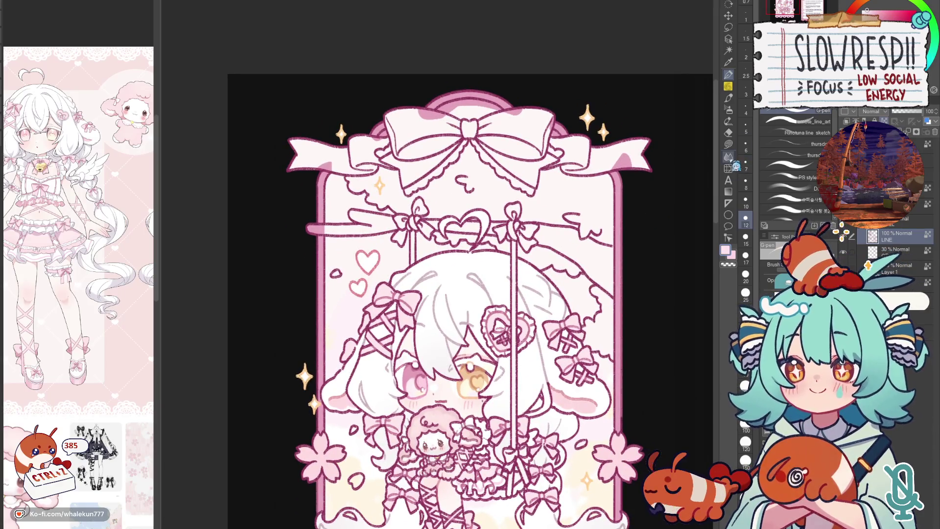
pyautogui.scroll(1, 595, 284)
pyautogui.scroll(1, 594, 287)
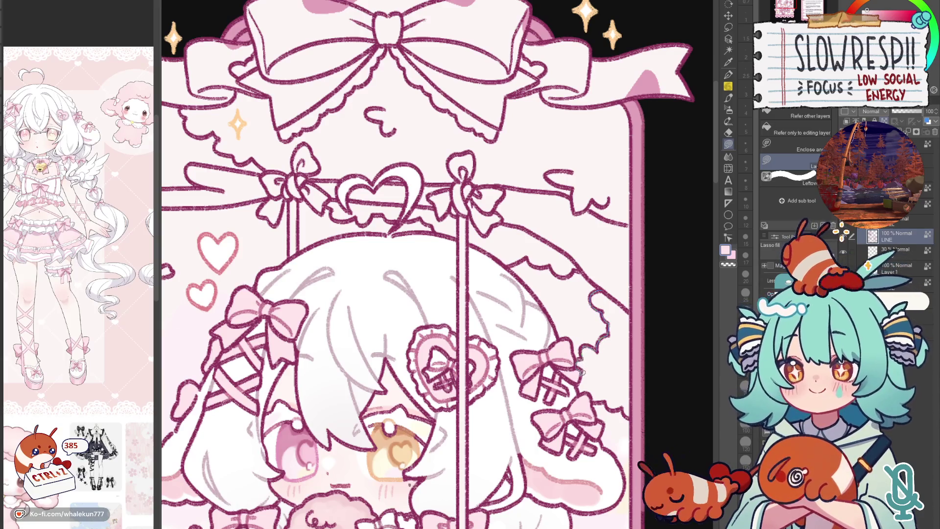
pyautogui.click(624, 296)
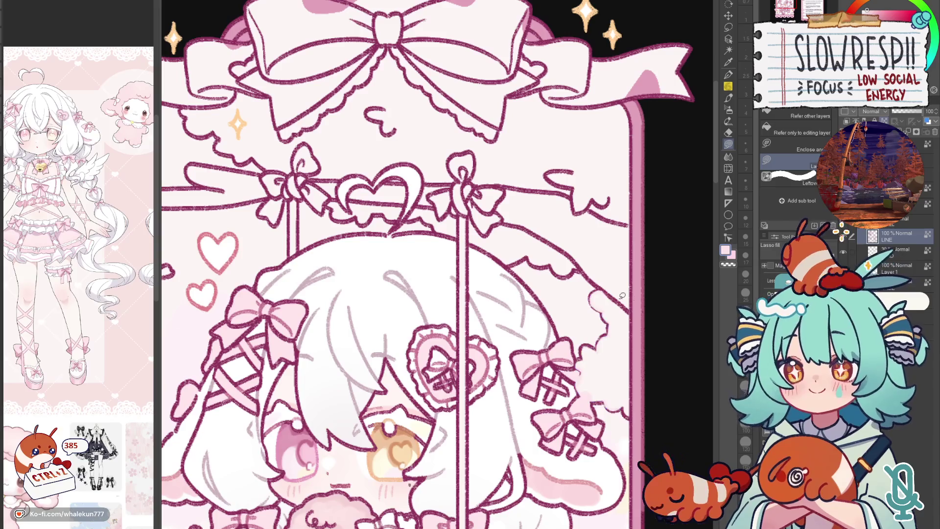
# - Undo the light fill, lasso-fill pink along the right hair edge and near the top bow, and add a new layer
pyautogui.hotkey('ctrl', 'z')
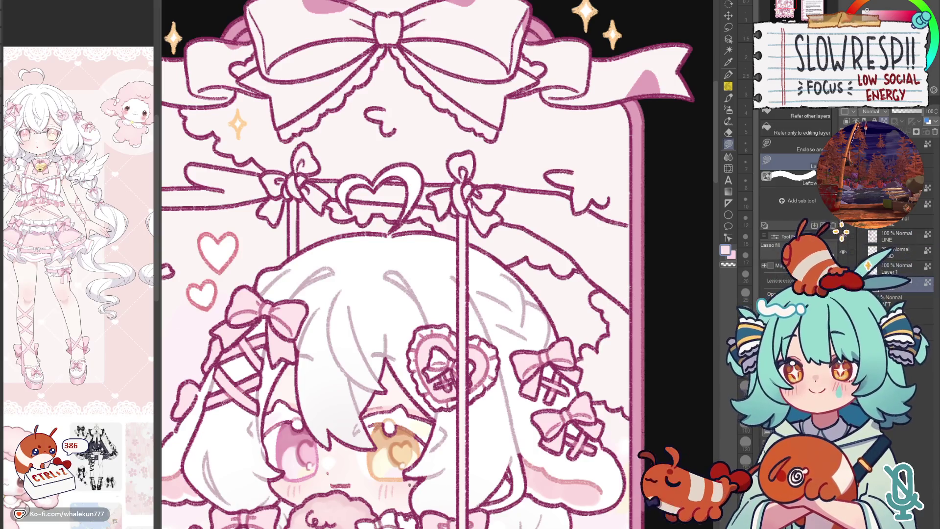
pyautogui.moveTo(627, 317)
pyautogui.mouseDown()
pyautogui.moveTo(620, 263)
pyautogui.moveTo(616, 354)
pyautogui.moveTo(608, 241)
pyautogui.mouseUp()
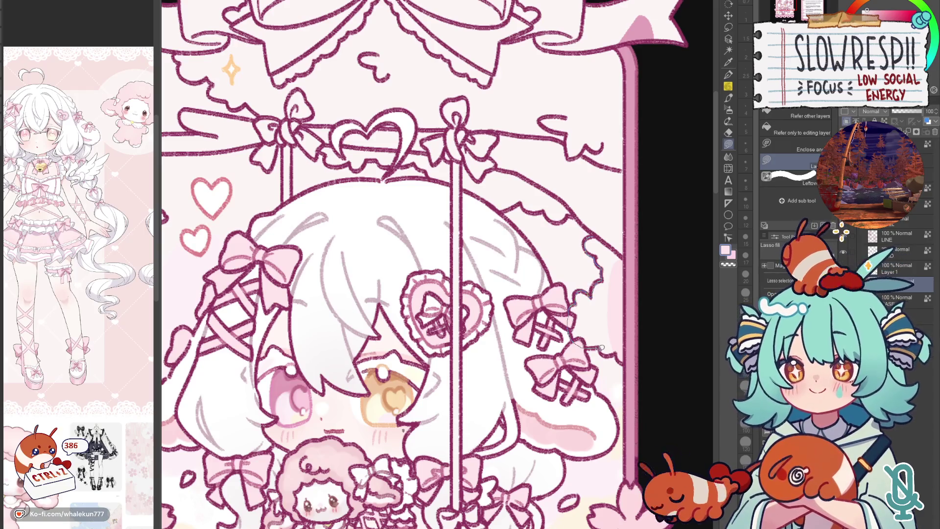
pyautogui.moveTo(581, 290); pyautogui.dragTo(629, 316)
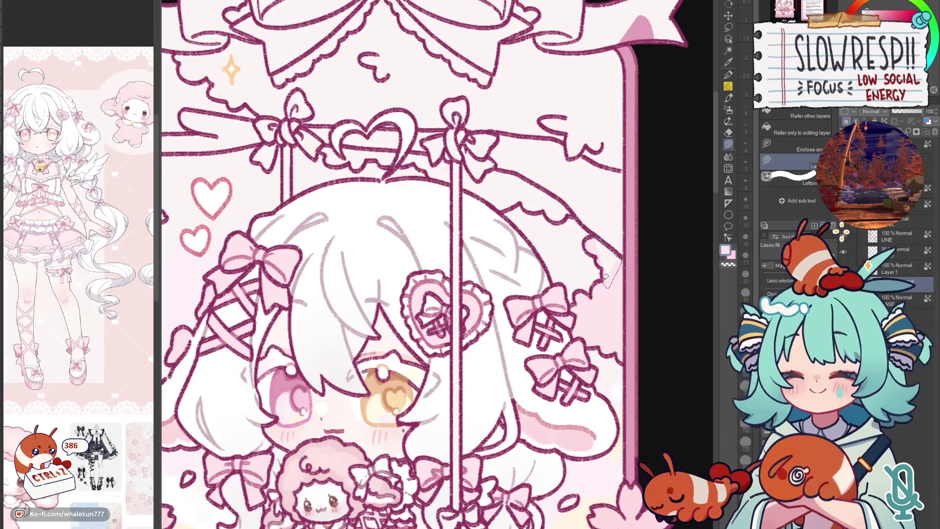
pyautogui.moveTo(607, 280); pyautogui.dragTo(619, 250)
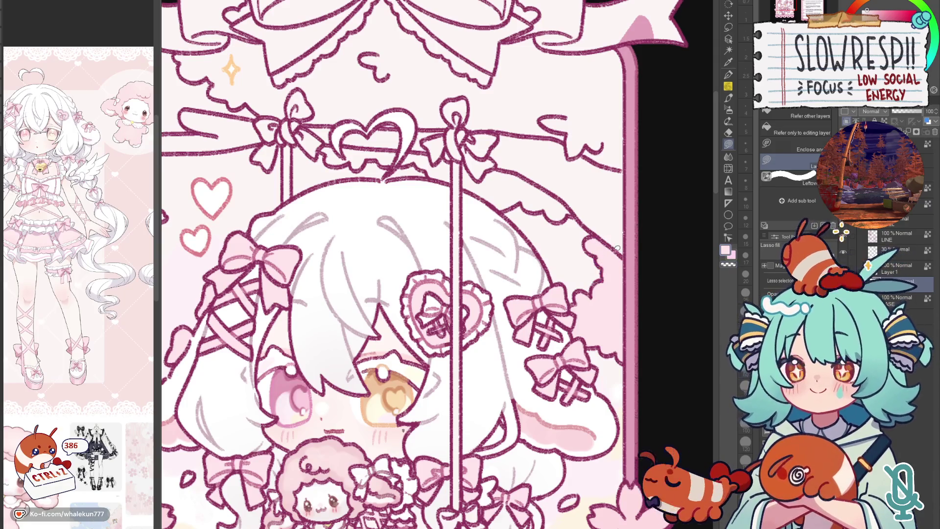
pyautogui.scroll(-3, 618, 270)
pyautogui.scroll(1, 619, 287)
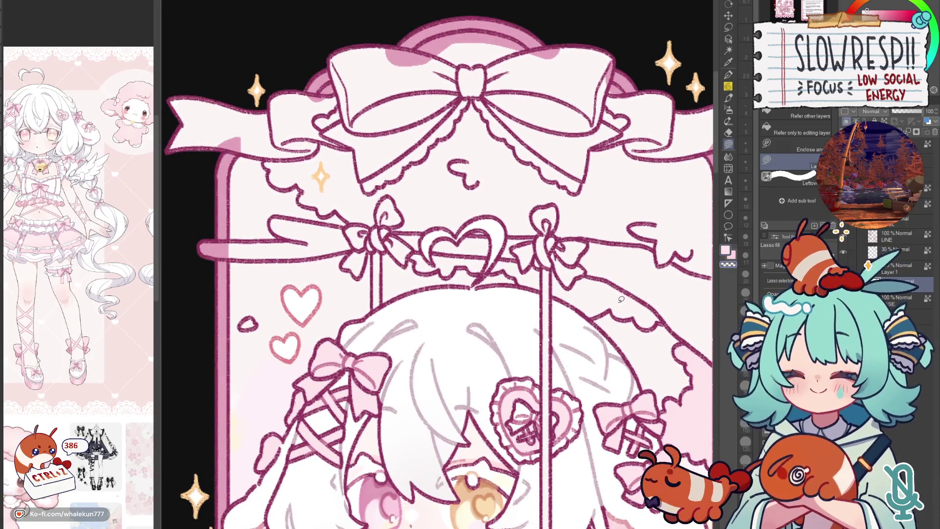
pyautogui.scroll(-3, 621, 299)
pyautogui.scroll(3, 621, 300)
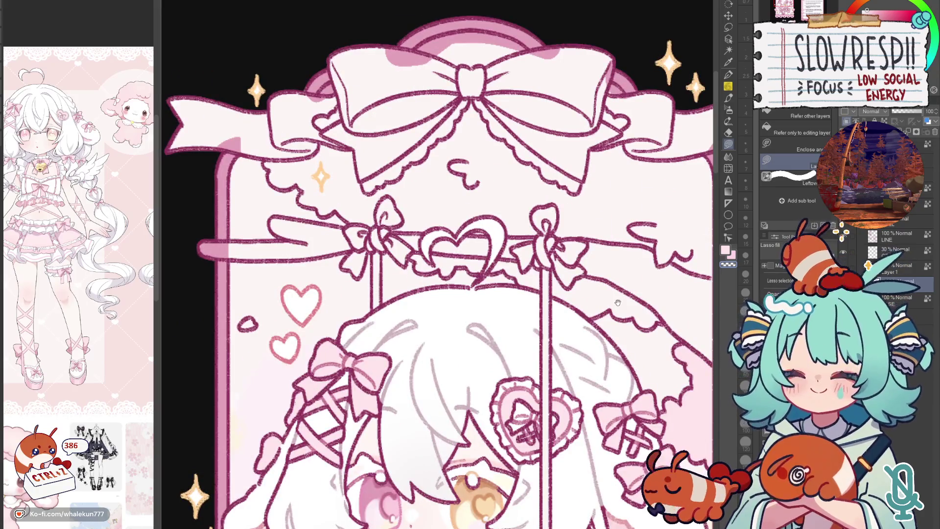
pyautogui.scroll(-2, 617, 302)
pyautogui.scroll(2, 405, 308)
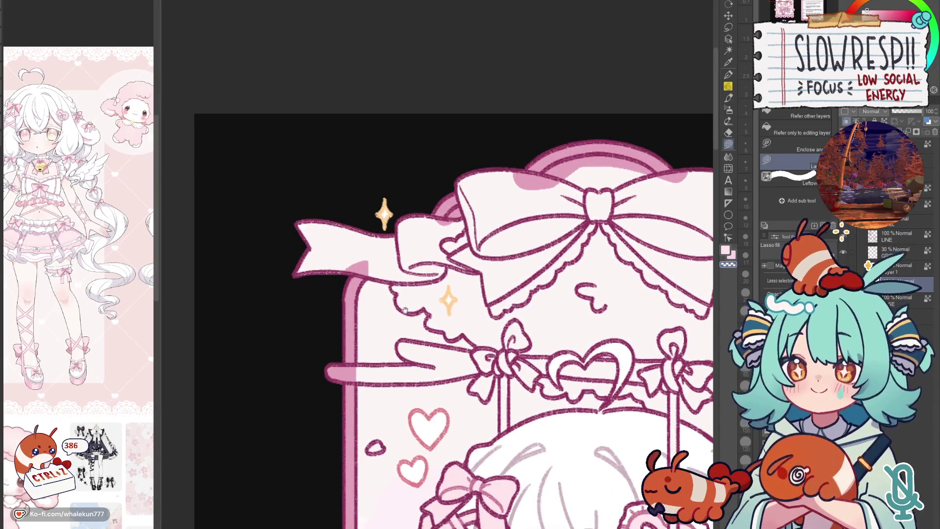
pyautogui.scroll(-1, 405, 310)
pyautogui.scroll(1, 405, 310)
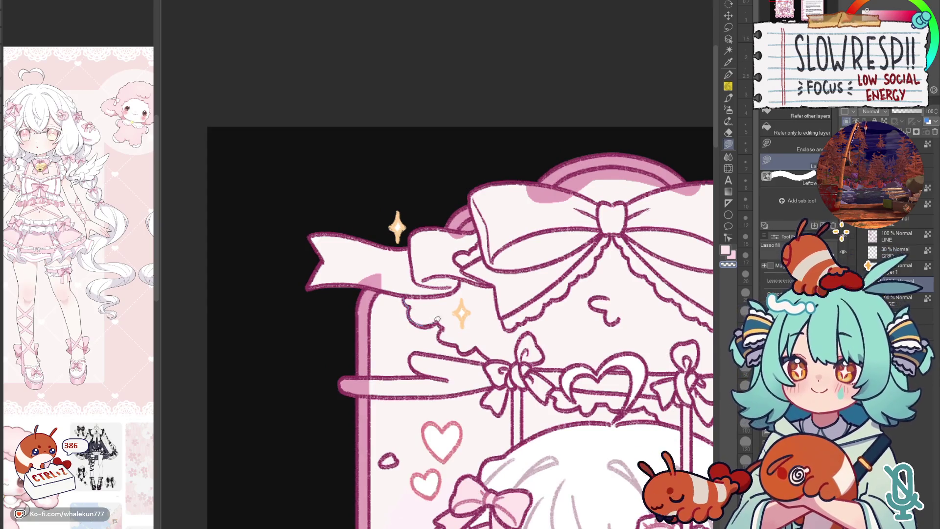
pyautogui.moveTo(443, 293); pyautogui.dragTo(454, 292)
pyautogui.hotkey('ctrl', 'shift', 'n')
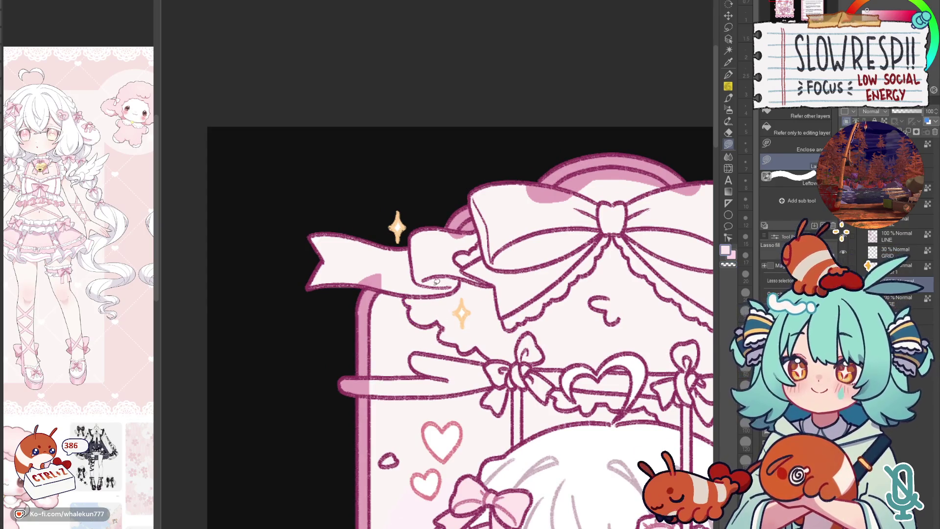
pyautogui.scroll(1, 433, 283)
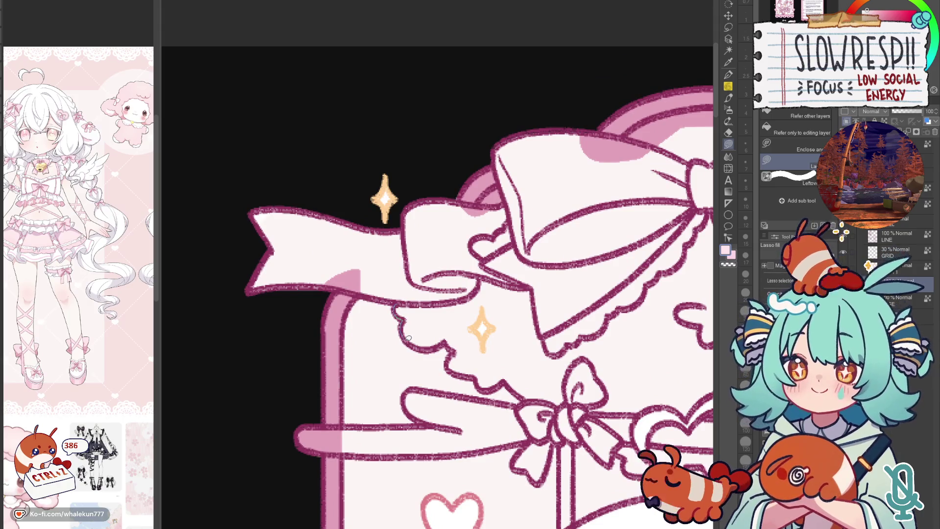
# - Lasso-fill pink patches under the ribbon and light pink behind its right side
pyautogui.moveTo(424, 346); pyautogui.dragTo(400, 315)
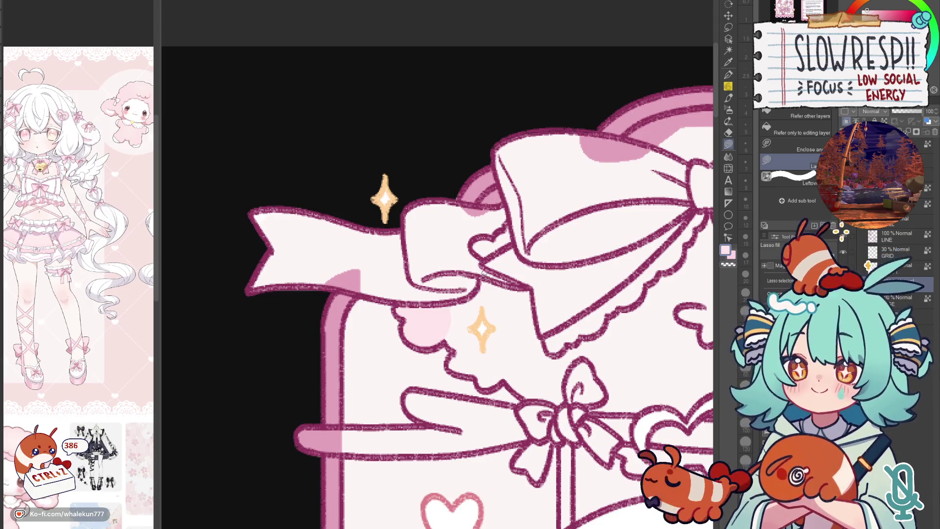
pyautogui.moveTo(484, 384)
pyautogui.mouseDown()
pyautogui.moveTo(528, 360)
pyautogui.moveTo(479, 309)
pyautogui.moveTo(501, 351)
pyautogui.moveTo(474, 287)
pyautogui.mouseUp()
pyautogui.moveTo(472, 192); pyautogui.dragTo(369, 320)
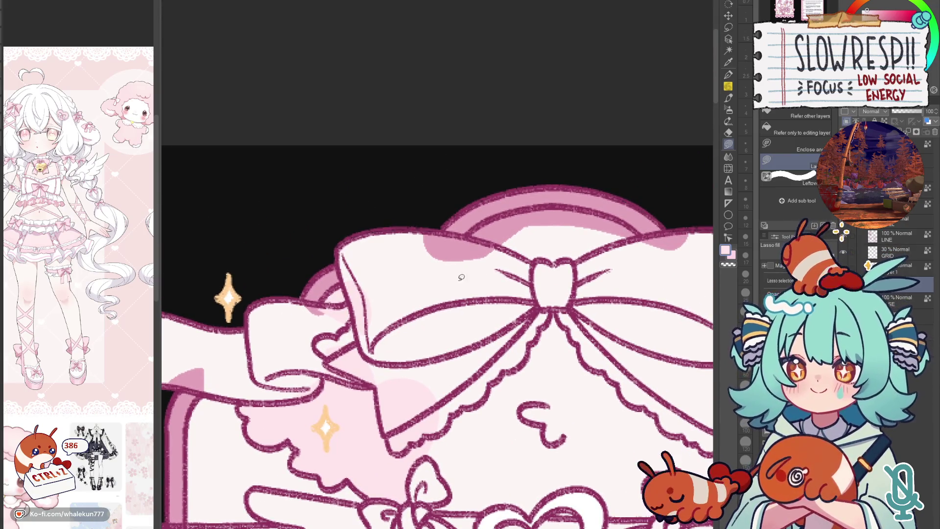
pyautogui.moveTo(512, 211); pyautogui.dragTo(573, 283)
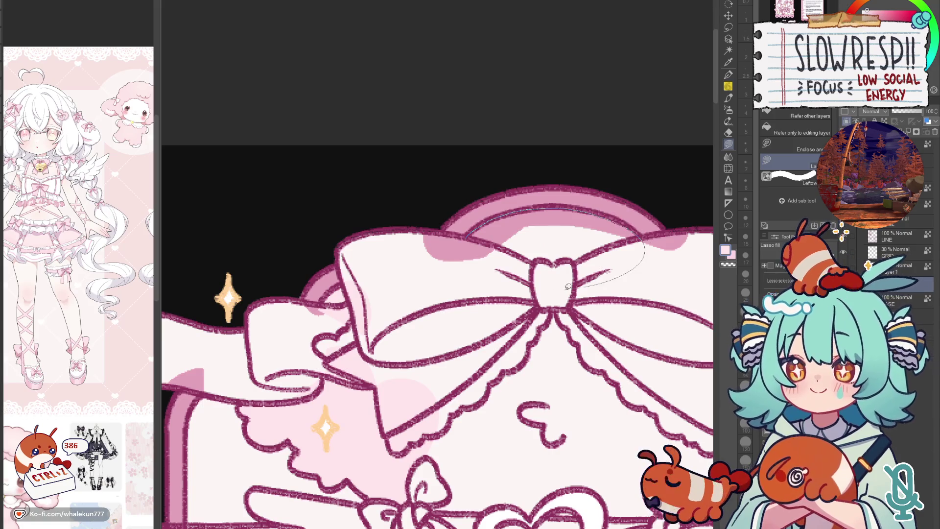
pyautogui.moveTo(592, 209); pyautogui.dragTo(537, 213)
pyautogui.scroll(-2, 540, 217)
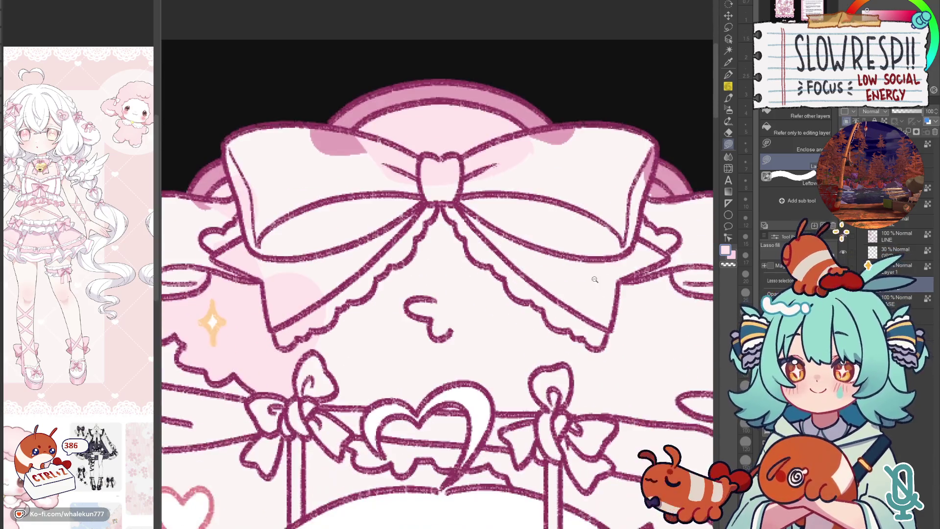
pyautogui.scroll(-3, 558, 243)
pyautogui.scroll(-1, 572, 265)
pyautogui.scroll(3, 559, 221)
pyautogui.scroll(2, 559, 221)
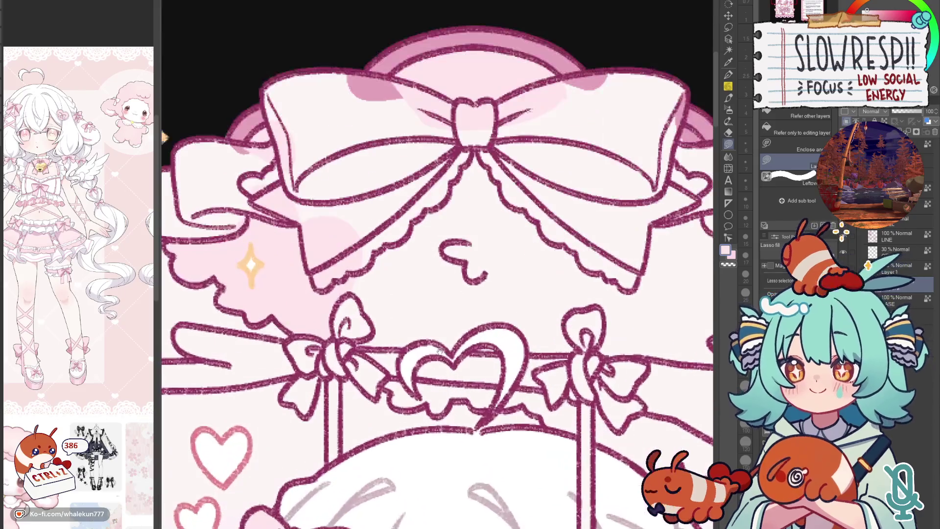
# - Shade the heart garland's lower-left and under the ribbon beside the right bow post pink
pyautogui.moveTo(392, 399)
pyautogui.mouseDown()
pyautogui.moveTo(387, 374)
pyautogui.moveTo(527, 383)
pyautogui.mouseUp()
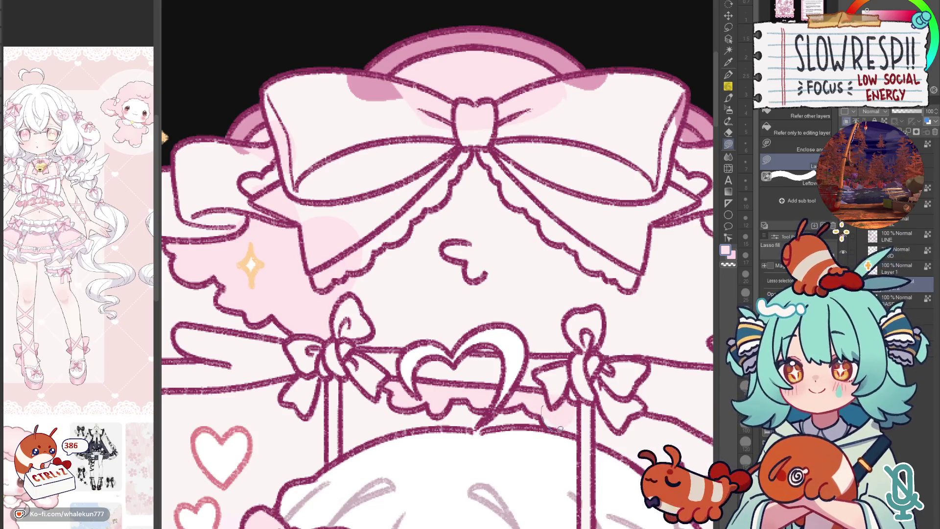
pyautogui.moveTo(616, 396)
pyautogui.mouseDown()
pyautogui.moveTo(533, 342)
pyautogui.moveTo(520, 399)
pyautogui.mouseUp()
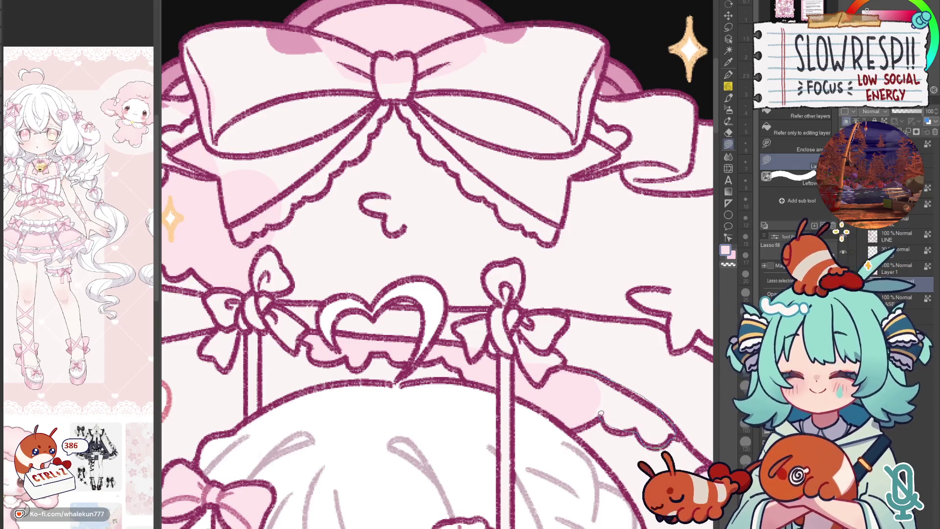
pyautogui.moveTo(600, 415); pyautogui.dragTo(630, 390)
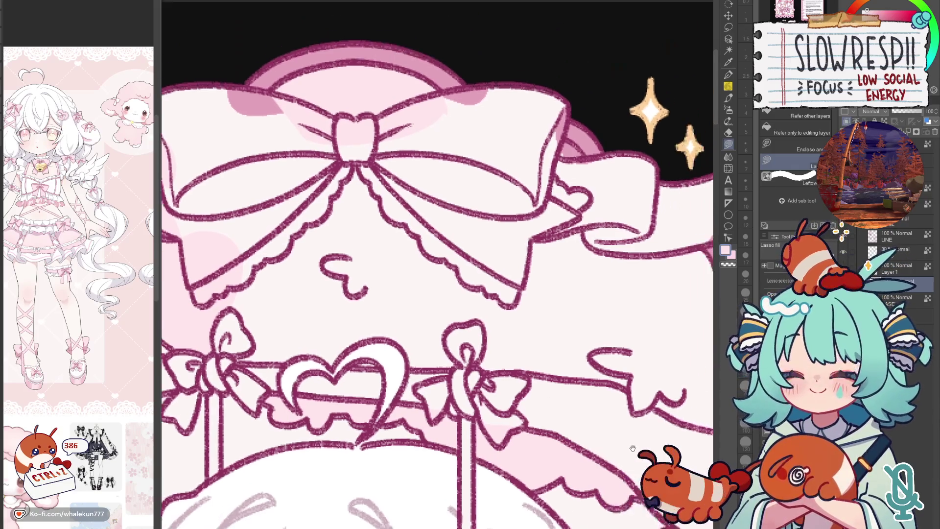
pyautogui.scroll(-3, 656, 437)
# - Lasso-fill the top bow and its right side pink
pyautogui.moveTo(365, 371); pyautogui.dragTo(626, 377)
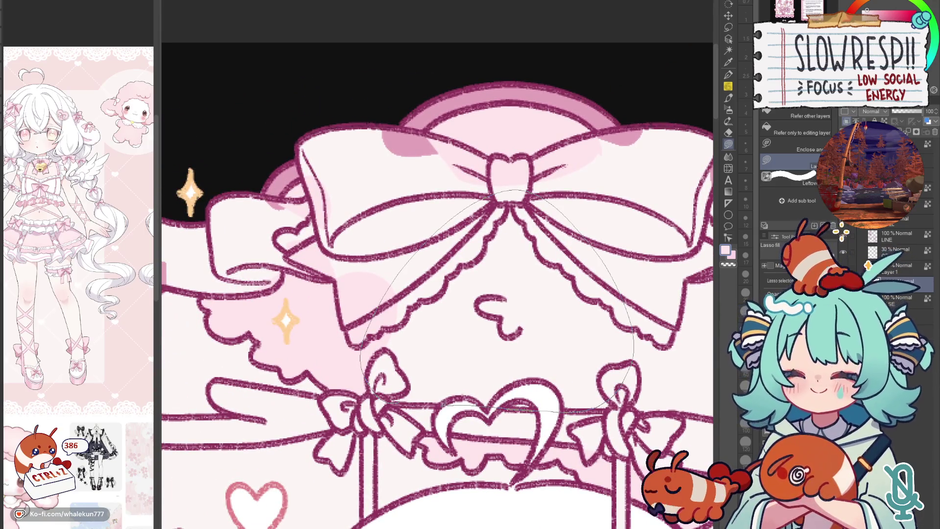
pyautogui.moveTo(448, 403); pyautogui.dragTo(368, 375)
pyautogui.hscroll(3, 404, 375)
pyautogui.moveTo(443, 377)
pyautogui.mouseDown()
pyautogui.moveTo(550, 235)
pyautogui.moveTo(577, 372)
pyautogui.moveTo(514, 386)
pyautogui.moveTo(449, 379)
pyautogui.mouseUp()
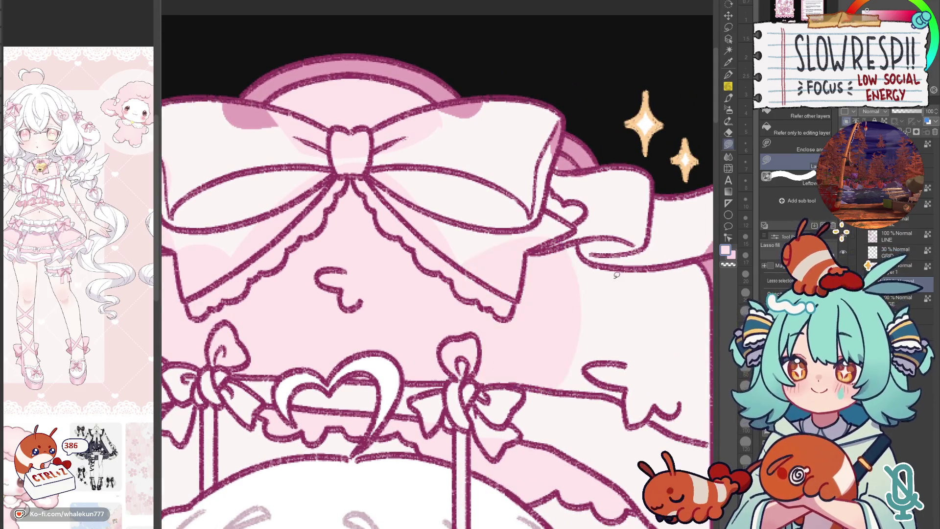
pyautogui.hscroll(3, 616, 275)
# - Lasso-fill the strip below the bow's knot down the card's right edge pink
pyautogui.moveTo(508, 234)
pyautogui.mouseDown()
pyautogui.moveTo(460, 399)
pyautogui.moveTo(518, 243)
pyautogui.mouseUp()
pyautogui.moveTo(622, 267); pyautogui.dragTo(639, 400)
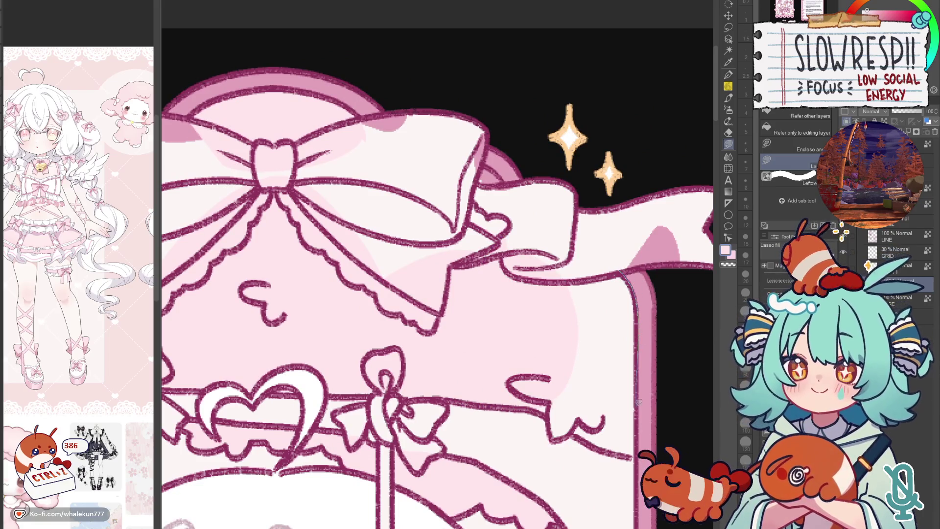
pyautogui.moveTo(636, 450); pyautogui.dragTo(556, 288)
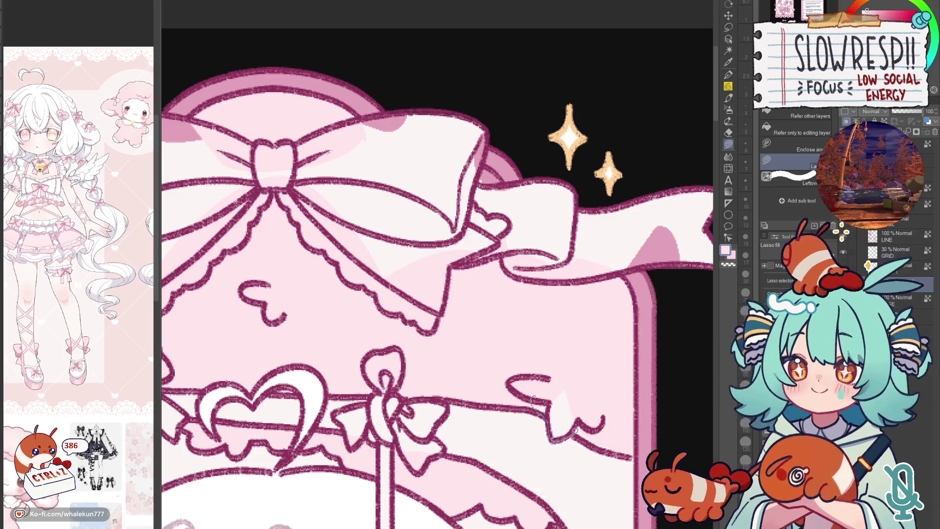
pyautogui.scroll(-3, 588, 422)
pyautogui.scroll(-2, 587, 423)
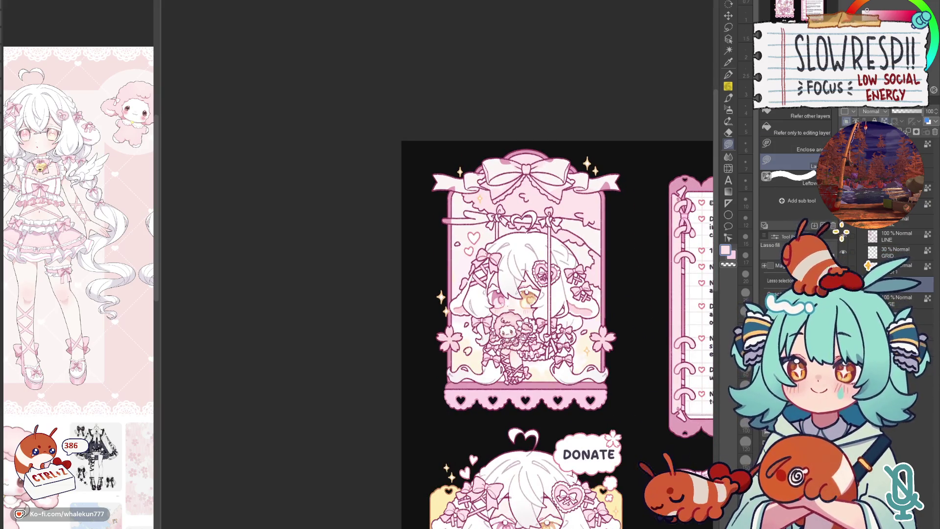
# - Ready the Airbrush at about size 150 with white as the main colour, mirroring the canvas to check
pyautogui.press('b')
pyautogui.moveTo(663, 313); pyautogui.dragTo(586, 240)
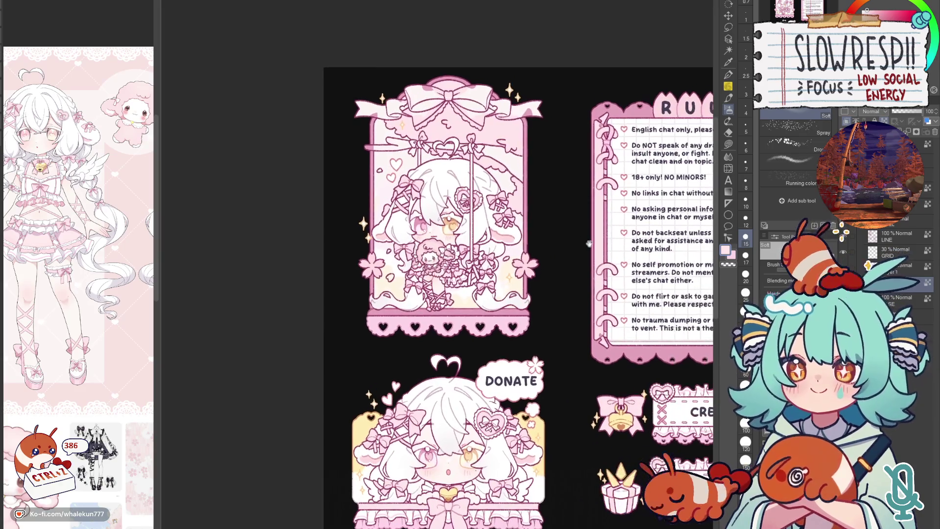
pyautogui.moveTo(617, 277); pyautogui.dragTo(587, 300)
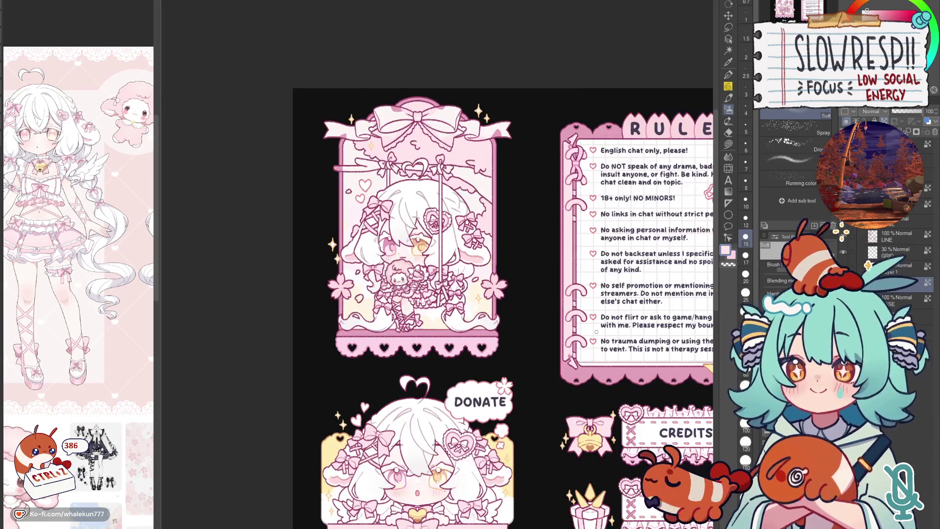
pyautogui.scroll(3, 441, 264)
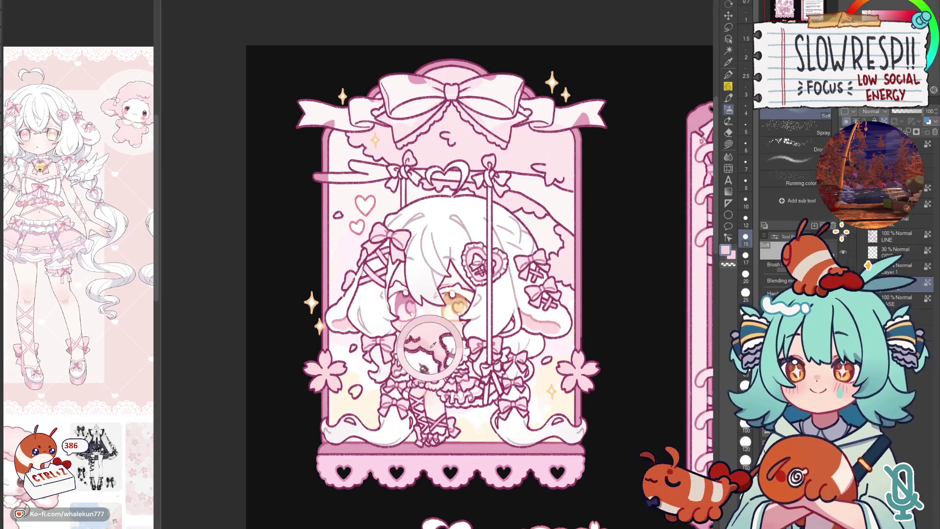
pyautogui.scroll(3, 514, 335)
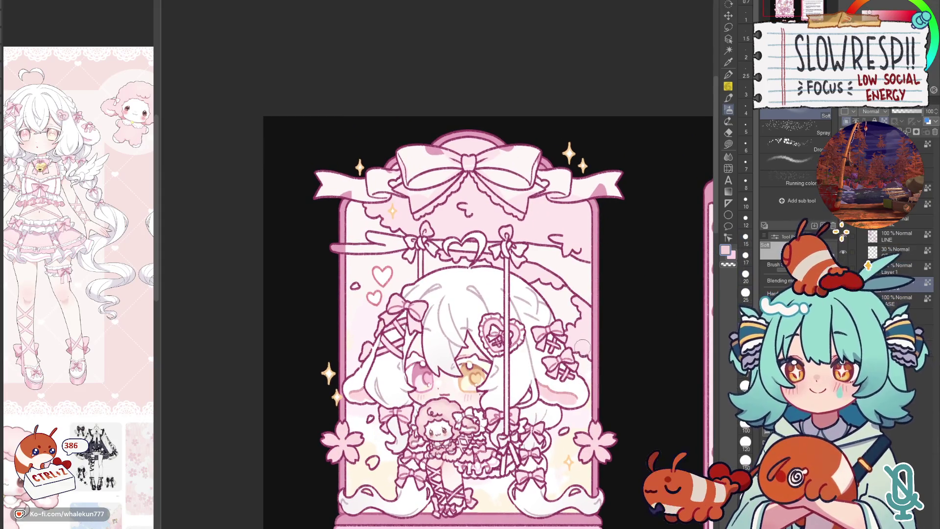
pyautogui.press(']')
pyautogui.press(']')
pyautogui.press(']')
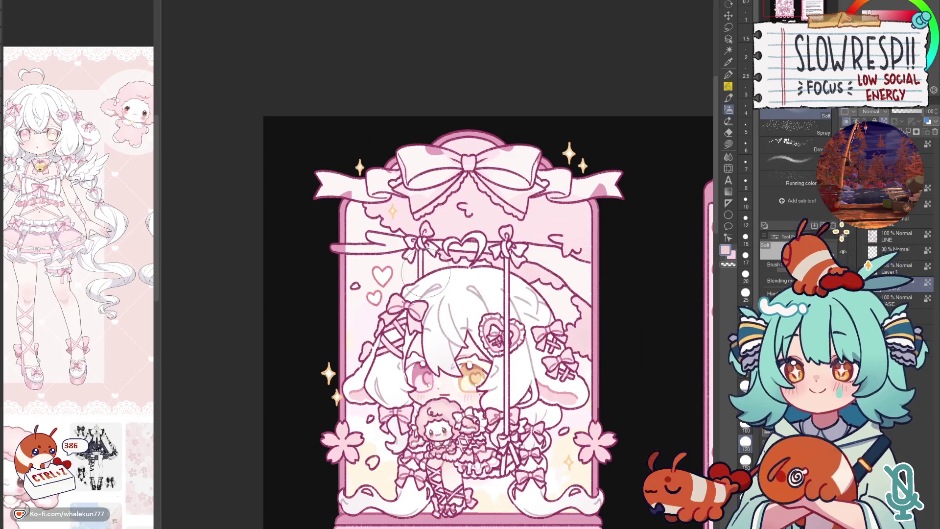
pyautogui.scroll(-2, 603, 287)
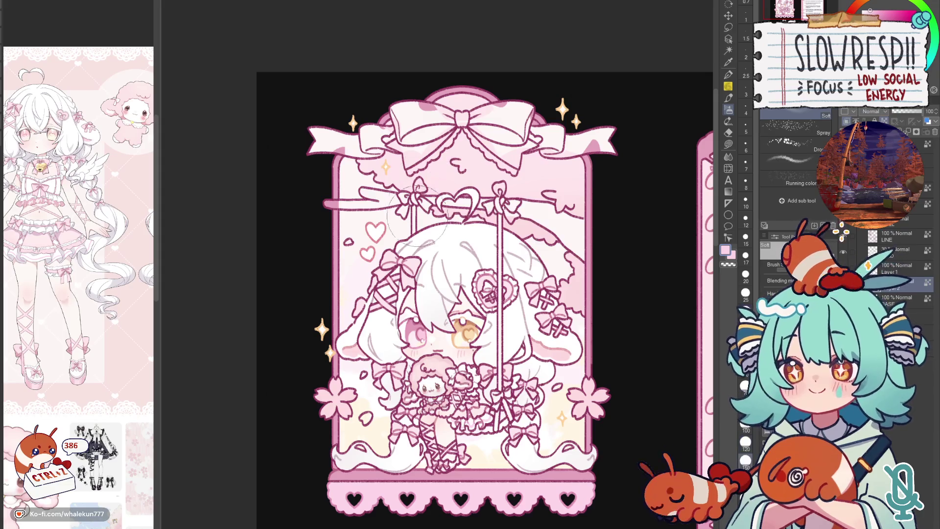
pyautogui.press(']')
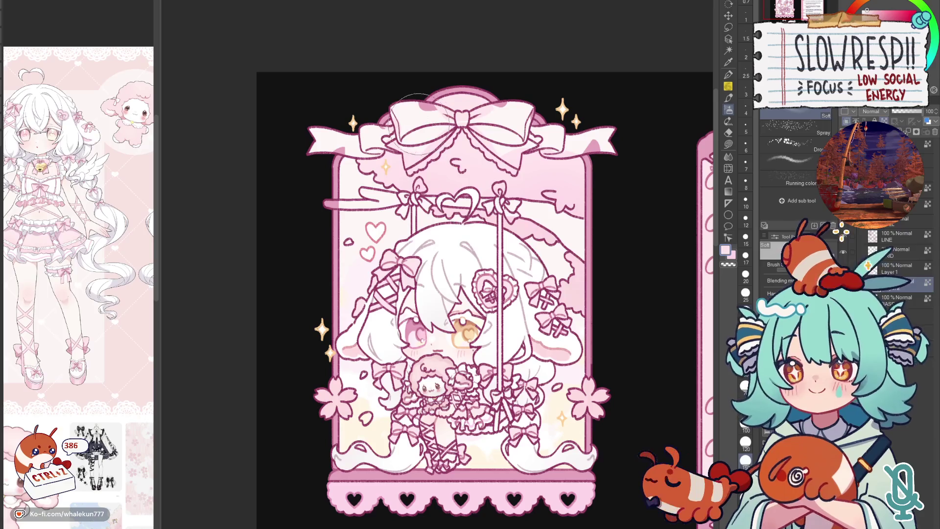
pyautogui.keyDown('alt'); pyautogui.click(483, 242); pyautogui.keyUp('alt')
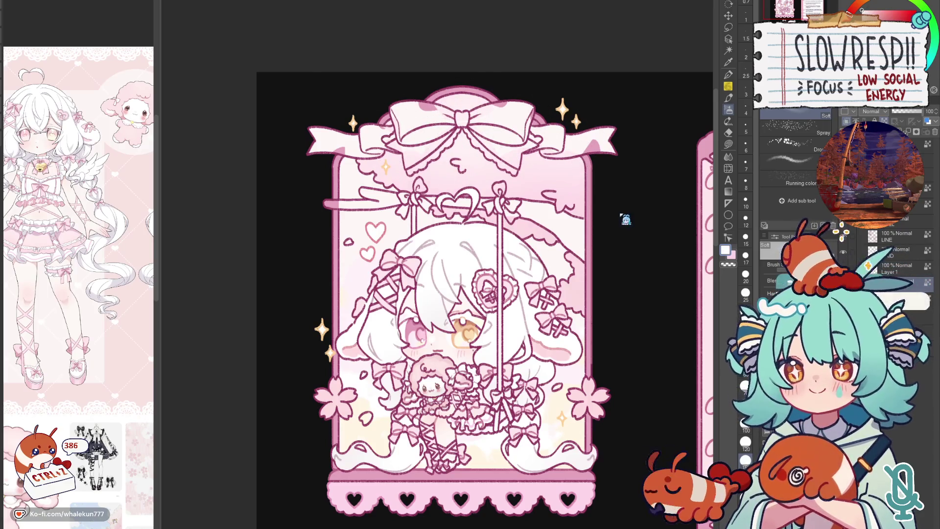
pyautogui.moveTo(598, 269); pyautogui.dragTo(616, 229)
pyautogui.press('h')
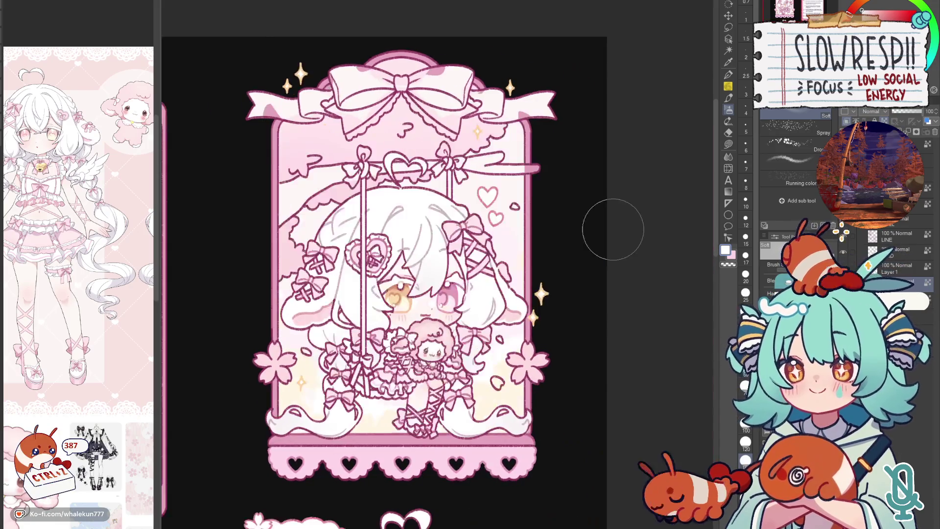
pyautogui.press('h')
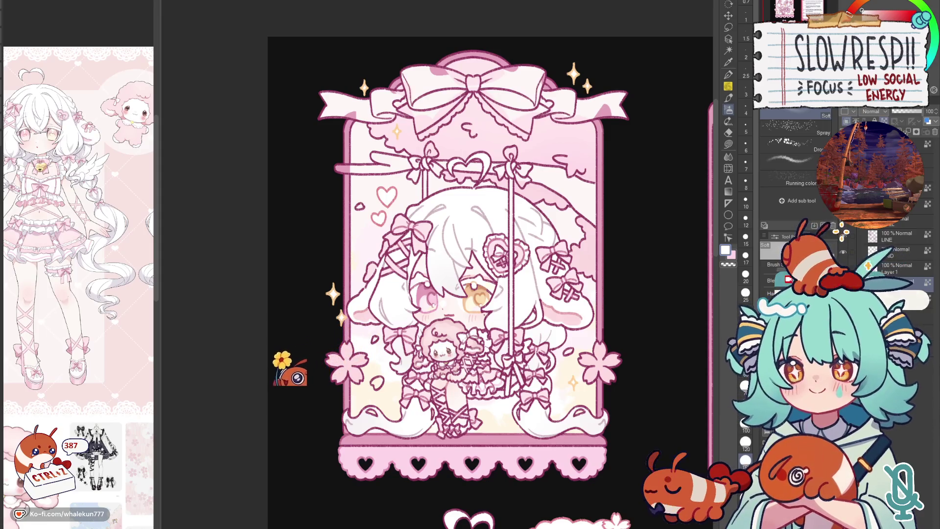
pyautogui.click(729, 144)
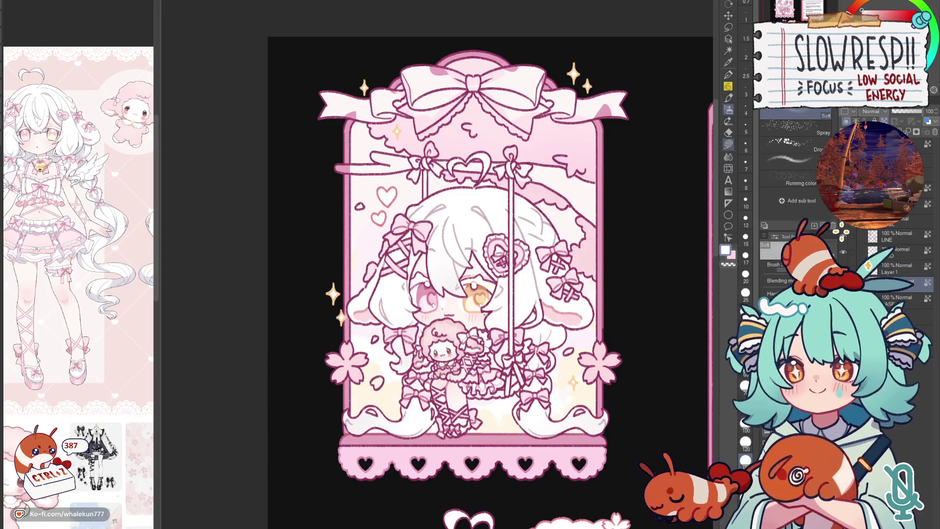
# - Check the sheet mirrored, then add a new raster layer and frame the top bow
pyautogui.moveTo(456, 184); pyautogui.dragTo(486, 283)
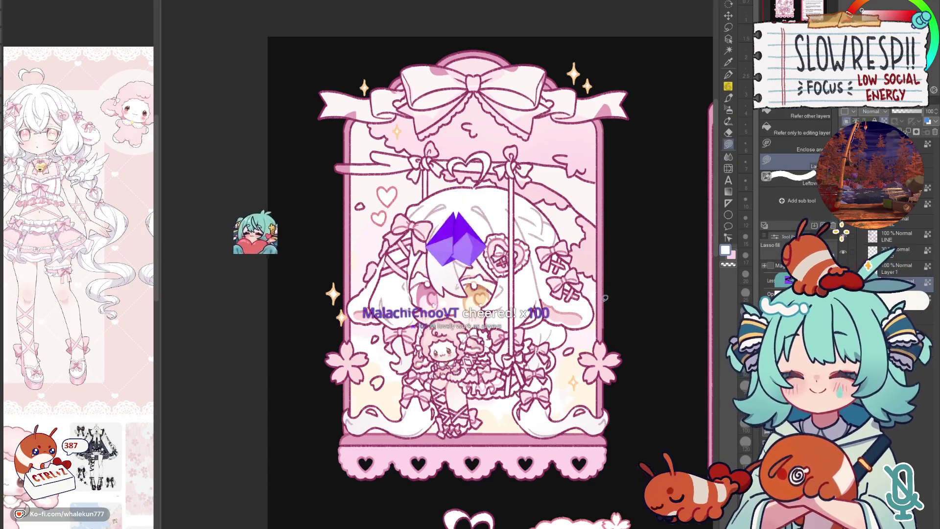
pyautogui.scroll(-3, 607, 309)
pyautogui.press('h')
pyautogui.press('h')
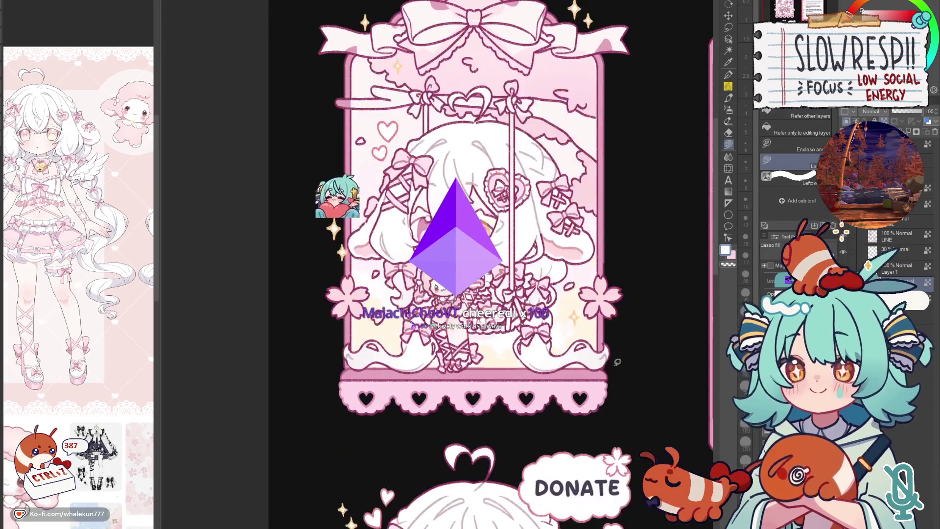
pyautogui.scroll(-3, 609, 324)
pyautogui.scroll(2, 583, 383)
pyautogui.scroll(1, 583, 383)
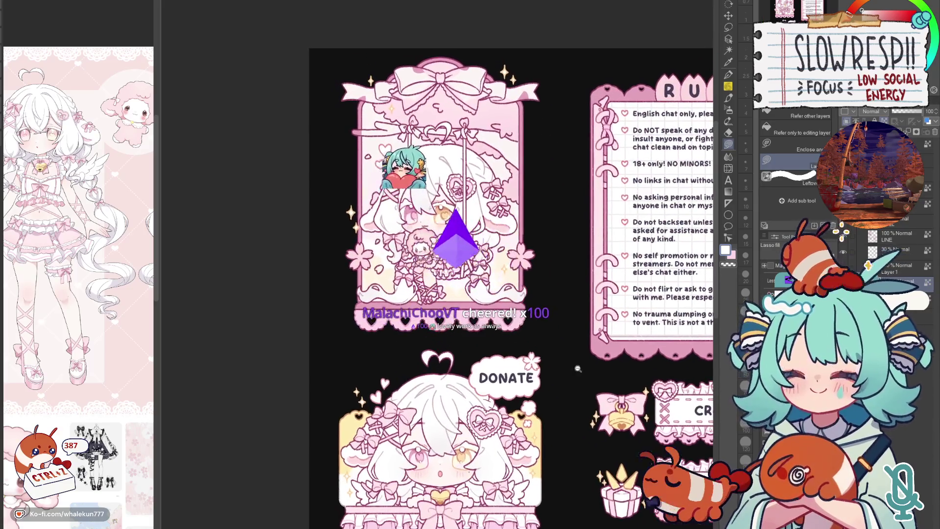
pyautogui.scroll(1, 588, 379)
pyautogui.scroll(1, 592, 377)
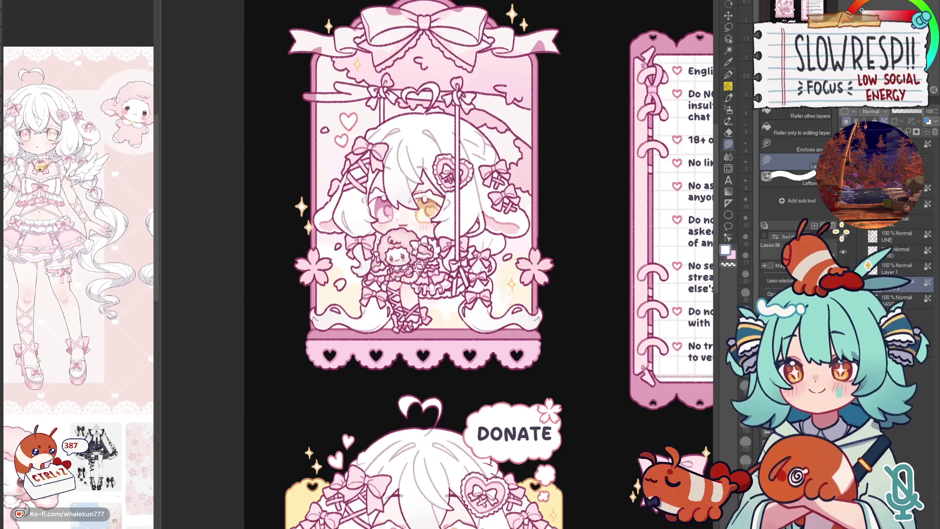
pyautogui.scroll(-2, 568, 272)
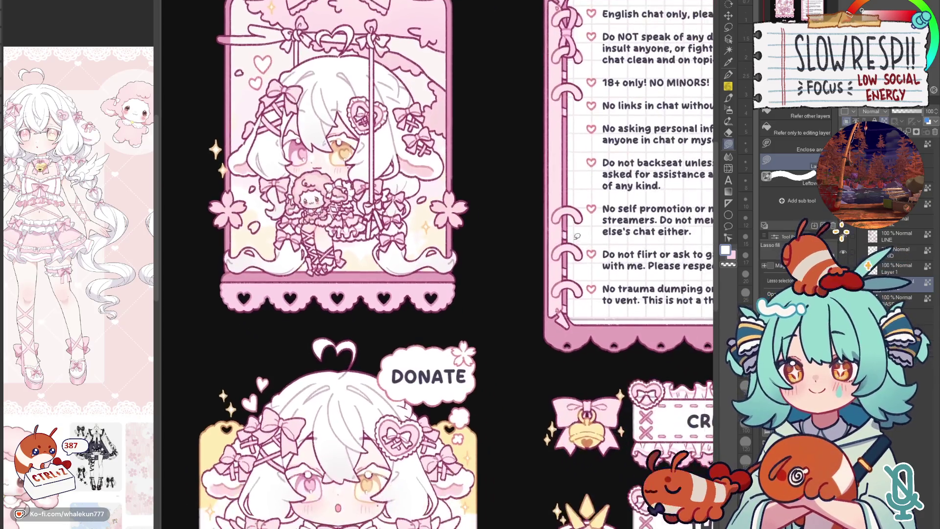
pyautogui.scroll(-2, 567, 272)
pyautogui.scroll(-1, 567, 272)
pyautogui.scroll(2, 570, 272)
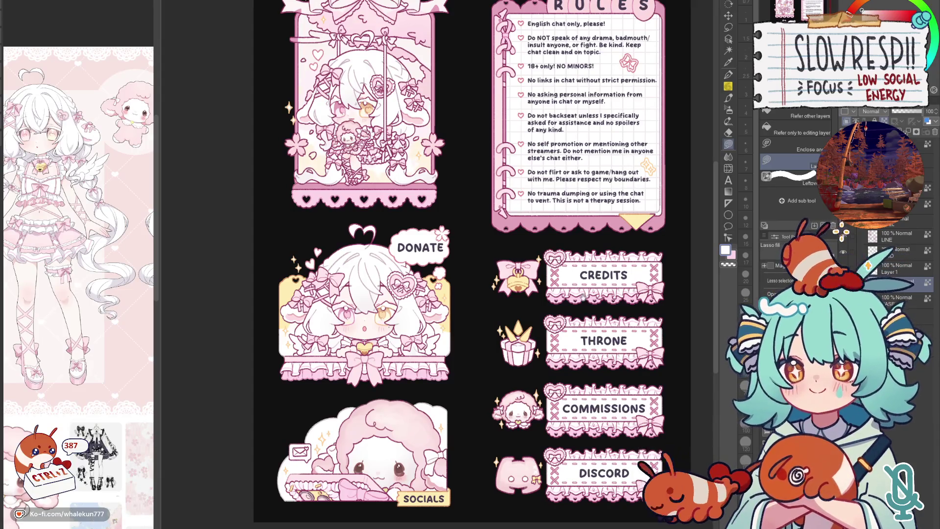
pyautogui.scroll(1, 584, 296)
pyautogui.scroll(1, 583, 296)
pyautogui.scroll(1, 584, 297)
pyautogui.scroll(1, 614, 356)
pyautogui.press('h')
pyautogui.press('h')
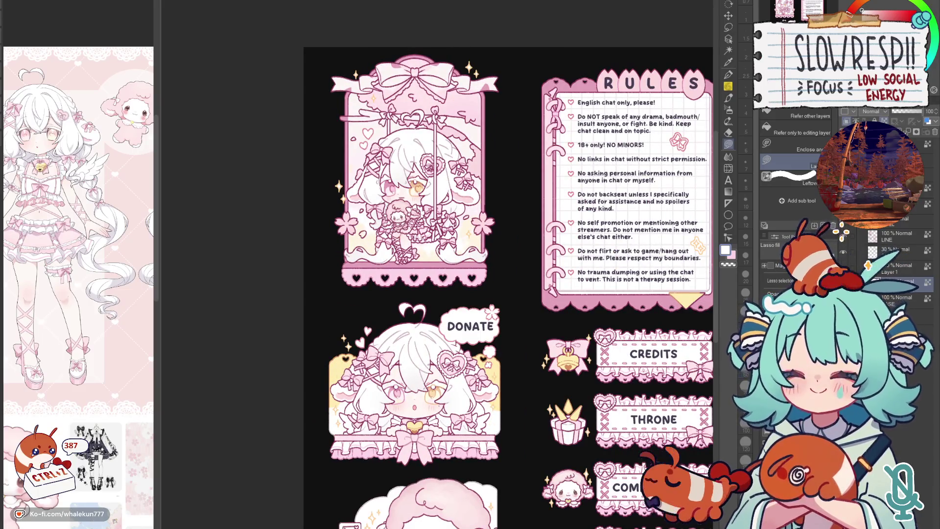
pyautogui.hotkey('ctrl', 'shift', 'n')
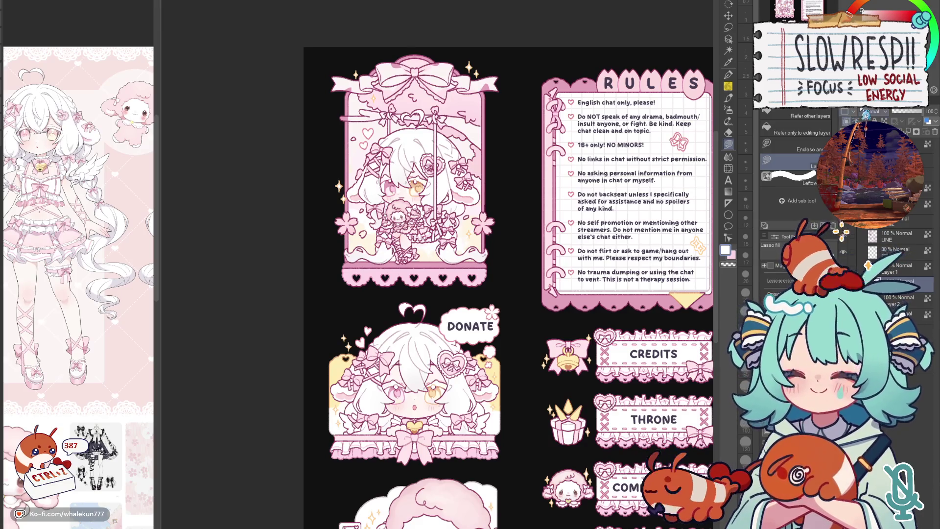
pyautogui.moveTo(429, 433); pyautogui.dragTo(560, 350)
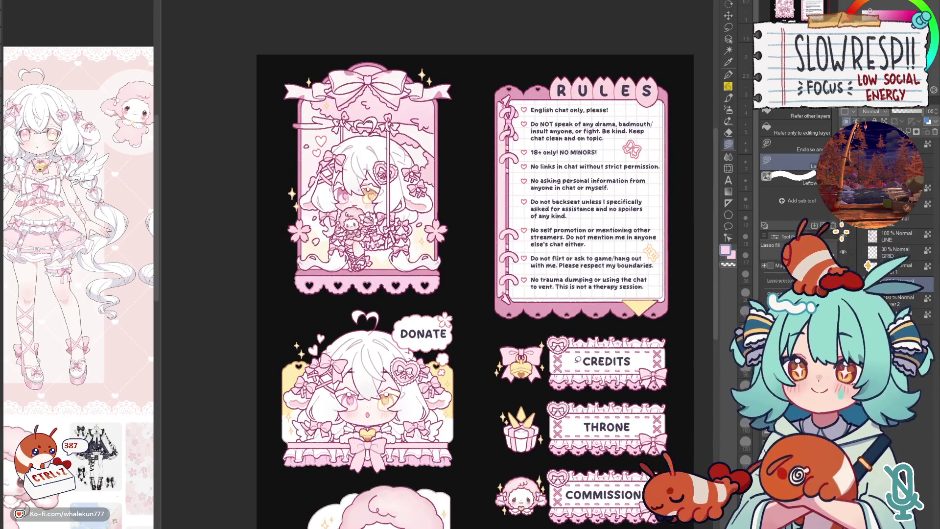
pyautogui.scroll(3, 587, 379)
pyautogui.scroll(2, 475, 271)
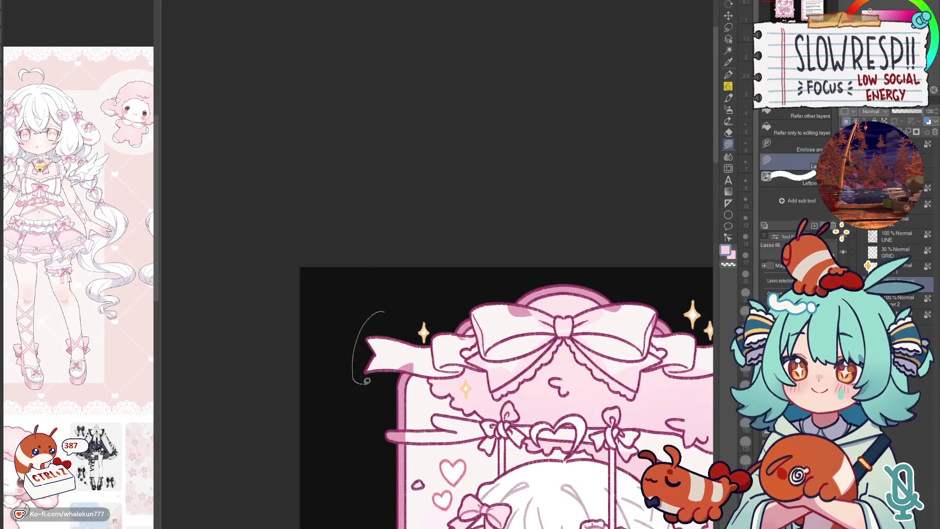
# - Lasso-fill the top bow's left ribbon tail, centre loop and right loop with soft pink
pyautogui.moveTo(390, 310); pyautogui.dragTo(422, 367)
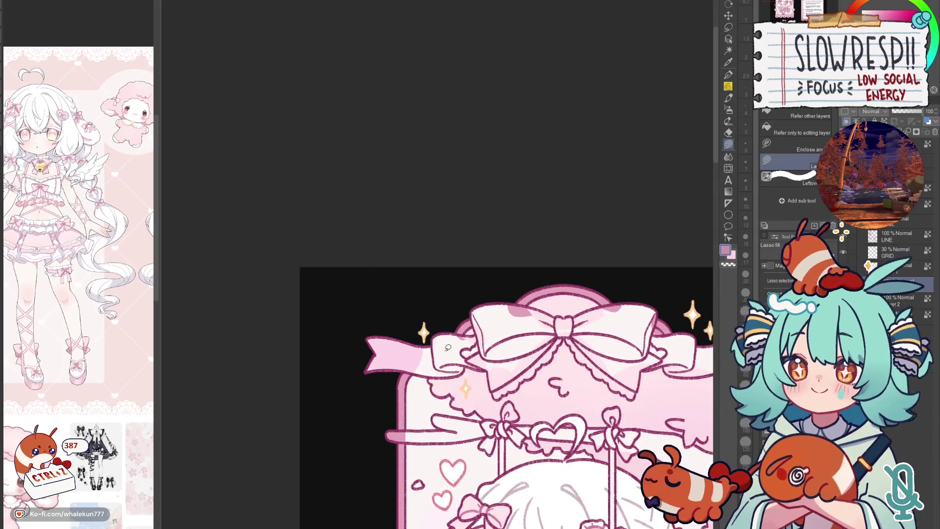
pyautogui.scroll(1, 439, 349)
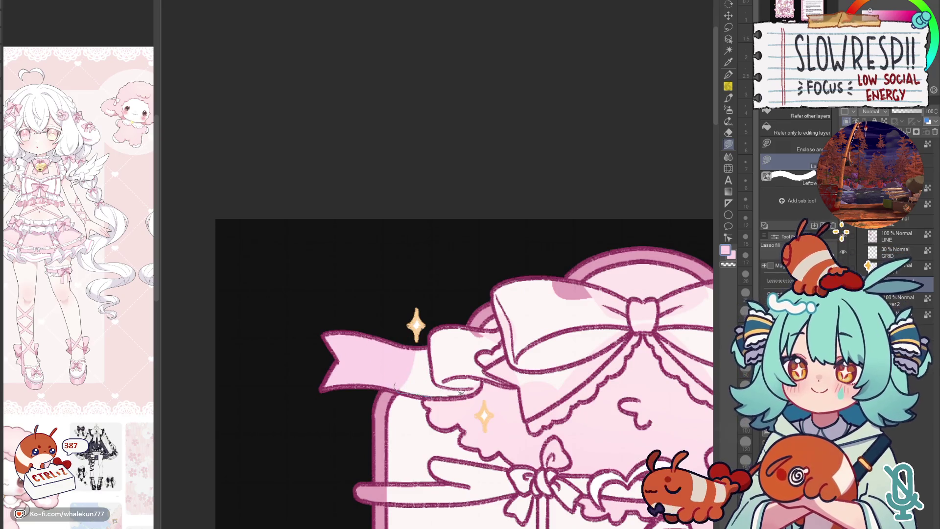
pyautogui.moveTo(414, 342); pyautogui.dragTo(415, 343)
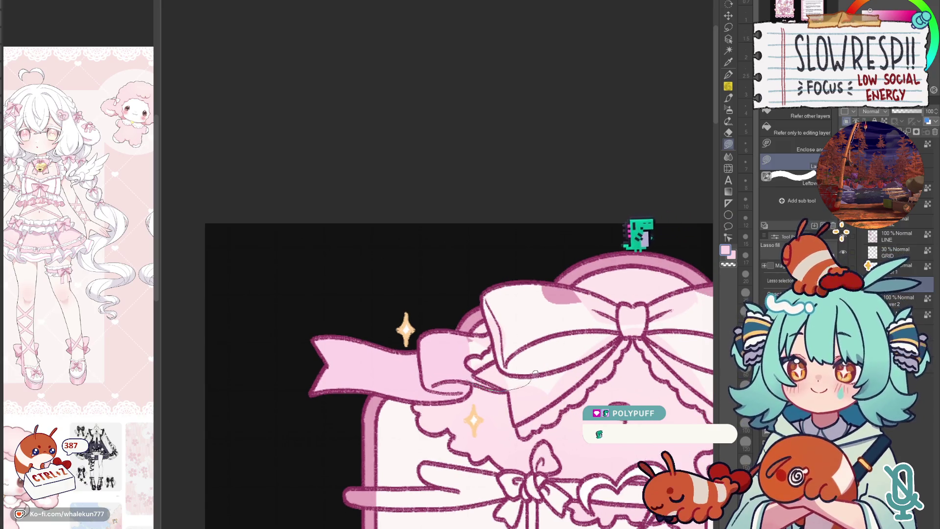
pyautogui.moveTo(567, 360); pyautogui.dragTo(474, 349)
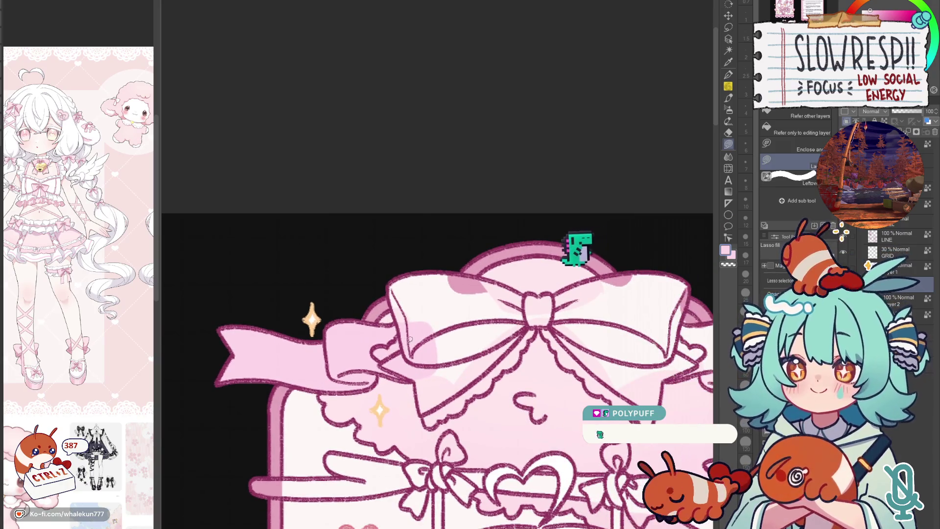
pyautogui.moveTo(414, 377)
pyautogui.mouseDown()
pyautogui.moveTo(446, 423)
pyautogui.moveTo(508, 369)
pyautogui.mouseUp()
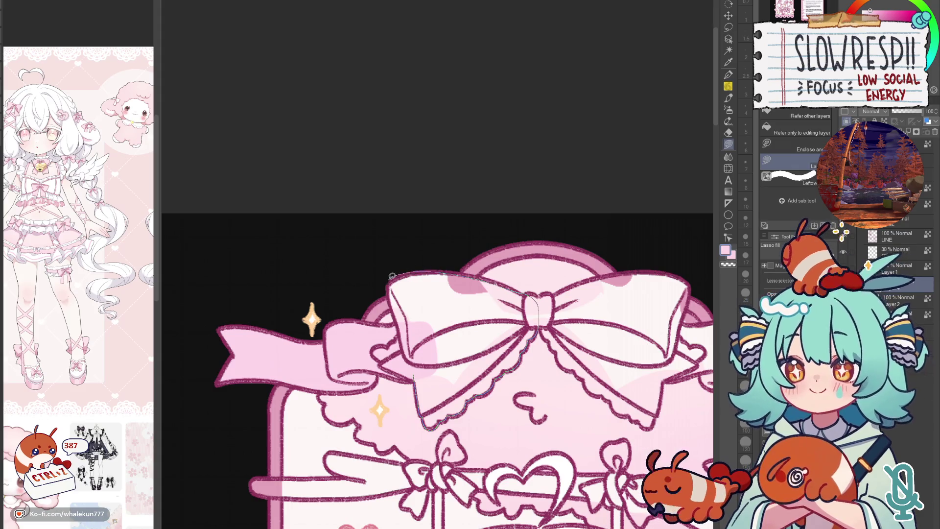
pyautogui.moveTo(537, 298)
pyautogui.mouseDown()
pyautogui.moveTo(404, 327)
pyautogui.moveTo(510, 296)
pyautogui.mouseUp()
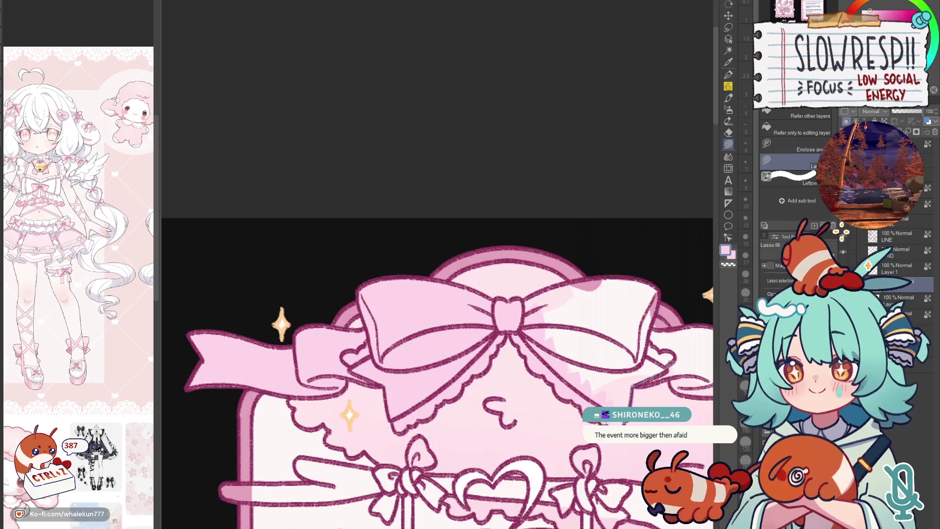
pyautogui.moveTo(523, 317)
pyautogui.mouseDown()
pyautogui.moveTo(507, 366)
pyautogui.moveTo(626, 395)
pyautogui.mouseUp()
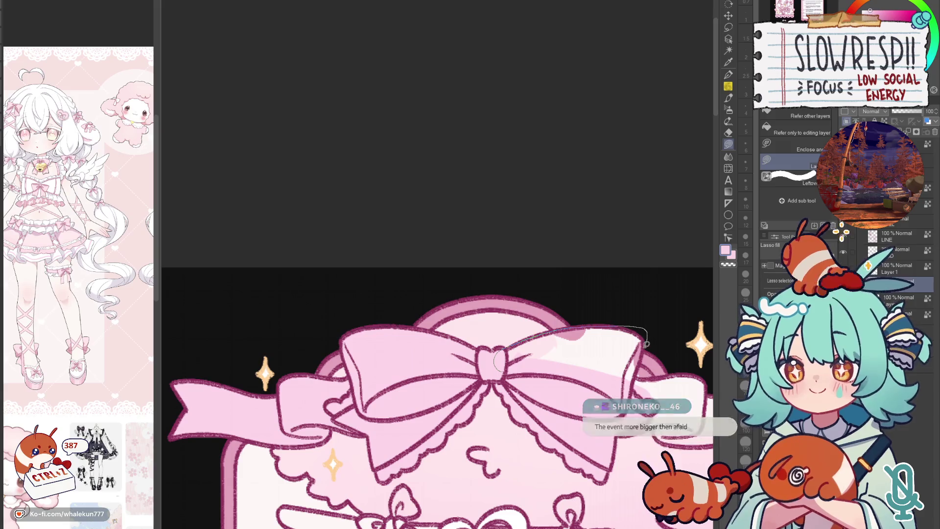
pyautogui.moveTo(497, 359); pyautogui.dragTo(452, 352)
pyautogui.moveTo(623, 366)
pyautogui.mouseDown()
pyautogui.moveTo(599, 420)
pyautogui.moveTo(566, 426)
pyautogui.mouseUp()
pyautogui.click(893, 298)
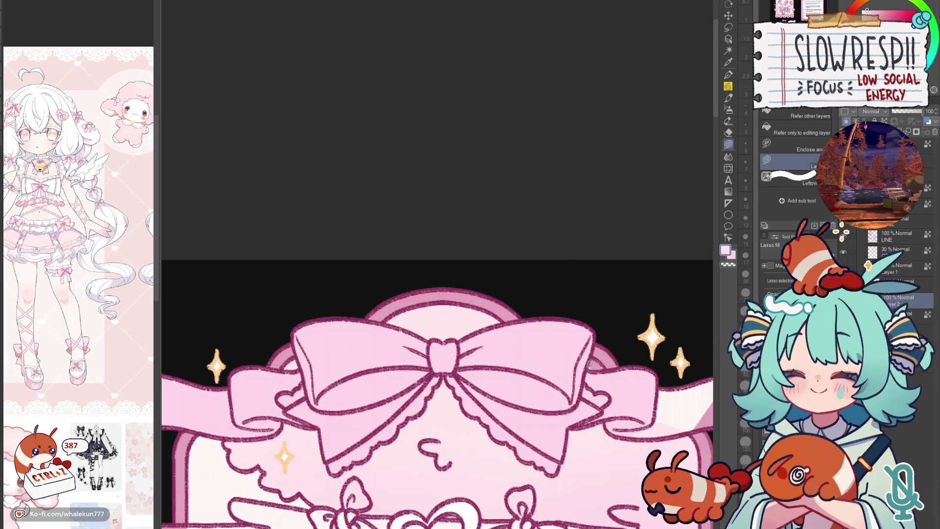
# - On the layer above, fill the ribbon's right tip pink and the bow's lower edge with a lighter tone
pyautogui.moveTo(615, 372)
pyautogui.mouseDown()
pyautogui.moveTo(558, 290)
pyautogui.moveTo(555, 350)
pyautogui.moveTo(670, 285)
pyautogui.mouseUp()
pyautogui.click(918, 283)
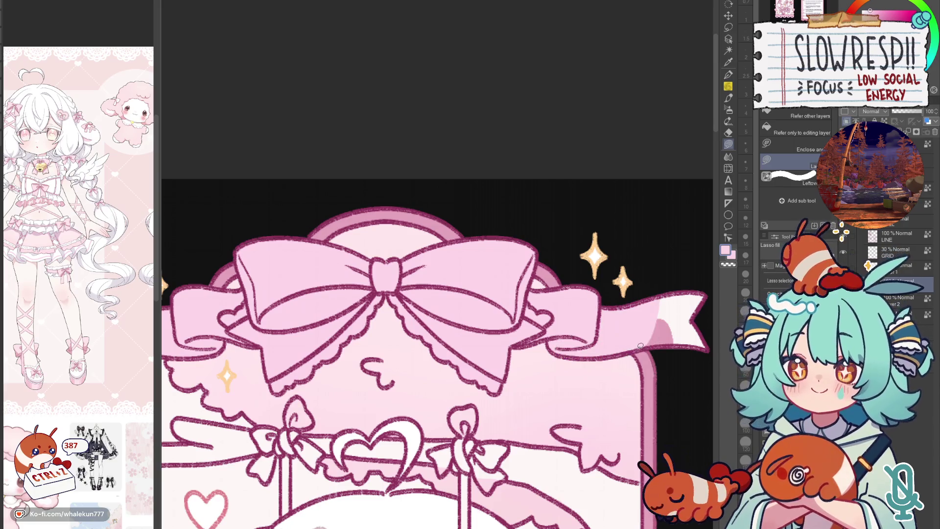
pyautogui.moveTo(640, 346); pyautogui.dragTo(707, 280)
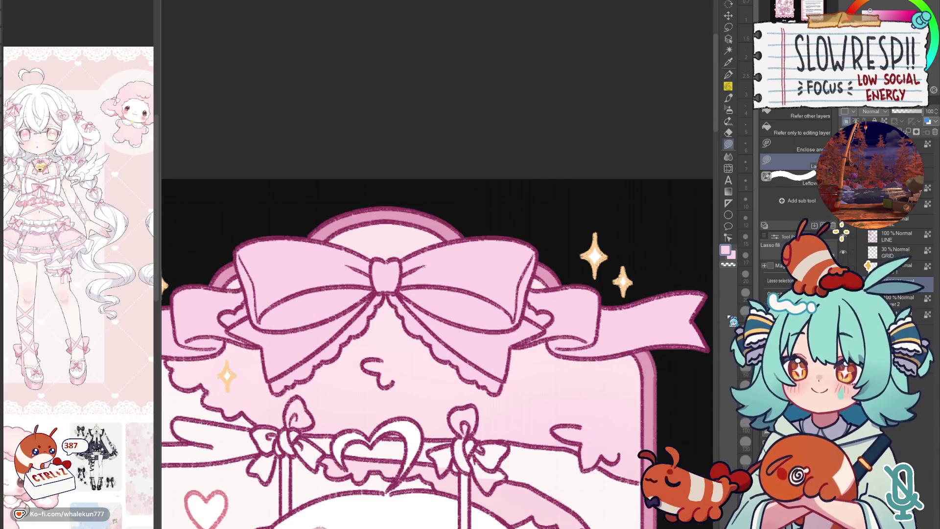
pyautogui.moveTo(441, 331); pyautogui.dragTo(613, 272)
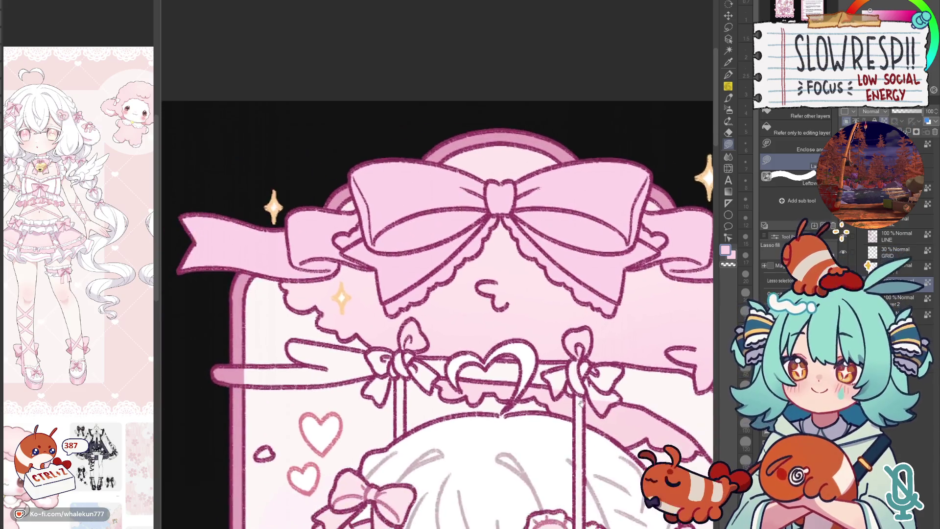
pyautogui.moveTo(445, 269)
pyautogui.mouseDown()
pyautogui.moveTo(472, 345)
pyautogui.moveTo(437, 320)
pyautogui.mouseUp()
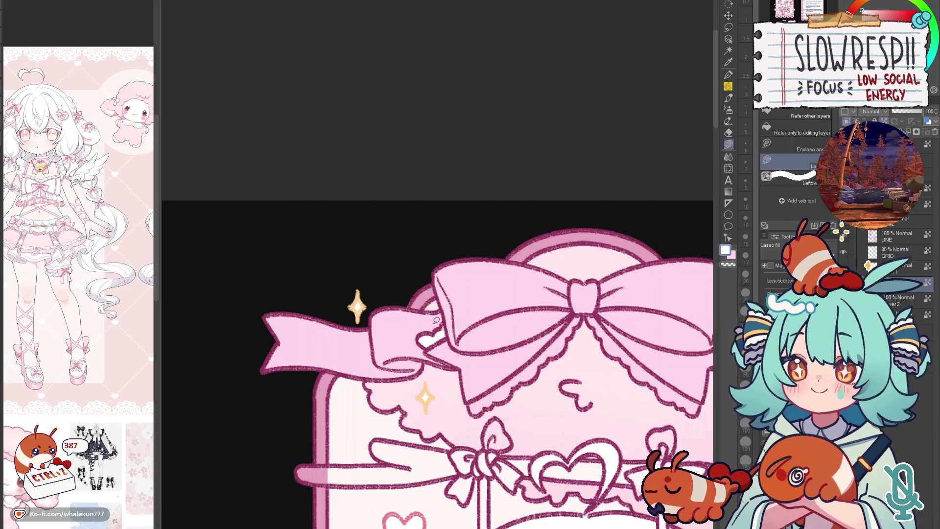
pyautogui.moveTo(472, 404)
pyautogui.mouseDown()
pyautogui.moveTo(531, 363)
pyautogui.moveTo(507, 379)
pyautogui.mouseUp()
pyautogui.moveTo(600, 307)
pyautogui.mouseDown()
pyautogui.moveTo(517, 267)
pyautogui.moveTo(509, 274)
pyautogui.moveTo(549, 322)
pyautogui.mouseUp()
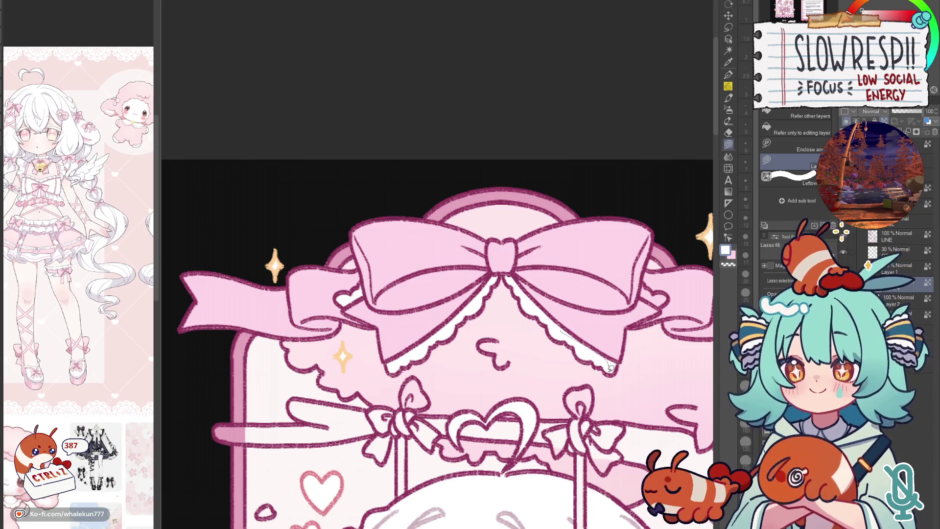
pyautogui.moveTo(612, 314); pyautogui.dragTo(537, 276)
pyautogui.press('h')
pyautogui.press('h')
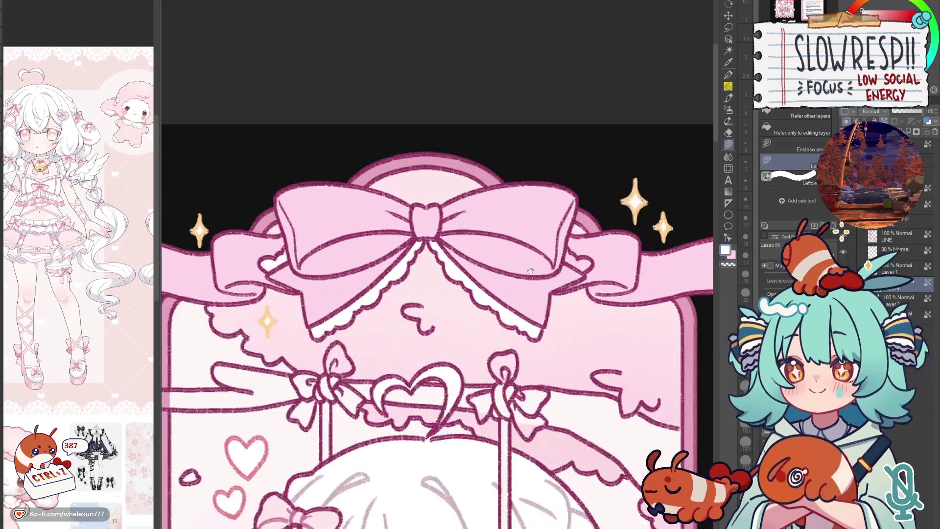
pyautogui.moveTo(591, 351); pyautogui.dragTo(568, 348)
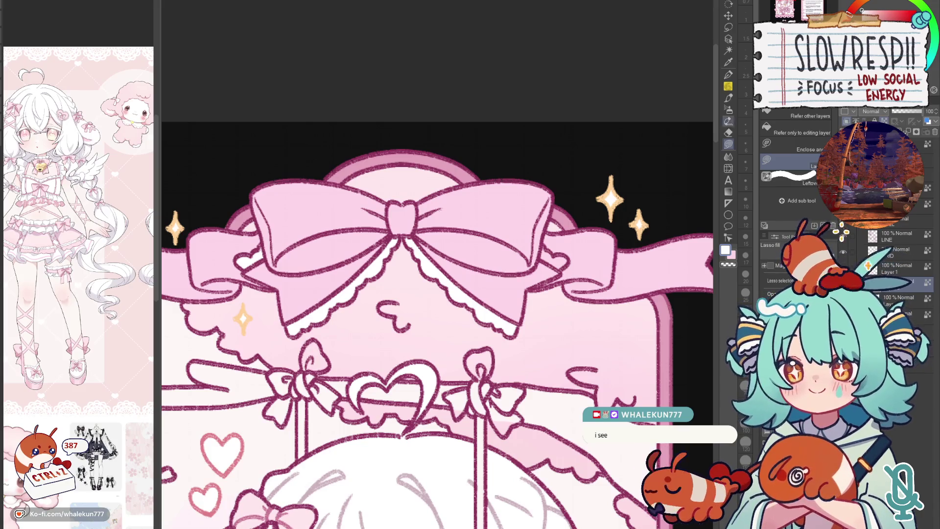
pyautogui.moveTo(554, 257); pyautogui.dragTo(544, 279)
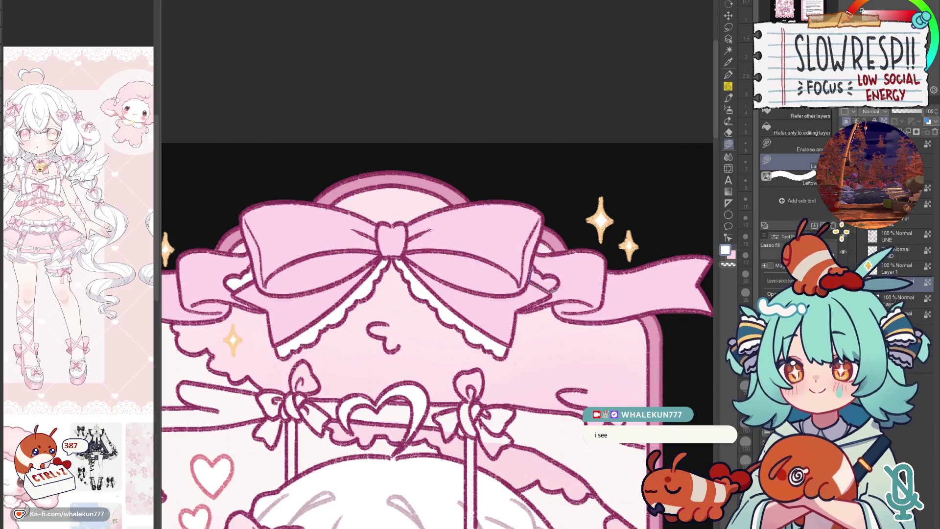
pyautogui.scroll(-1, 590, 295)
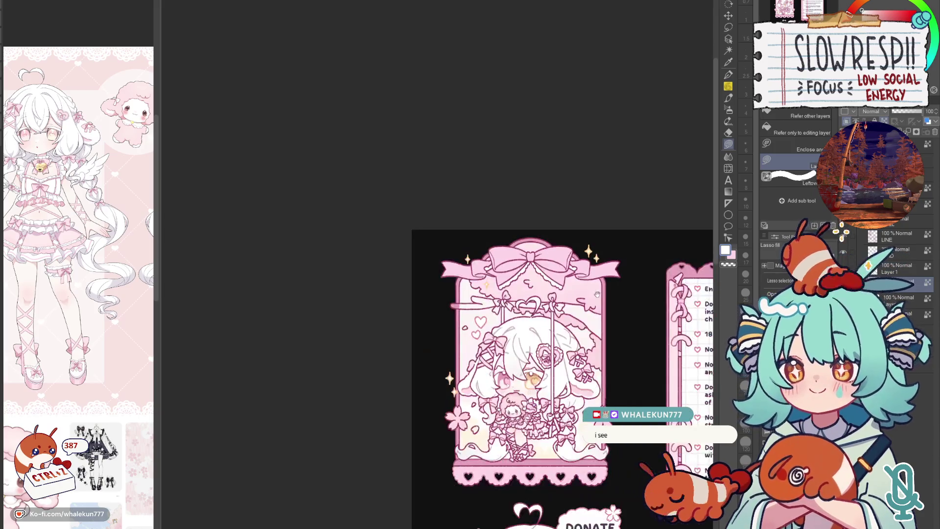
pyautogui.scroll(-1, 590, 295)
pyautogui.moveTo(594, 343); pyautogui.dragTo(573, 256)
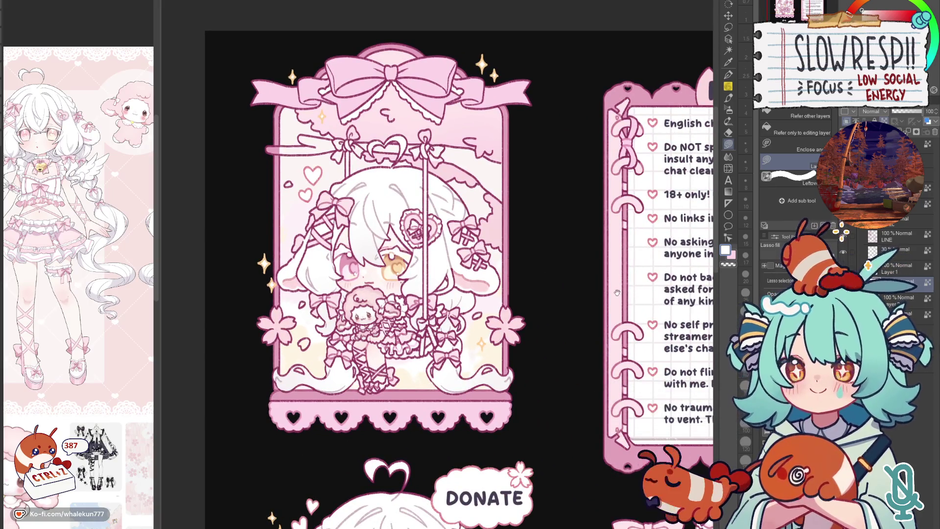
pyautogui.moveTo(617, 292); pyautogui.dragTo(584, 302)
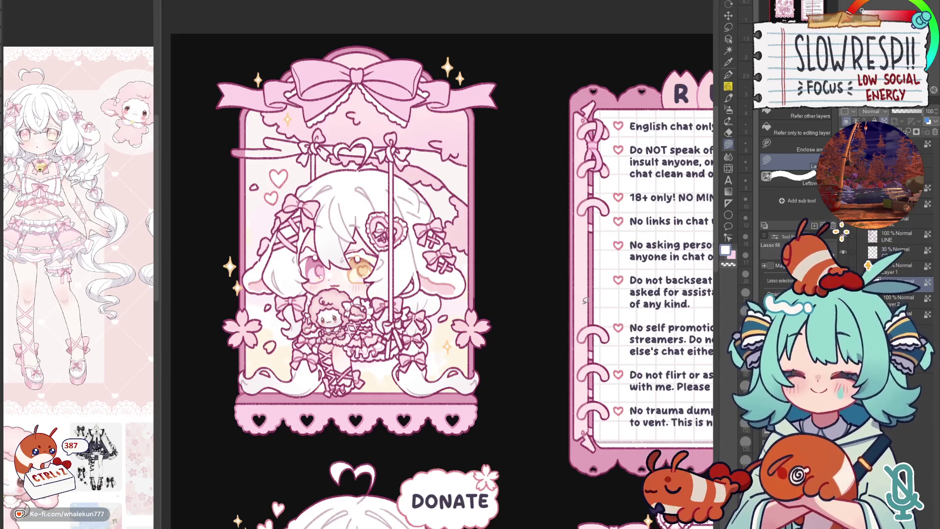
pyautogui.moveTo(412, 471)
pyautogui.mouseDown()
pyautogui.moveTo(544, 272)
pyautogui.moveTo(507, 519)
pyautogui.mouseUp()
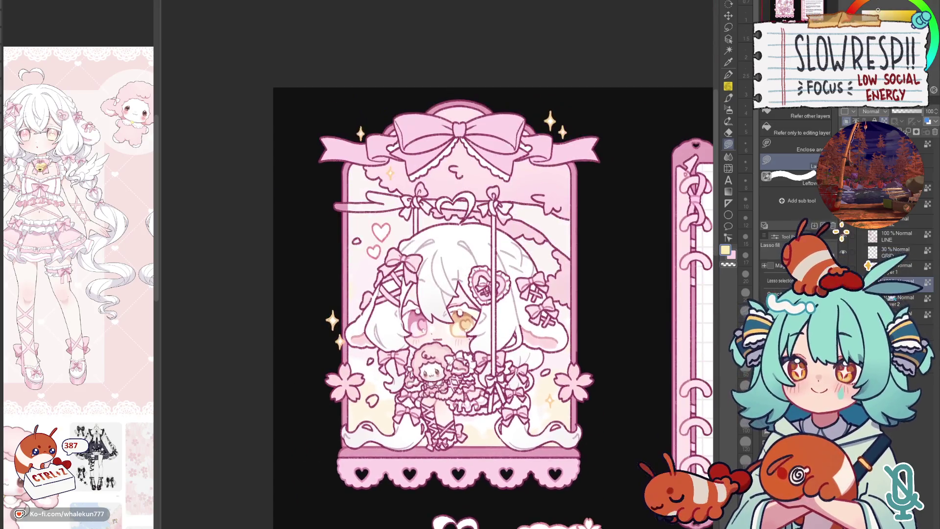
pyautogui.click(900, 314)
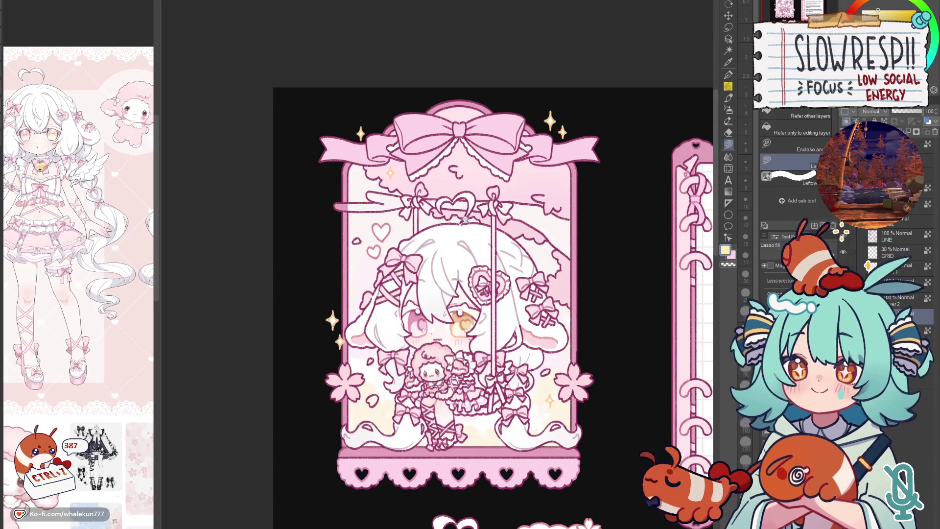
pyautogui.scroll(5, 468, 218)
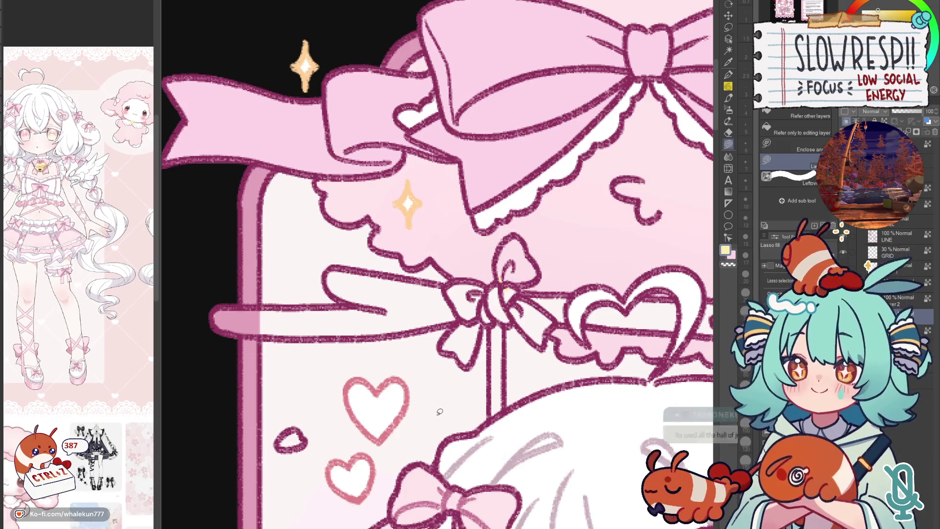
# - Lasso-fill the left swing-rope bow's loop and ribbon tail pale yellow
pyautogui.click(922, 282)
pyautogui.moveTo(505, 263); pyautogui.dragTo(529, 272)
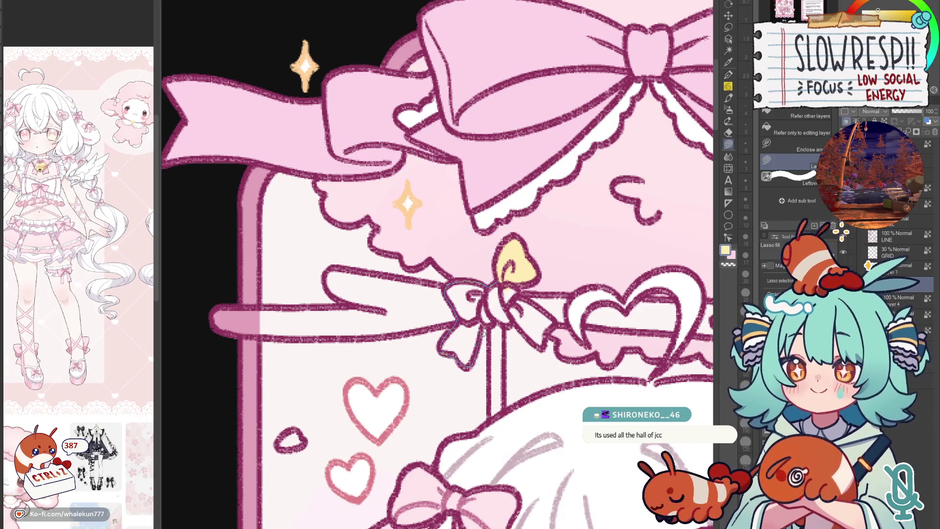
pyautogui.click(504, 309)
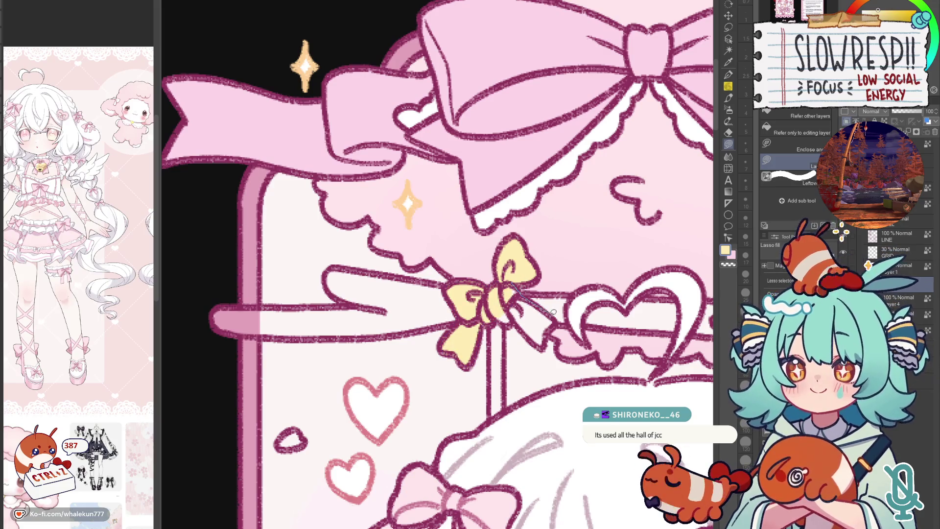
pyautogui.moveTo(542, 340); pyautogui.dragTo(514, 302)
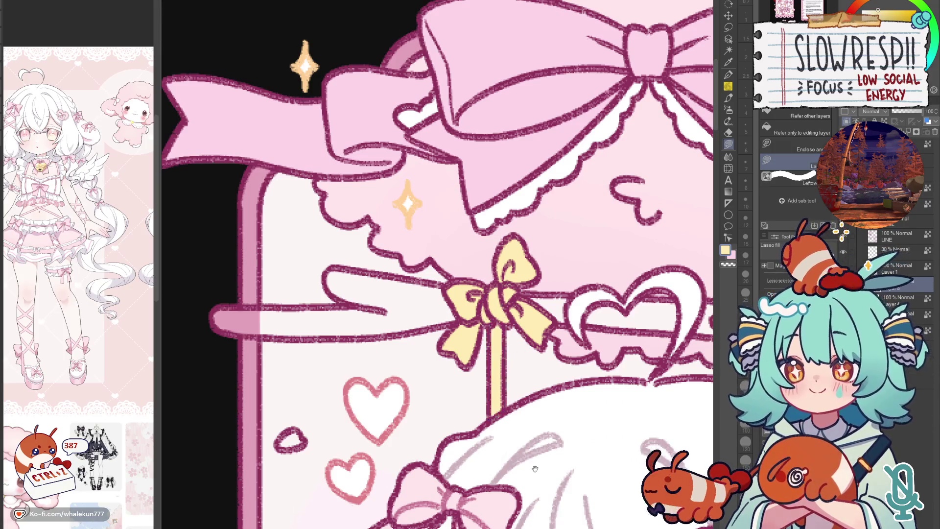
pyautogui.scroll(-5, 506, 401)
# - Fill the right swing-rope bow's loops, knot and ribbon pale yellow
pyautogui.moveTo(519, 231)
pyautogui.mouseDown()
pyautogui.moveTo(581, 265)
pyautogui.moveTo(562, 288)
pyautogui.mouseUp()
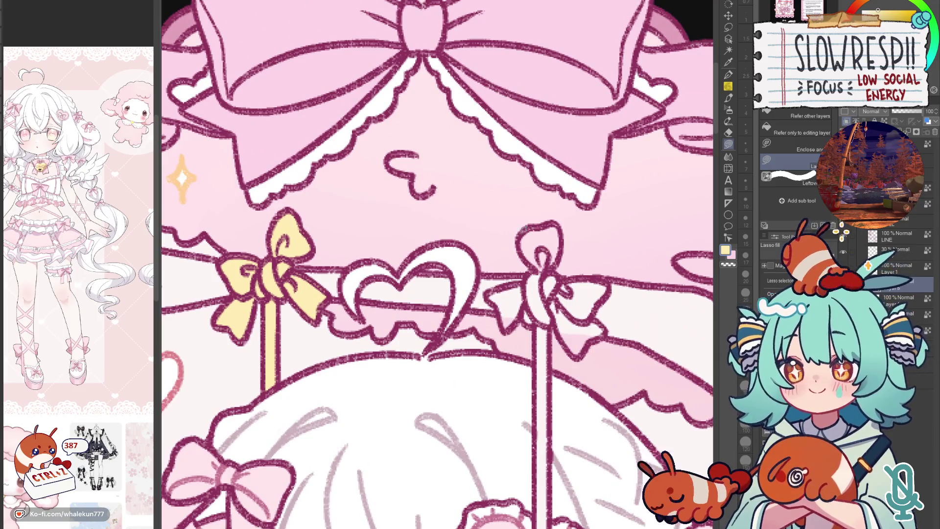
pyautogui.moveTo(506, 327); pyautogui.dragTo(526, 246)
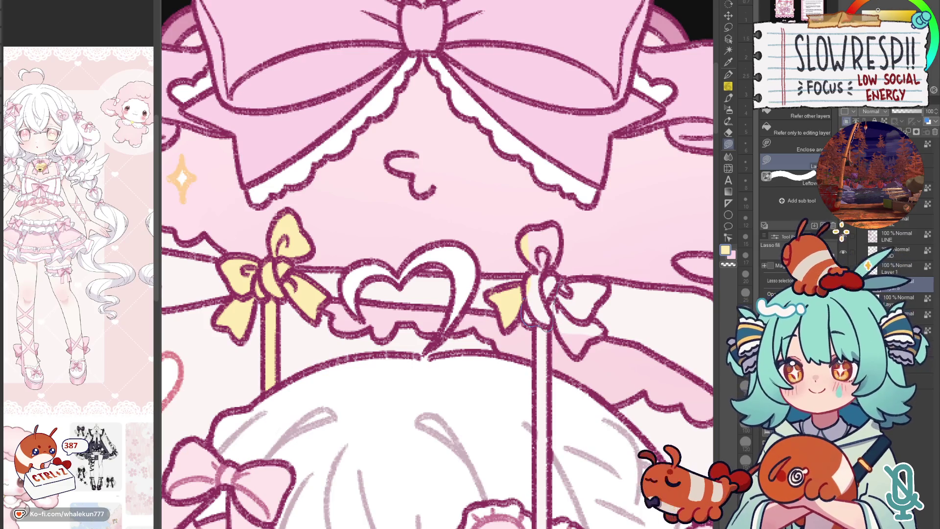
pyautogui.moveTo(561, 253)
pyautogui.mouseDown()
pyautogui.moveTo(532, 284)
pyautogui.moveTo(516, 281)
pyautogui.mouseUp()
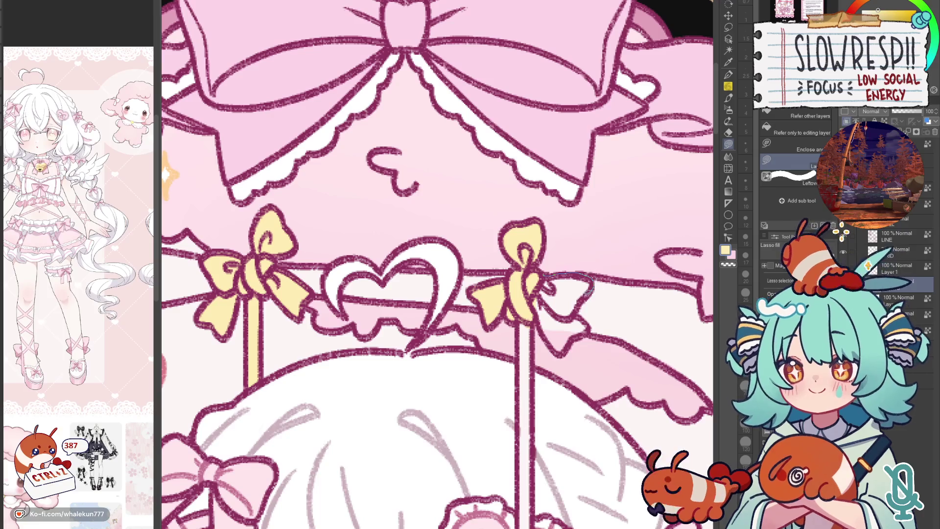
pyautogui.moveTo(577, 335)
pyautogui.mouseDown()
pyautogui.moveTo(548, 263)
pyautogui.moveTo(585, 169)
pyautogui.moveTo(576, 306)
pyautogui.moveTo(600, 149)
pyautogui.moveTo(601, 334)
pyautogui.moveTo(599, 165)
pyautogui.moveTo(590, 331)
pyautogui.moveTo(600, 147)
pyautogui.moveTo(597, 266)
pyautogui.mouseUp()
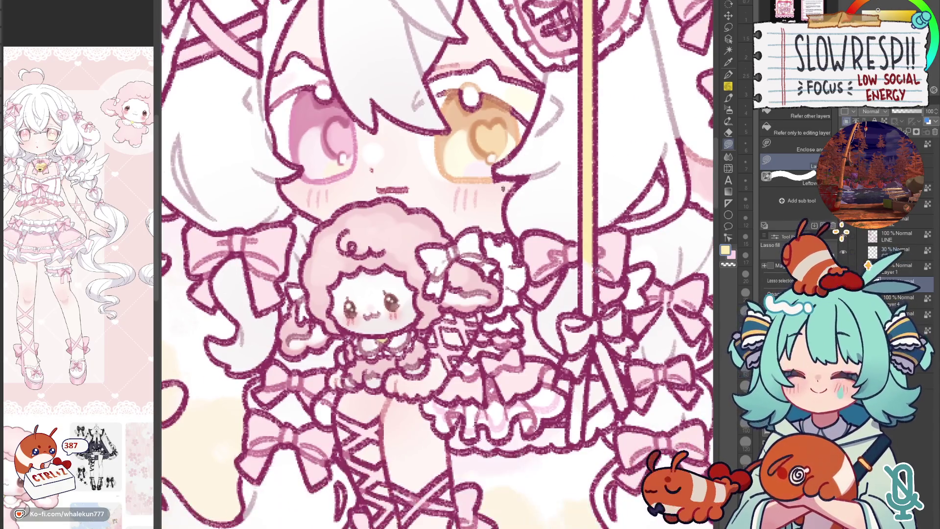
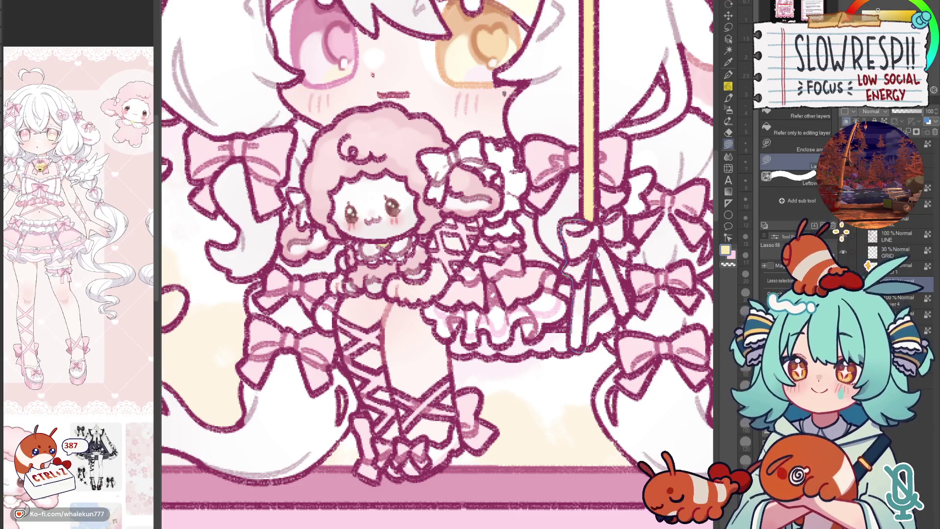
# - Lasso-fill the lower right rope and its bow pale yellow, then touch up the ribbon's left edge
pyautogui.moveTo(591, 344); pyautogui.dragTo(597, 203)
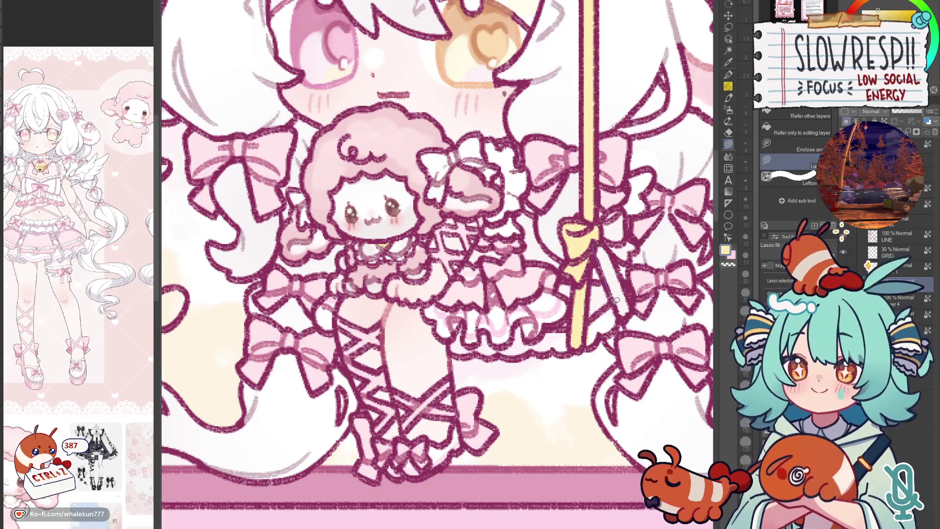
pyautogui.moveTo(631, 305)
pyautogui.mouseDown()
pyautogui.moveTo(604, 237)
pyautogui.moveTo(611, 221)
pyautogui.moveTo(609, 261)
pyautogui.mouseUp()
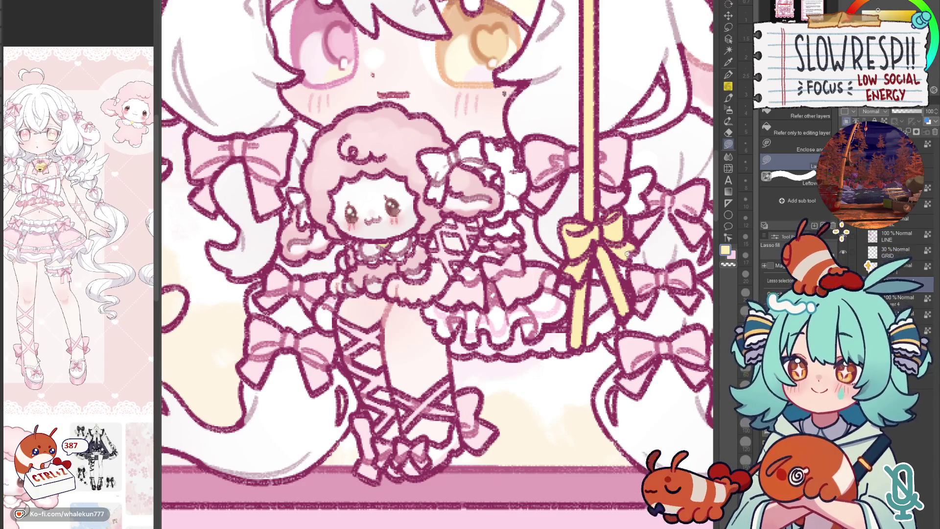
pyautogui.scroll(-5, 628, 254)
pyautogui.scroll(2, 608, 173)
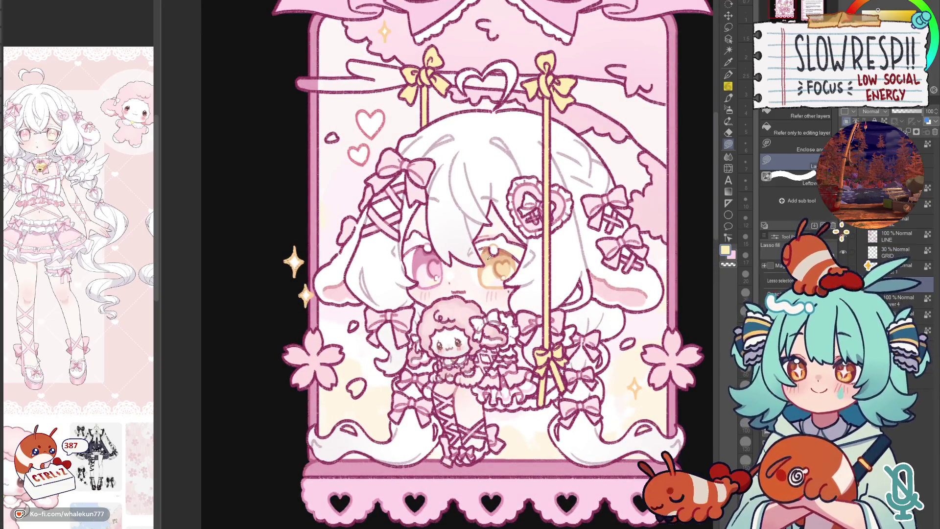
pyautogui.moveTo(563, 359)
pyautogui.mouseDown()
pyautogui.moveTo(608, 265)
pyautogui.moveTo(589, 331)
pyautogui.mouseUp()
pyautogui.scroll(2, 590, 274)
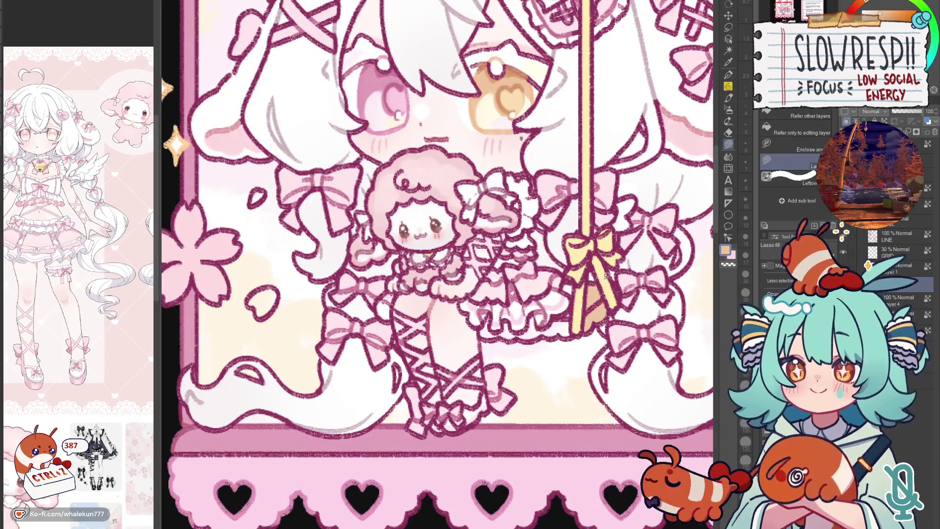
pyautogui.moveTo(570, 282); pyautogui.dragTo(575, 331)
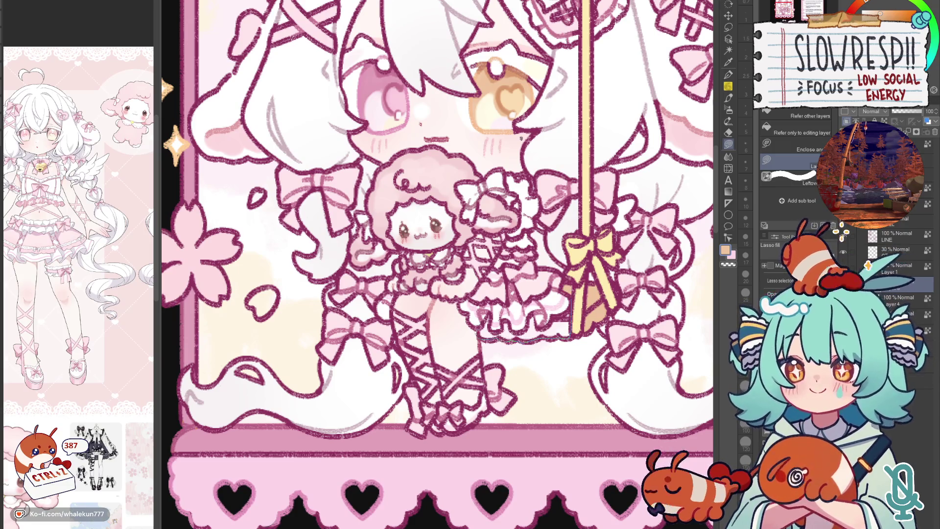
pyautogui.scroll(-5, 508, 441)
pyautogui.scroll(-1, 507, 440)
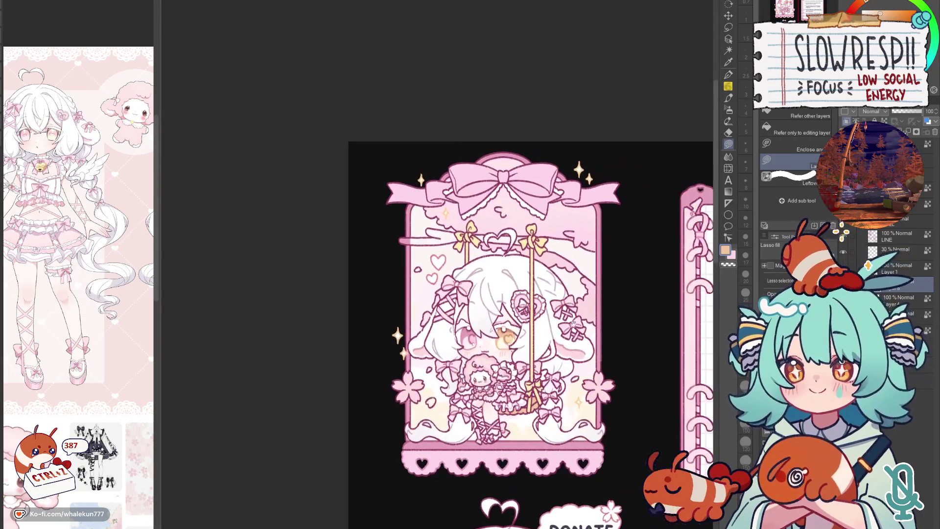
pyautogui.scroll(3, 599, 281)
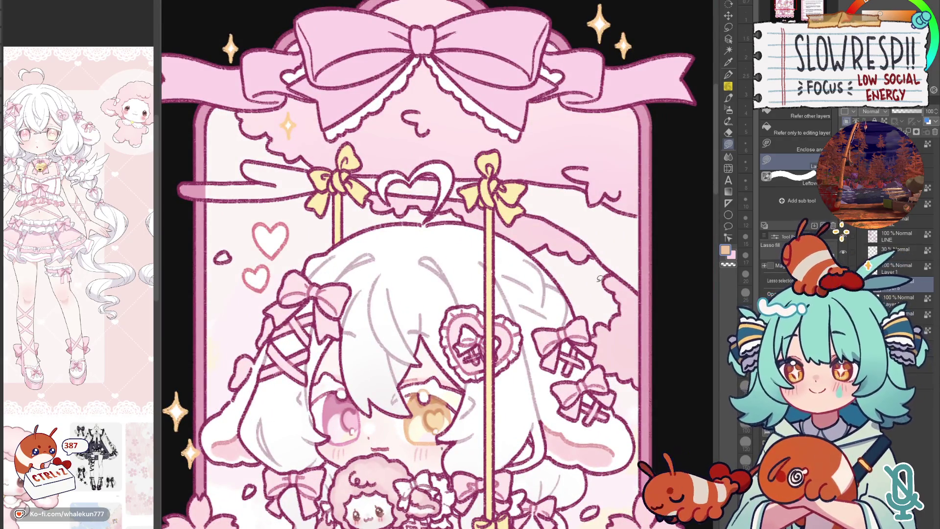
# - On Layer 4, lasso-fill two tan patches in the upper frame, checking in mirrored view
pyautogui.click(918, 302)
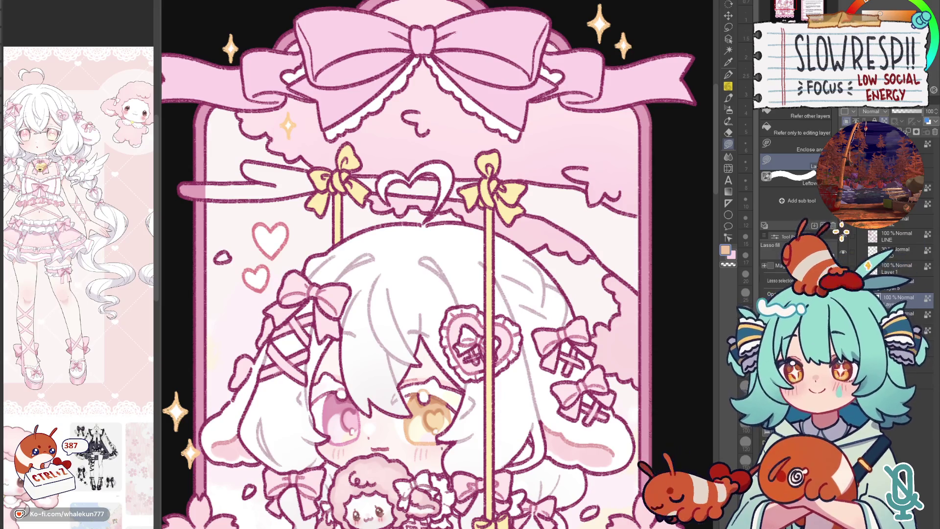
pyautogui.press('h')
pyautogui.press('h')
pyautogui.scroll(-1, 426, 275)
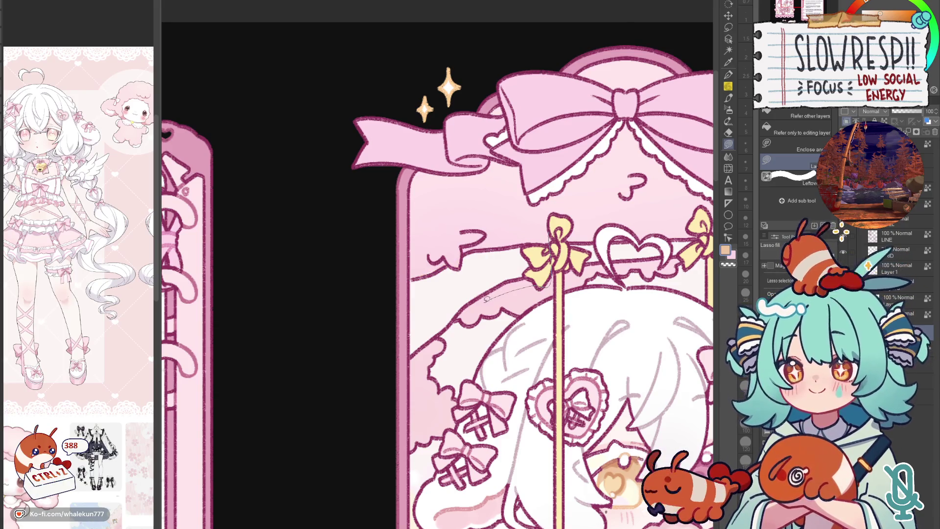
pyautogui.moveTo(454, 318); pyautogui.dragTo(448, 331)
pyautogui.moveTo(437, 256); pyautogui.dragTo(434, 340)
pyautogui.press('h')
pyautogui.scroll(3, 504, 299)
# - Erase a strip along the frame's right border with transparent colour and mirror back to check
pyautogui.press('c')
pyautogui.moveTo(531, 271)
pyautogui.mouseDown()
pyautogui.moveTo(528, 323)
pyautogui.moveTo(551, 406)
pyautogui.mouseUp()
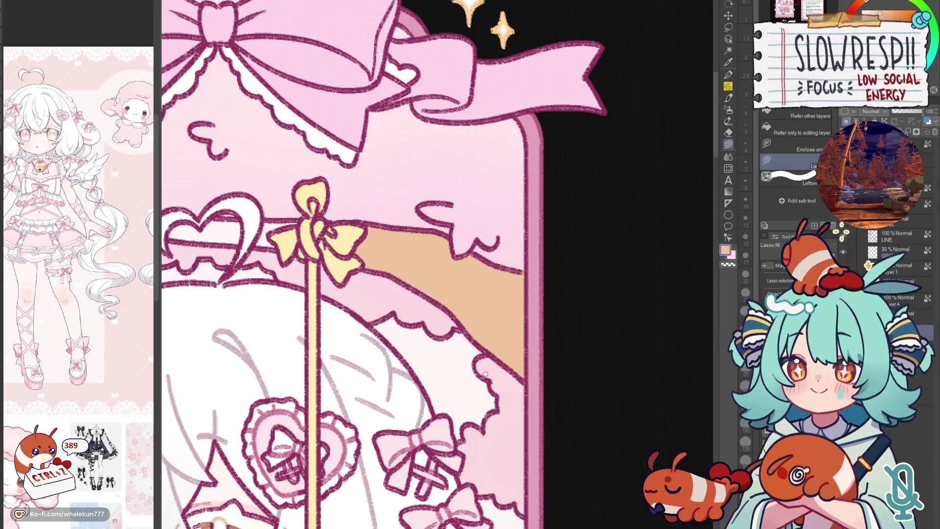
pyautogui.press('h')
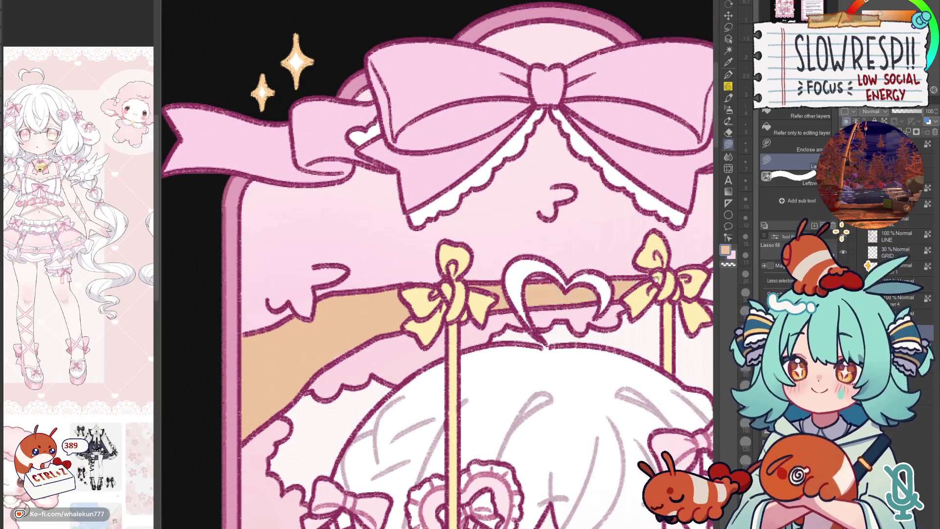
pyautogui.scroll(-3, 631, 301)
pyautogui.scroll(3, 543, 278)
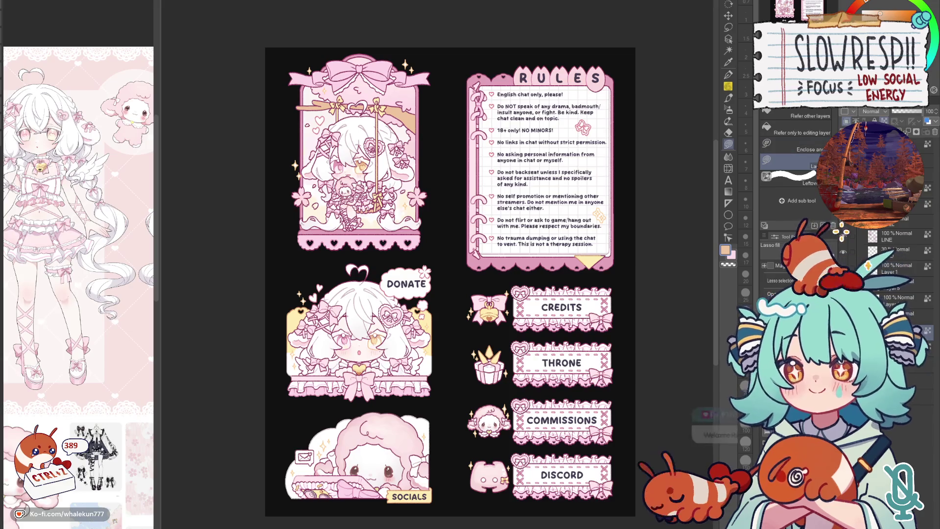
# - Zoom into the top of the swing panel and switch to the G-pen
pyautogui.moveTo(420, 143); pyautogui.dragTo(480, 251)
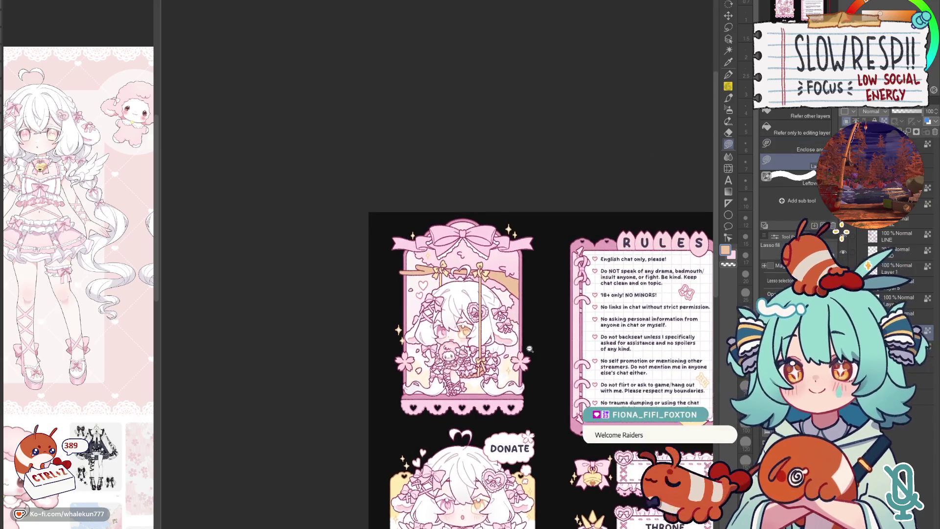
pyautogui.hotkey('ctrl', '+')
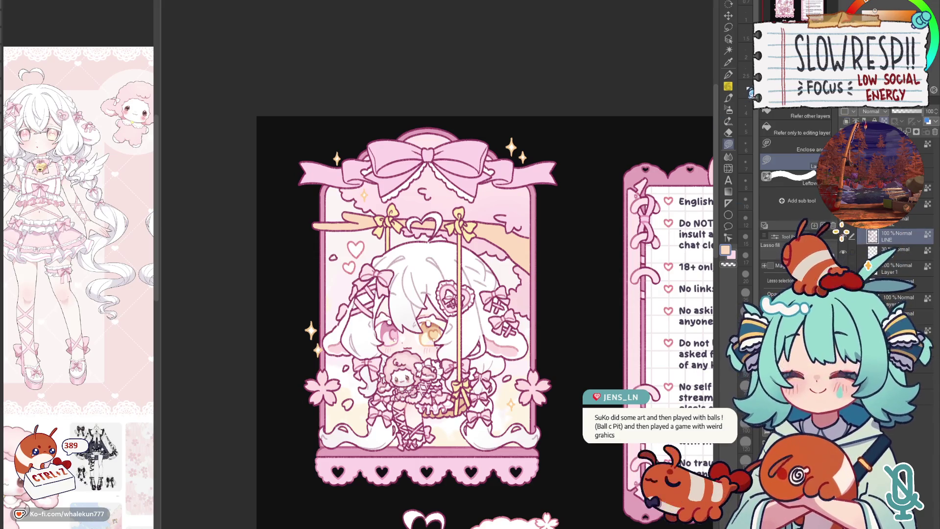
pyautogui.click(728, 74)
pyautogui.click(326, 215)
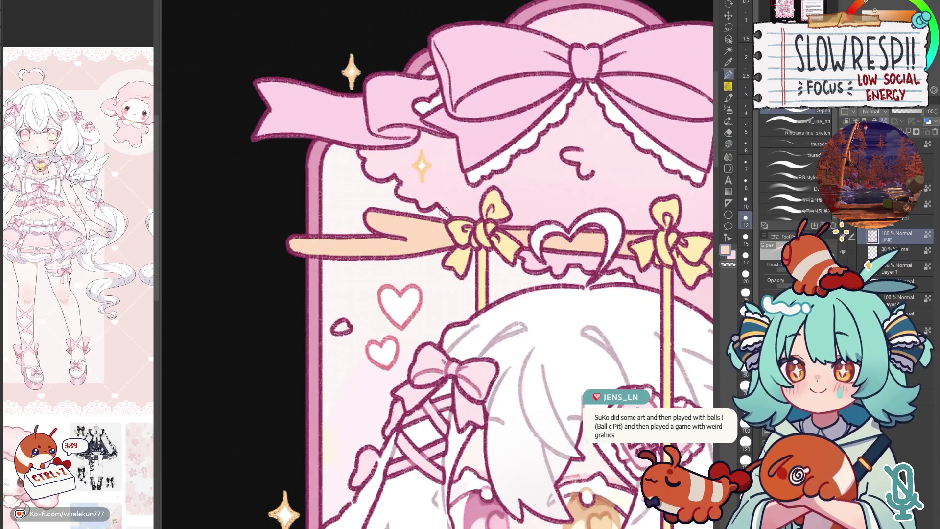
# - Pick a darker orange-brown and draw a stroke along the tan branch behind the top bar
pyautogui.moveTo(885, 14); pyautogui.dragTo(890, 15)
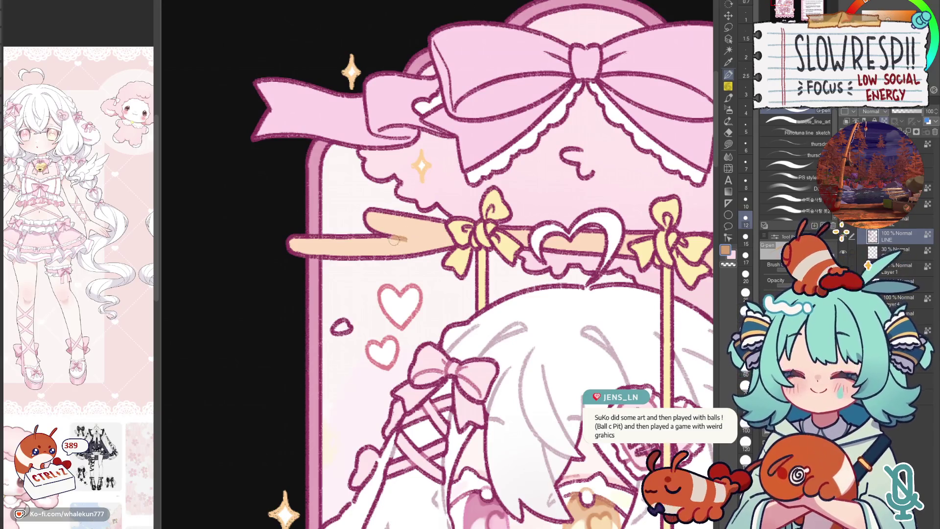
pyautogui.moveTo(458, 226); pyautogui.dragTo(310, 241)
pyautogui.moveTo(567, 248); pyautogui.dragTo(625, 255)
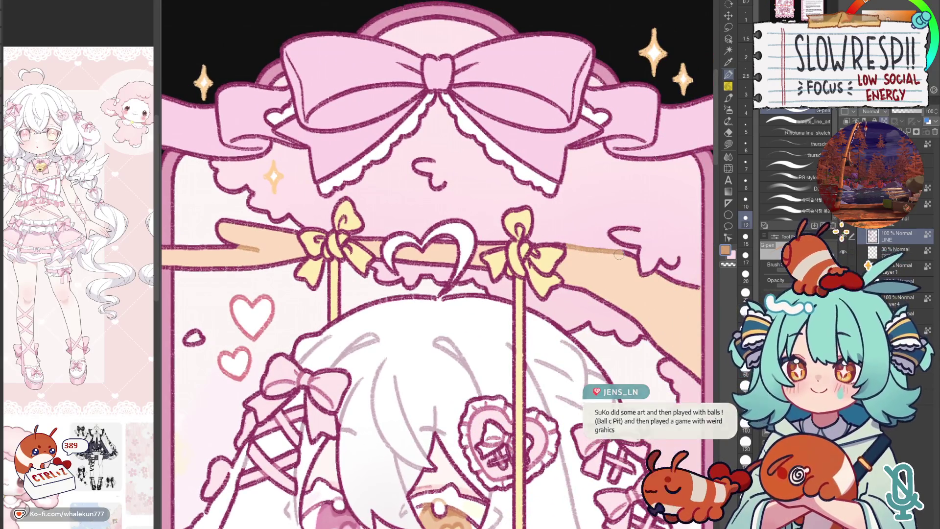
pyautogui.scroll(-5, 649, 296)
pyautogui.scroll(2, 547, 314)
pyautogui.scroll(3, 547, 314)
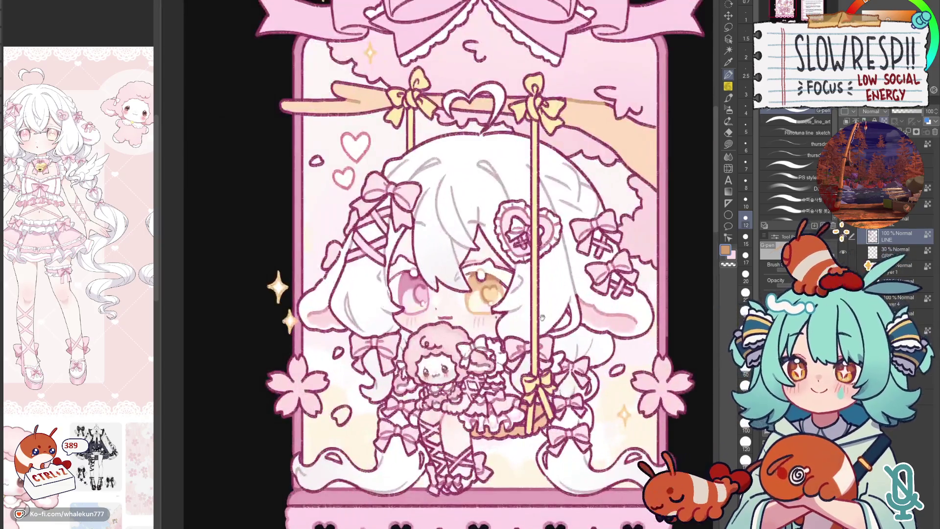
pyautogui.scroll(-3, 485, 265)
pyautogui.scroll(-3, 485, 265)
pyautogui.scroll(5, 485, 265)
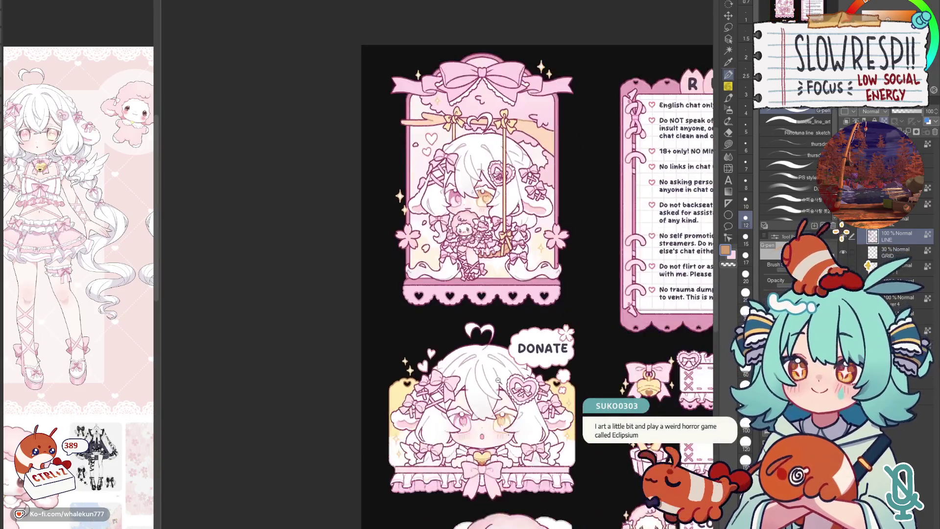
pyautogui.scroll(3, 509, 398)
pyautogui.moveTo(509, 397); pyautogui.dragTo(509, 309)
pyautogui.scroll(5, 509, 310)
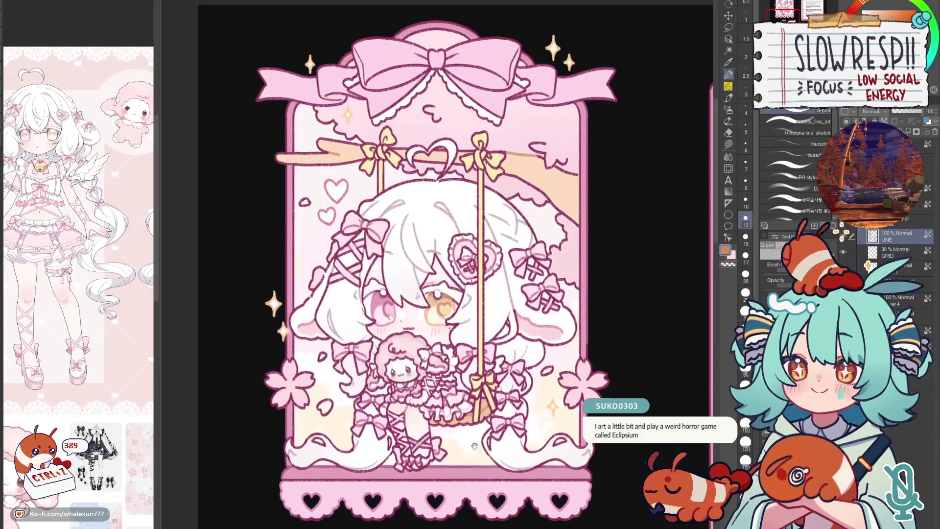
pyautogui.scroll(2, 477, 378)
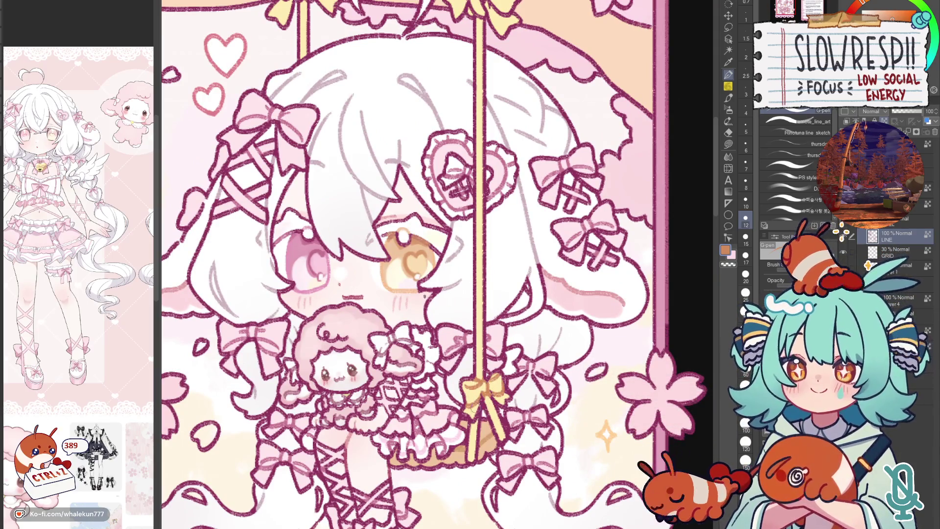
pyautogui.scroll(3, 437, 265)
pyautogui.scroll(2, 438, 264)
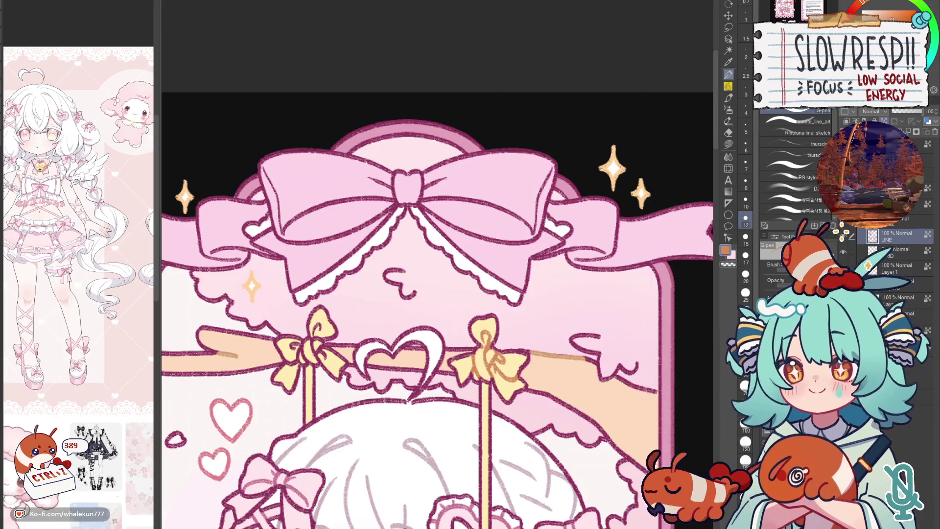
pyautogui.scroll(-5, 650, 224)
pyautogui.scroll(2, 594, 266)
pyautogui.scroll(2, 487, 300)
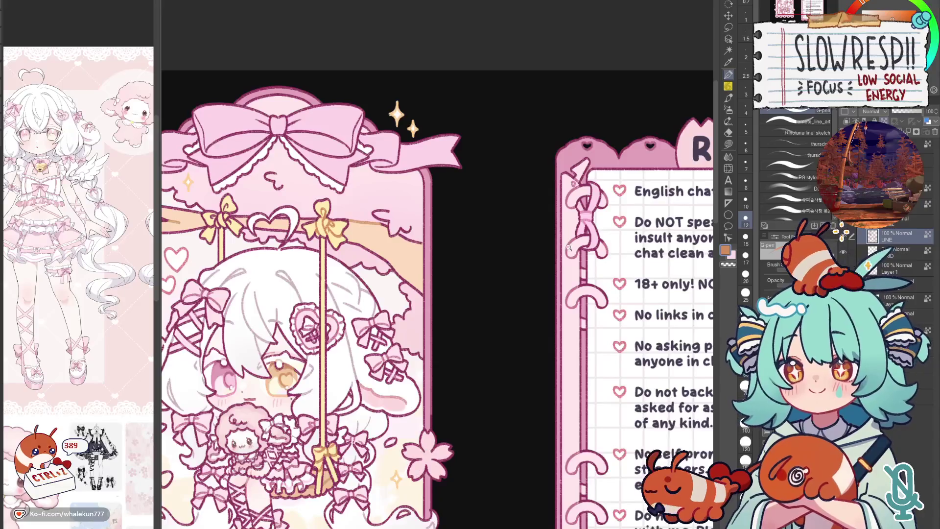
pyautogui.scroll(3, 571, 249)
pyautogui.scroll(-3, 573, 249)
pyautogui.scroll(2, 575, 257)
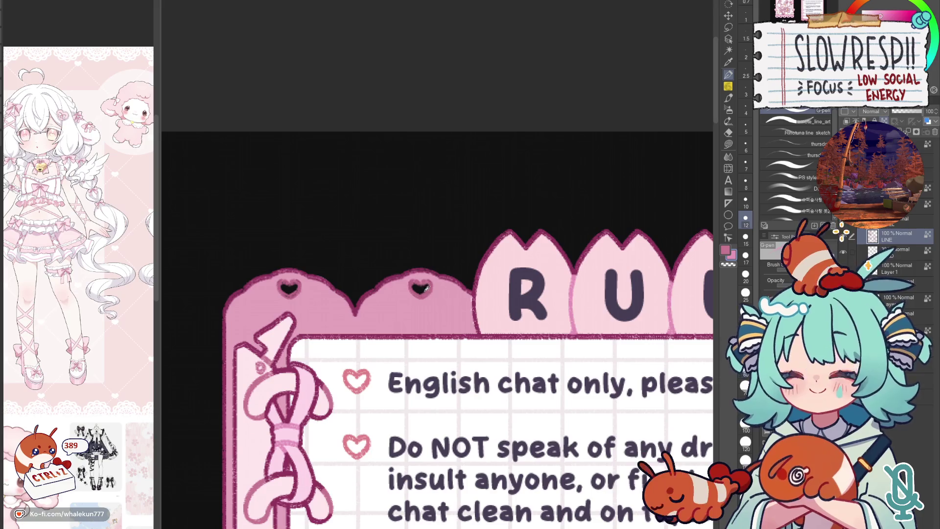
pyautogui.scroll(-3, 422, 283)
pyautogui.scroll(-1, 426, 279)
pyautogui.scroll(1, 431, 274)
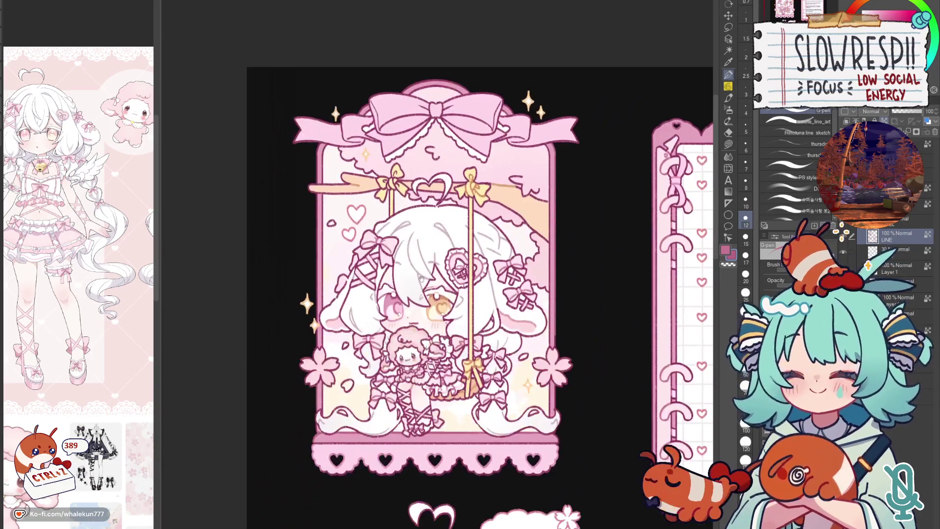
pyautogui.scroll(1, 432, 273)
# - Draw two small curl strokes under the big pink bow with the G-pen
pyautogui.moveTo(432, 274); pyautogui.dragTo(419, 396)
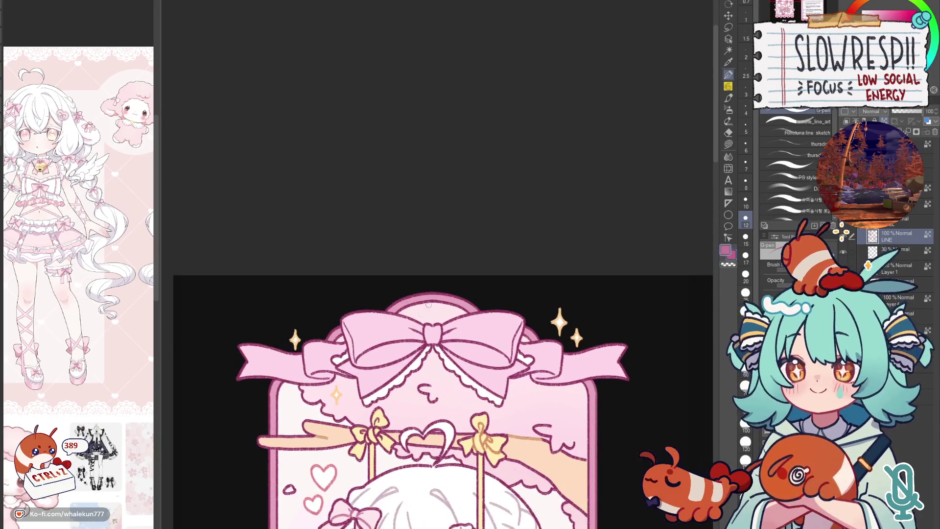
pyautogui.scroll(-2, 471, 272)
pyautogui.scroll(3, 354, 323)
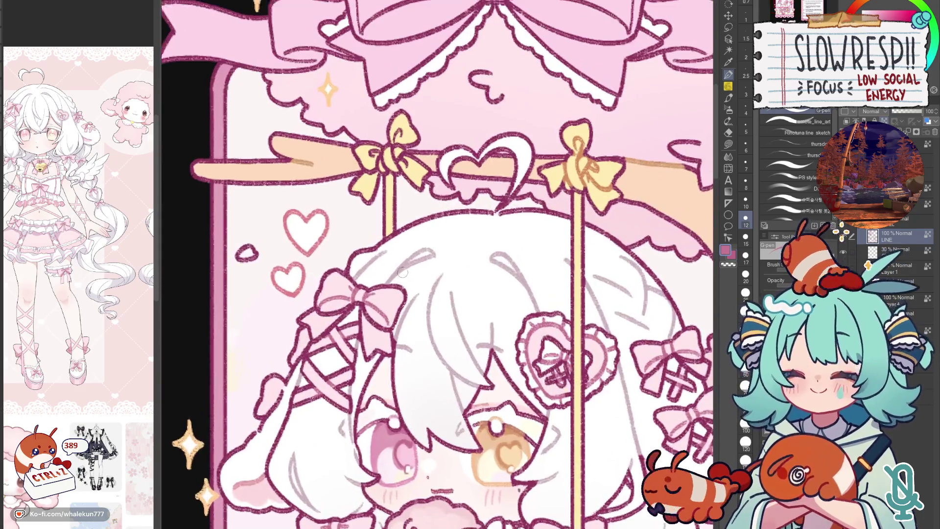
pyautogui.scroll(-1, 430, 242)
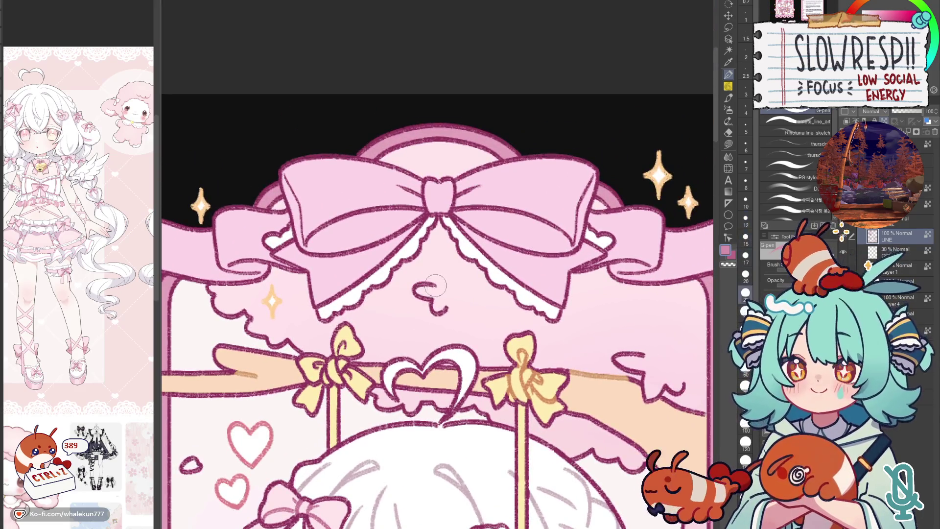
pyautogui.moveTo(432, 312); pyautogui.dragTo(384, 298)
pyautogui.moveTo(592, 332)
pyautogui.mouseDown()
pyautogui.moveTo(609, 368)
pyautogui.moveTo(617, 360)
pyautogui.moveTo(605, 217)
pyautogui.mouseUp()
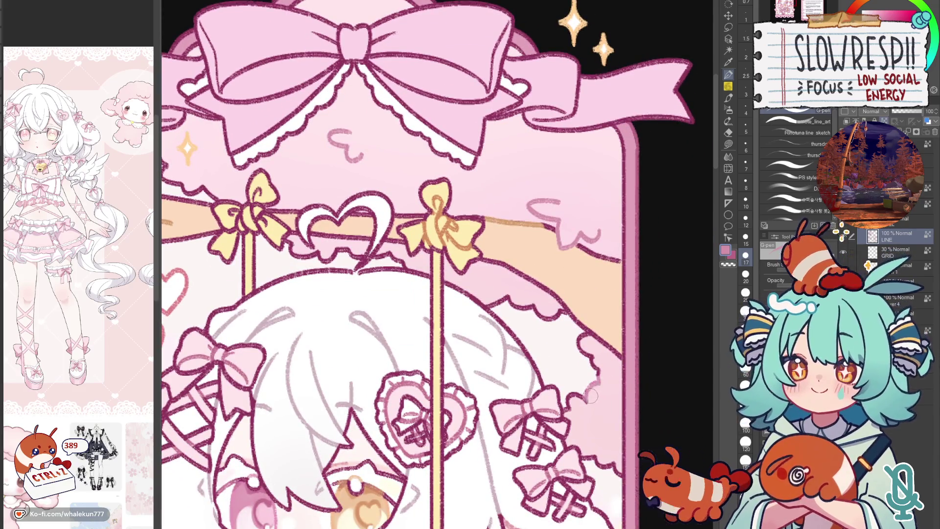
# - Pan around the card to review the top bow and swing
pyautogui.moveTo(181, 161); pyautogui.dragTo(332, 240)
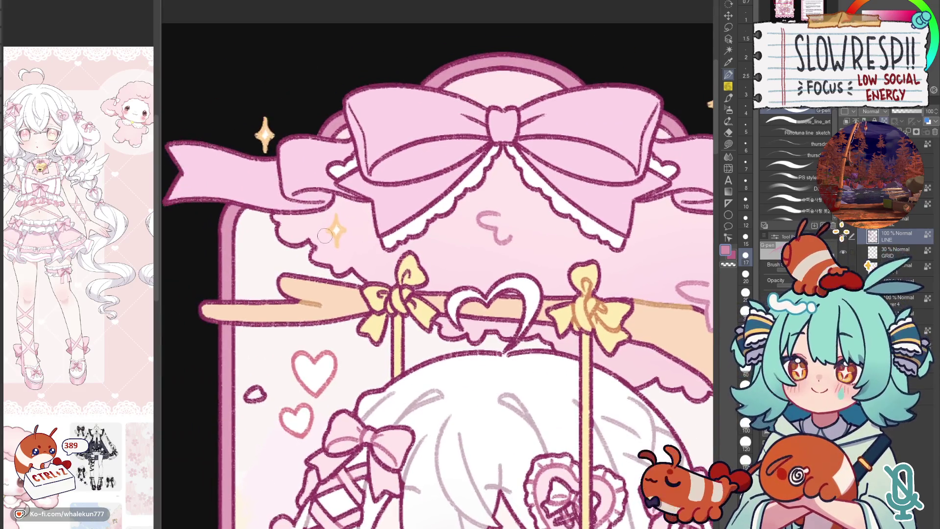
pyautogui.scroll(-5, 529, 239)
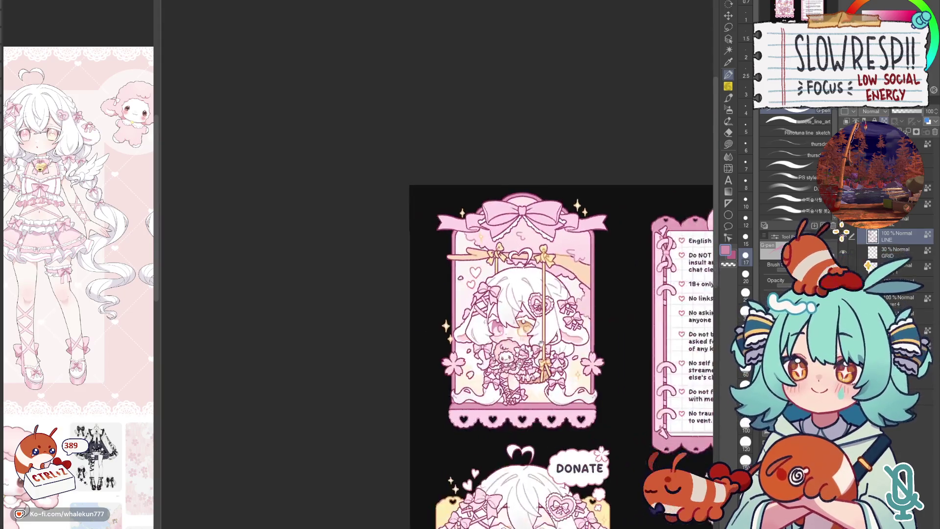
pyautogui.scroll(3, 544, 343)
pyautogui.scroll(2, 557, 396)
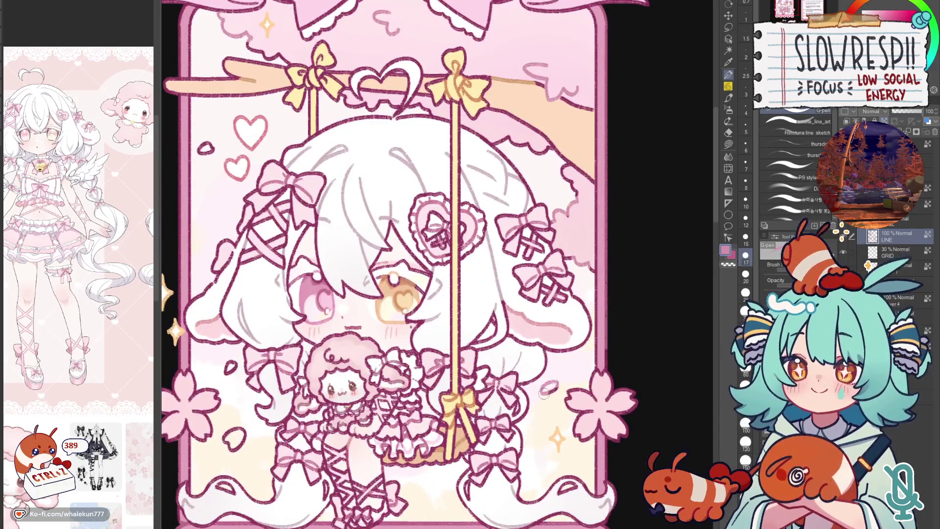
pyautogui.moveTo(574, 370); pyautogui.dragTo(678, 355)
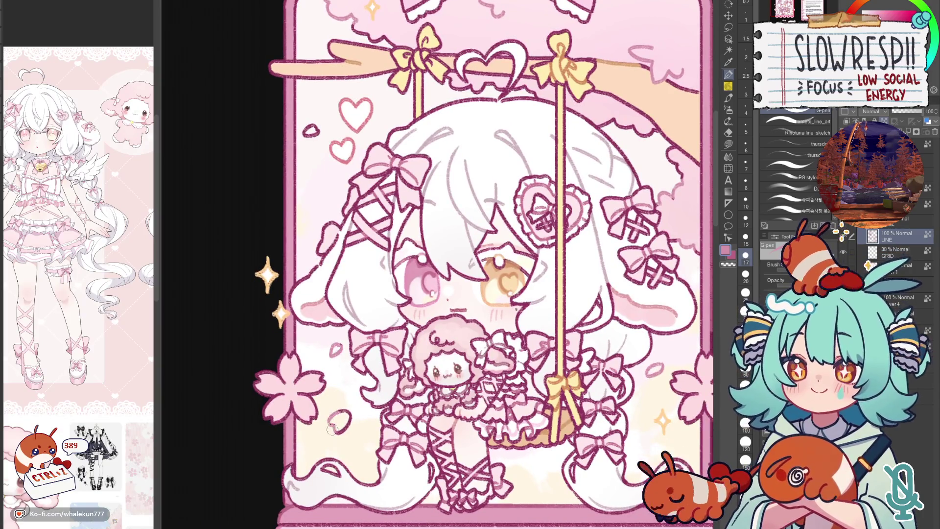
pyautogui.moveTo(332, 126); pyautogui.dragTo(249, 140)
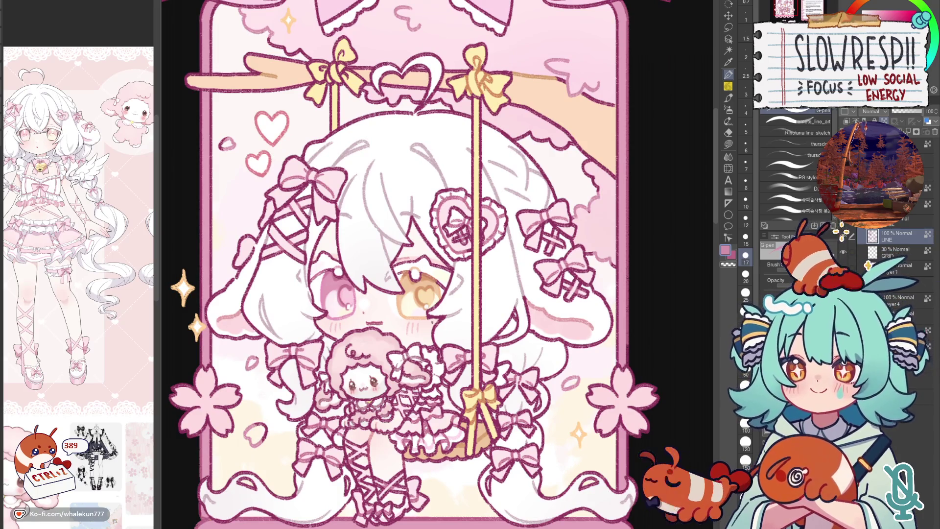
# - Select a lower layer, switch to lasso fill and pan down to the ribbon and bow
pyautogui.click(882, 284)
pyautogui.press('g')
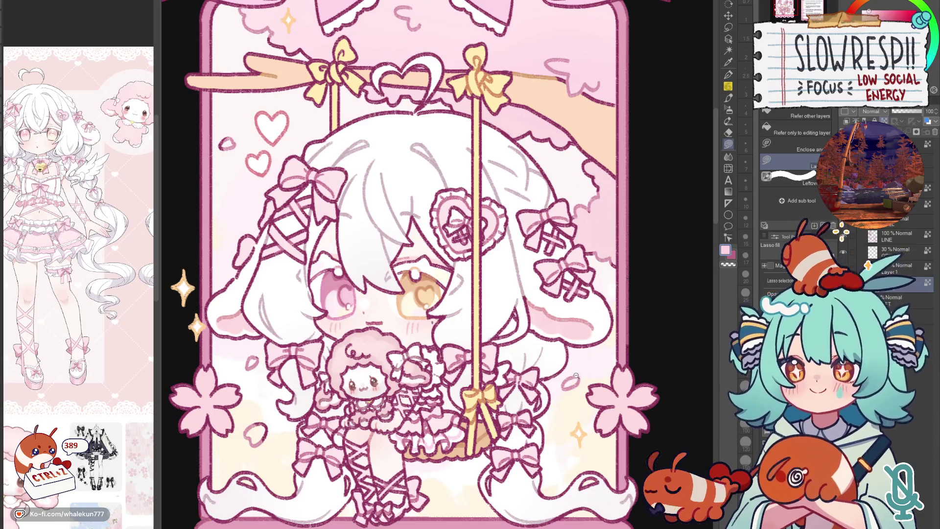
pyautogui.scroll(2, 577, 376)
pyautogui.moveTo(569, 386); pyautogui.dragTo(907, 305)
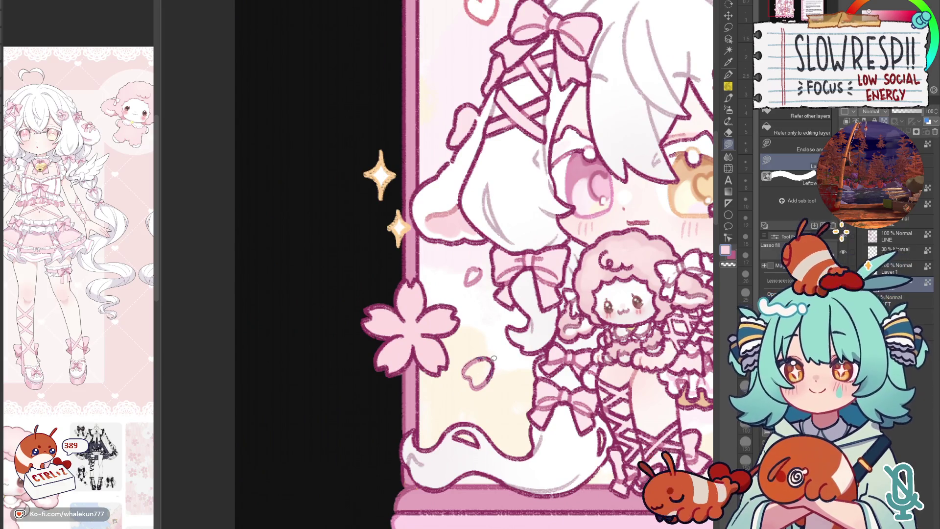
pyautogui.moveTo(505, 329); pyautogui.dragTo(489, 403)
pyautogui.moveTo(462, 349); pyautogui.dragTo(436, 525)
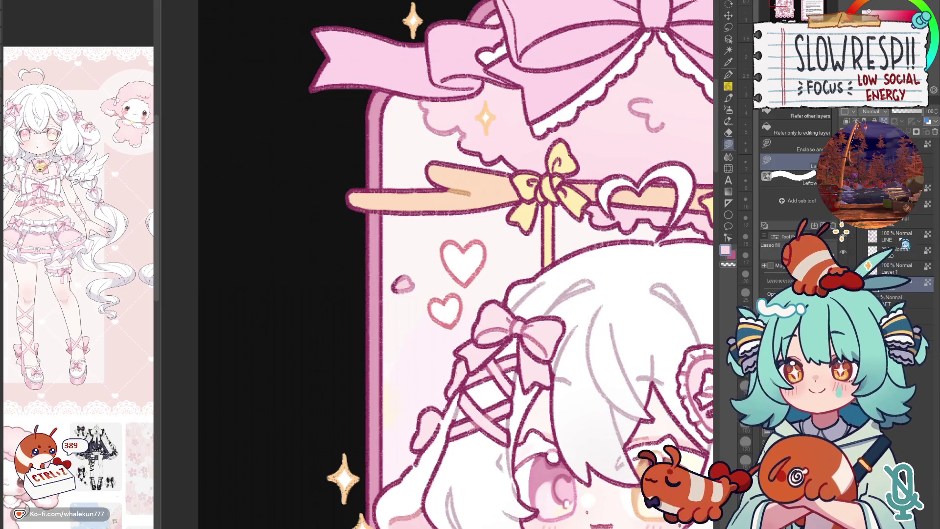
# - Switch back to the G-pen, eyedrop a darker pink from the artwork and flip the view to check
pyautogui.press('p')
pyautogui.keyDown('alt'); pyautogui.click(449, 134); pyautogui.keyUp('alt')
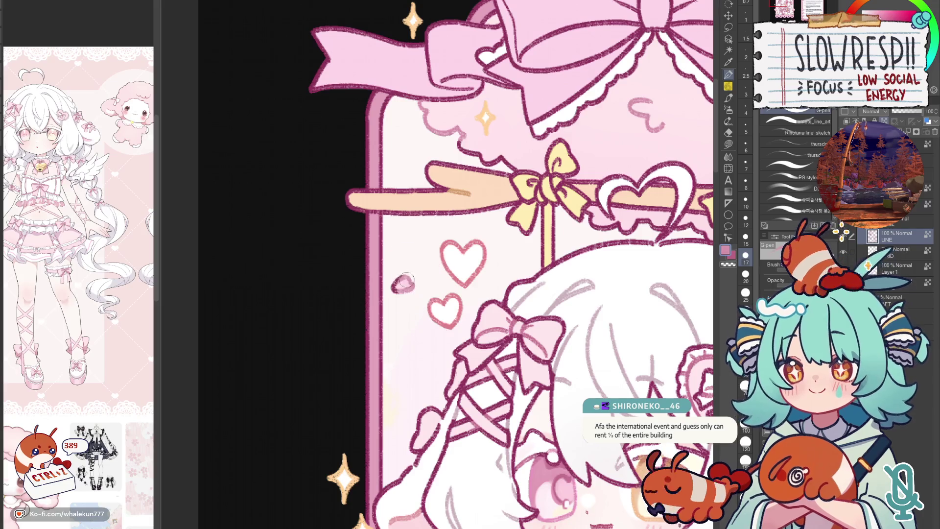
pyautogui.scroll(-5, 441, 279)
pyautogui.scroll(3, 479, 282)
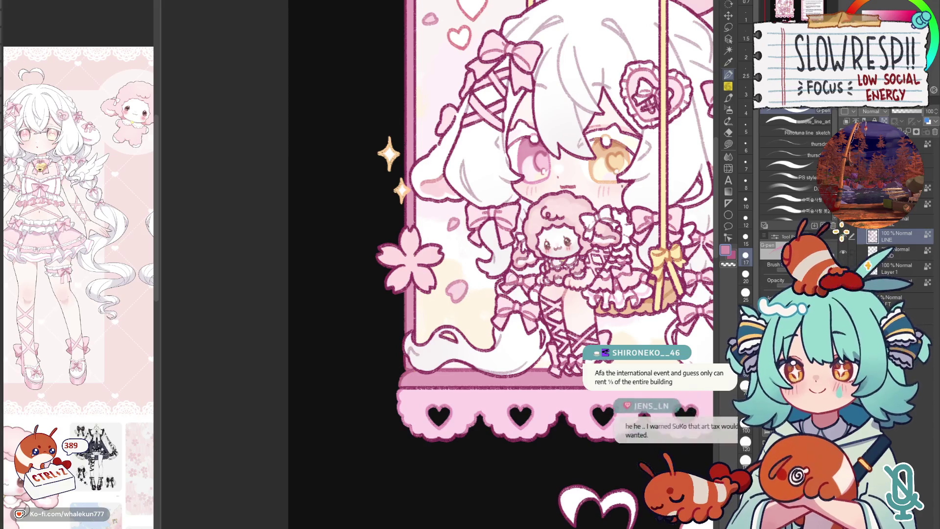
pyautogui.moveTo(461, 263); pyautogui.dragTo(441, 344)
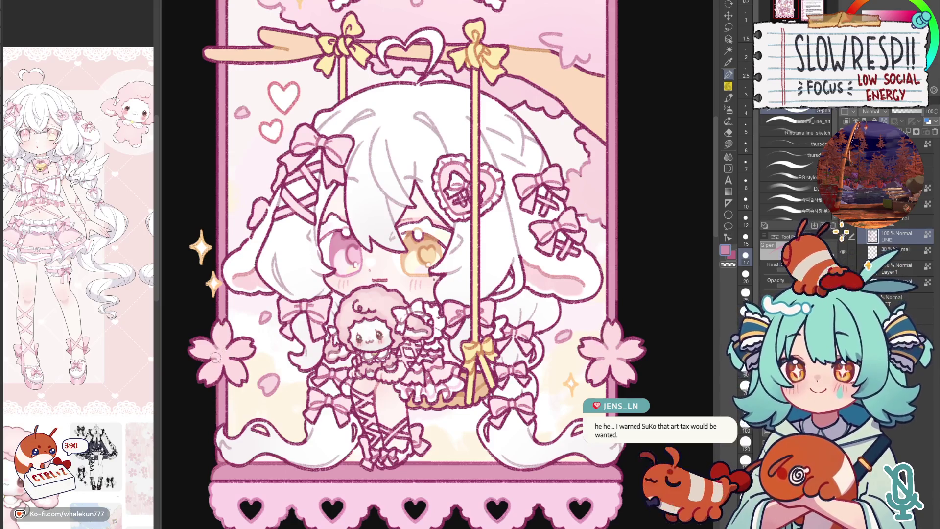
pyautogui.press('h')
pyautogui.press('h')
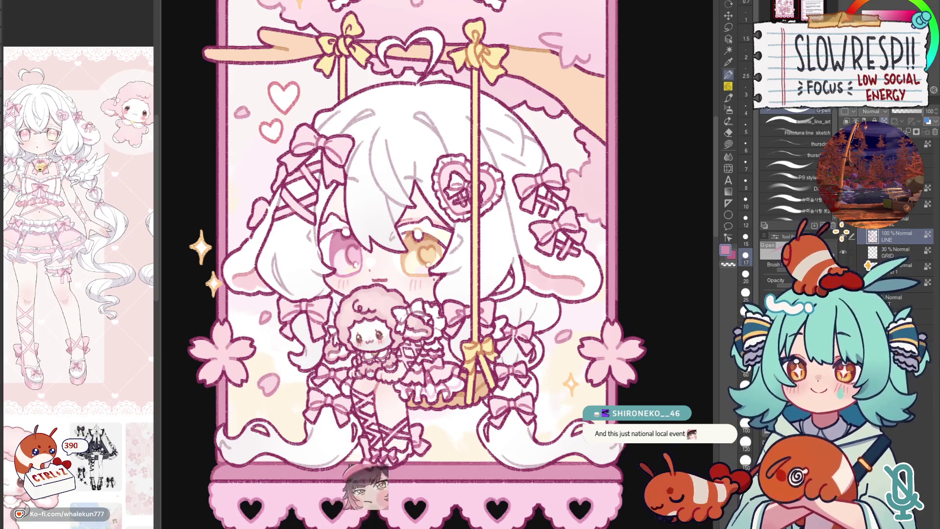
pyautogui.scroll(5, 564, 281)
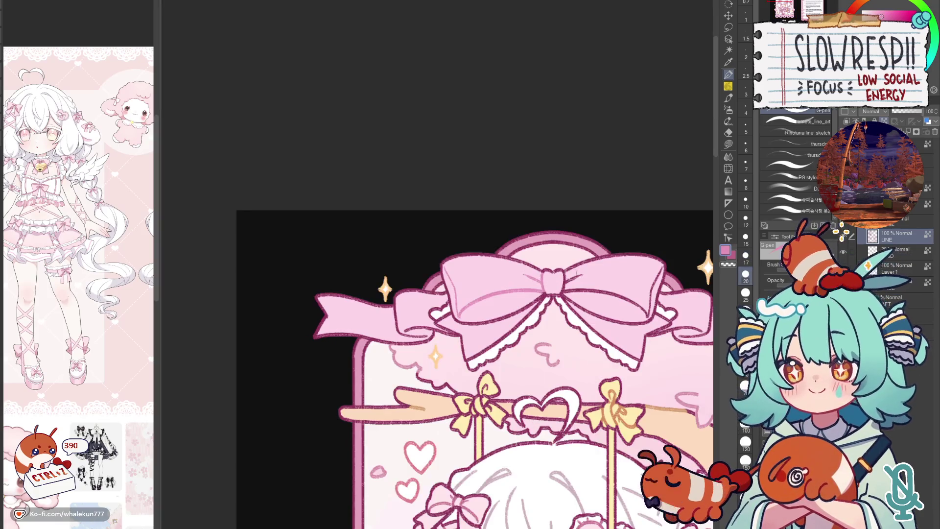
# - Stroke over the pink bow's lines with the G-pen and lower the brush size from 25 to 20
pyautogui.moveTo(564, 281)
pyautogui.mouseDown()
pyautogui.moveTo(640, 305)
pyautogui.moveTo(654, 276)
pyautogui.moveTo(594, 303)
pyautogui.mouseUp()
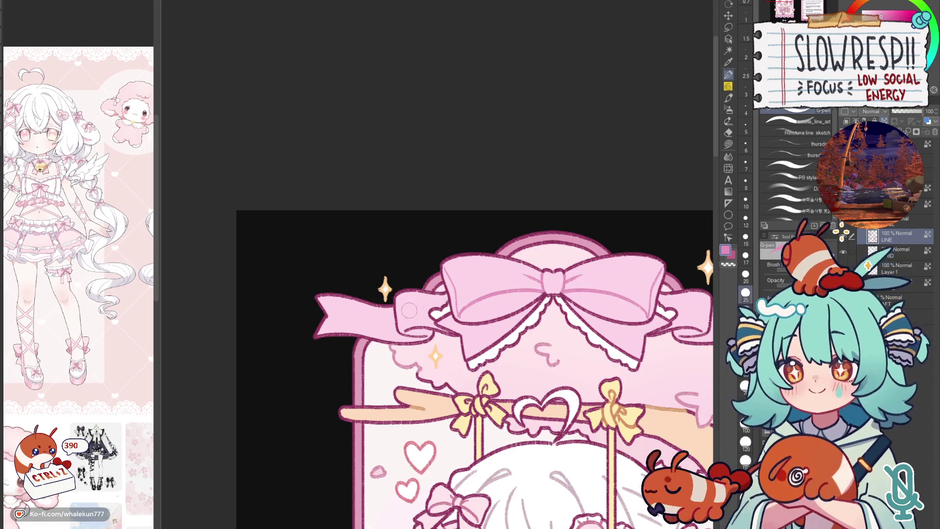
pyautogui.press('[')
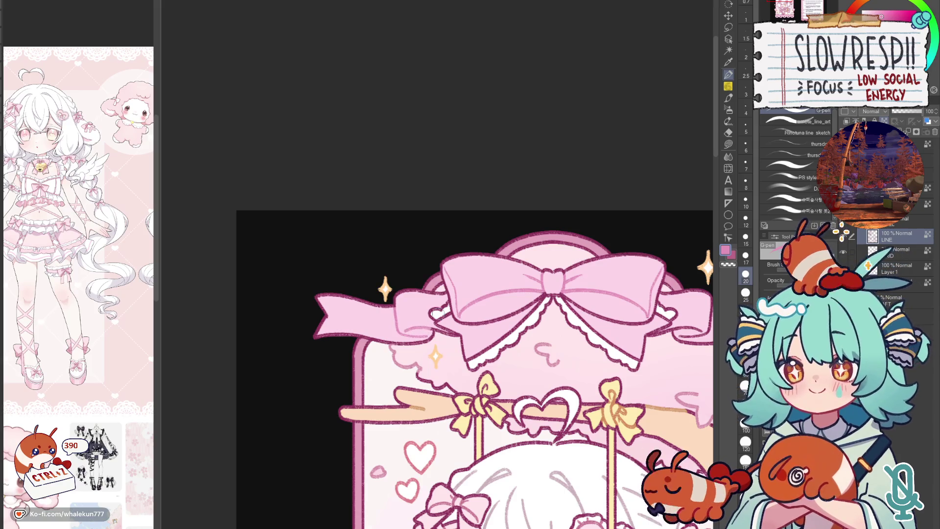
pyautogui.moveTo(622, 366); pyautogui.dragTo(477, 339)
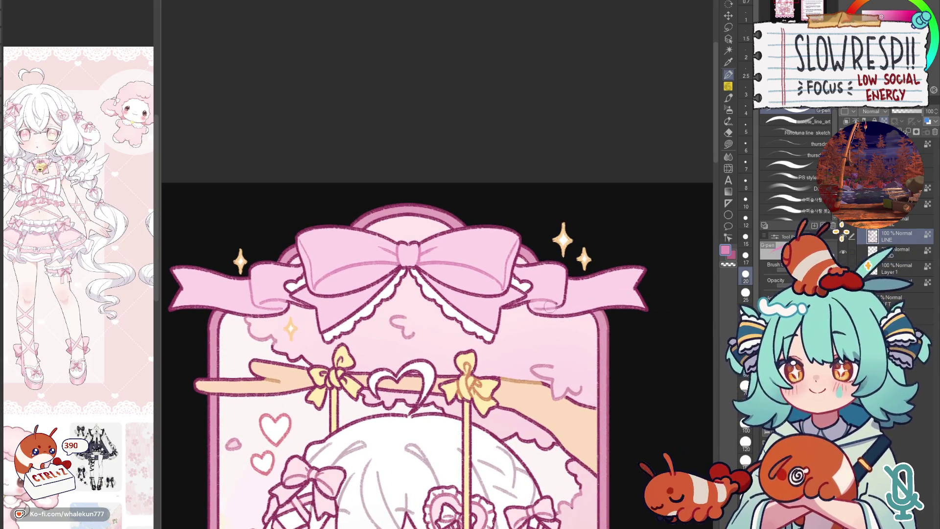
pyautogui.moveTo(431, 297); pyautogui.dragTo(540, 329)
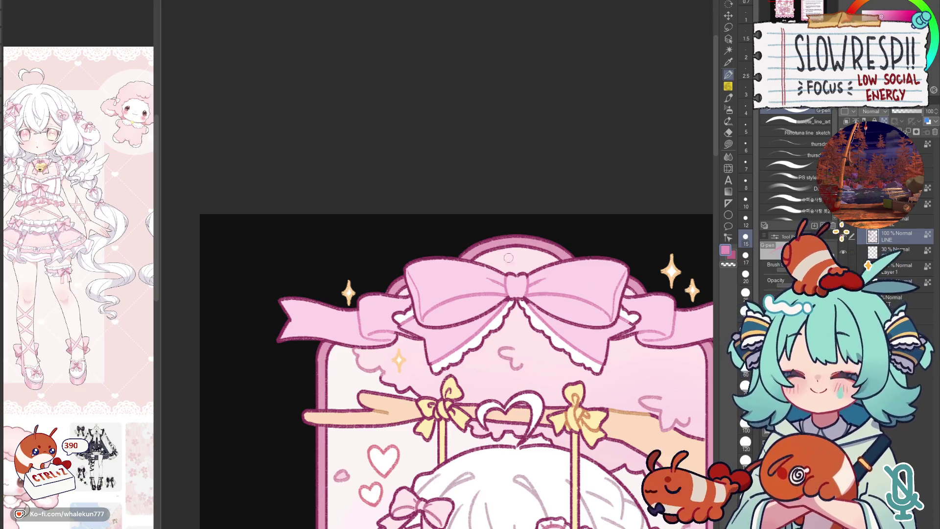
pyautogui.scroll(-3, 506, 253)
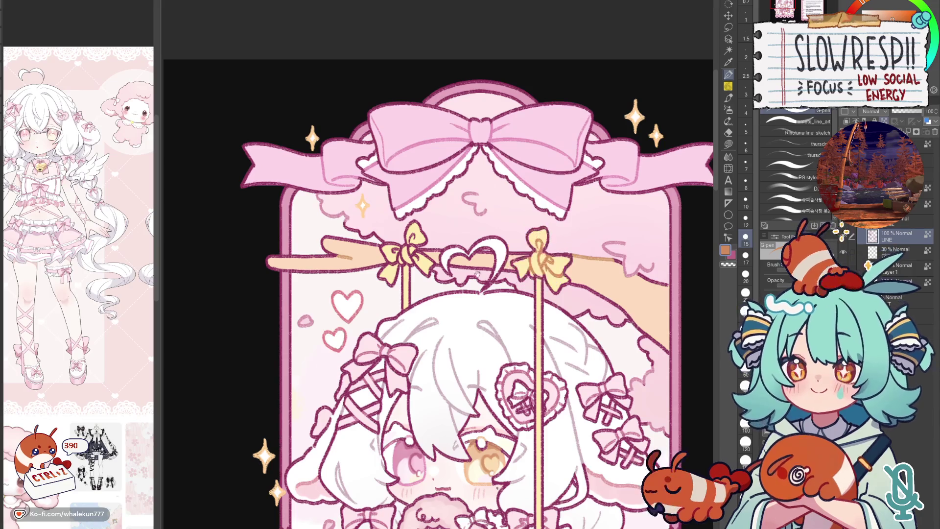
# - Review the card, switch to lasso fill and zoom into the swing illustration
pyautogui.moveTo(399, 253); pyautogui.dragTo(454, 305)
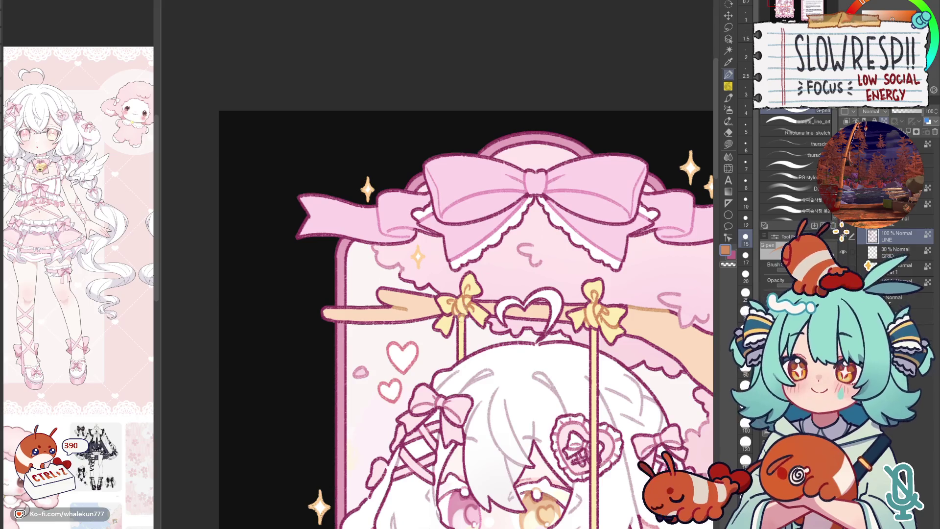
pyautogui.scroll(-3, 454, 265)
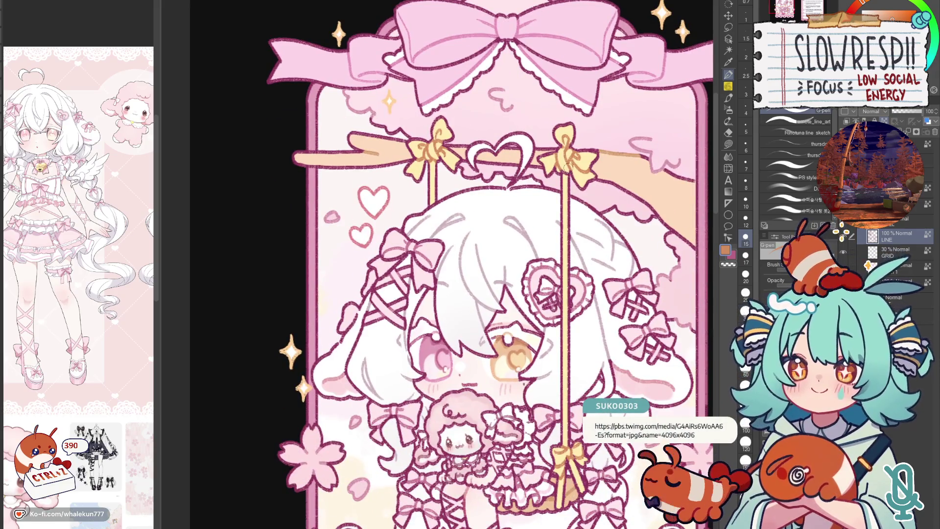
pyautogui.moveTo(645, 387); pyautogui.dragTo(586, 263)
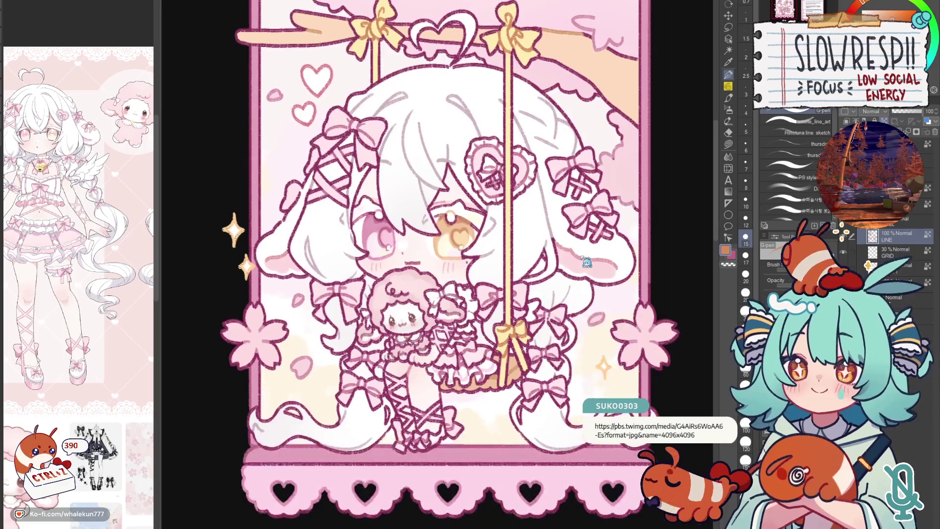
pyautogui.scroll(-2, 606, 357)
pyautogui.scroll(-3, 581, 338)
pyautogui.scroll(-2, 551, 324)
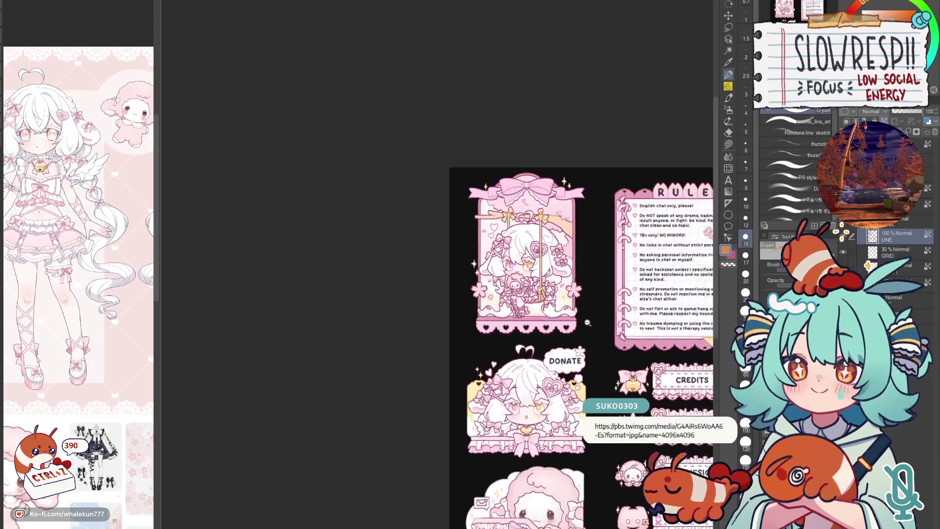
pyautogui.scroll(-2, 531, 309)
pyautogui.scroll(2, 531, 309)
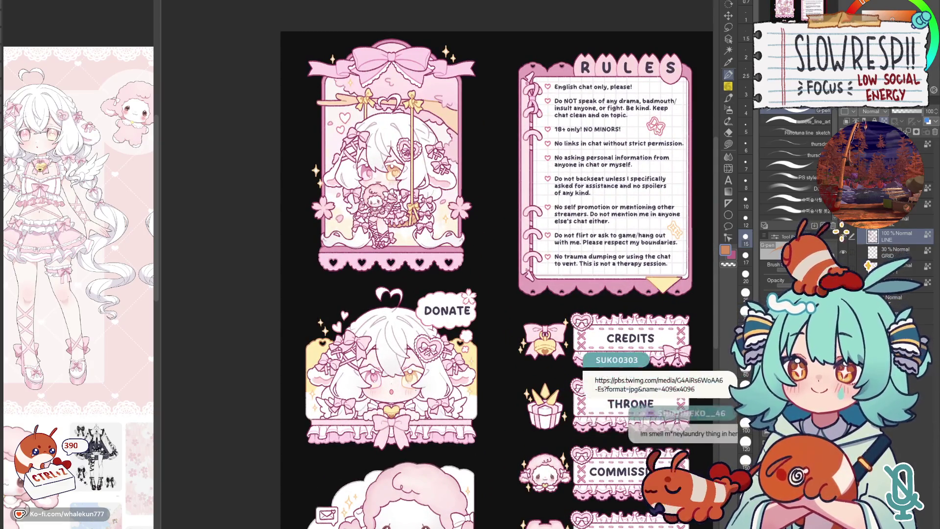
pyautogui.press('g')
pyautogui.moveTo(567, 254); pyautogui.dragTo(587, 446)
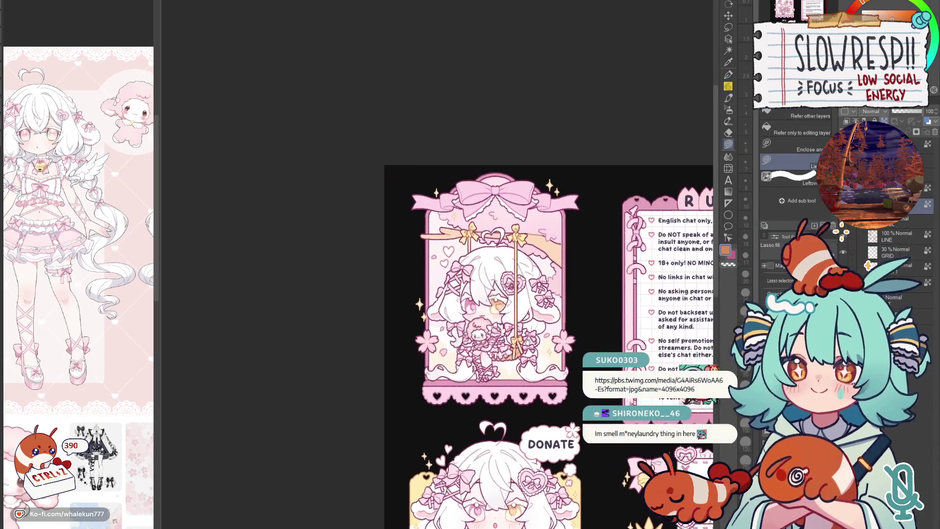
pyautogui.scroll(3, 587, 446)
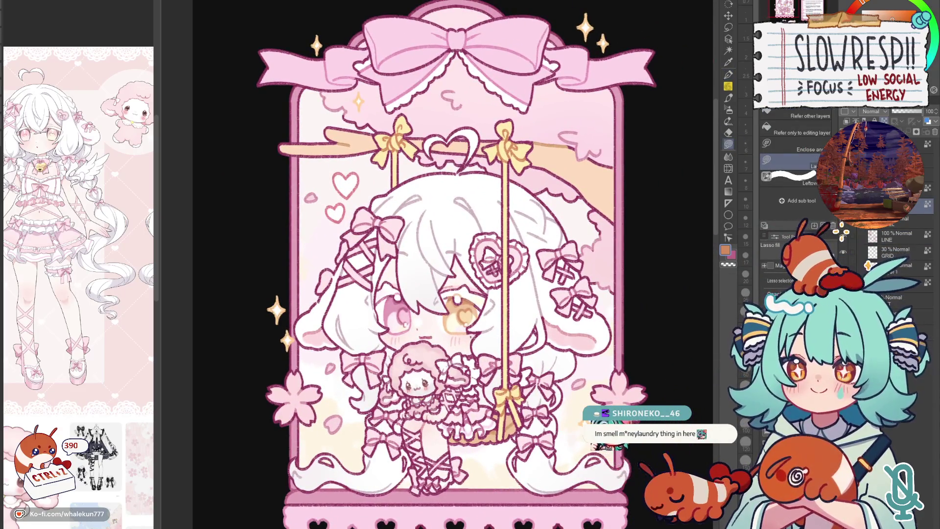
# - Eyedrop the pink from the girl's eye, then a darker magenta-pink from the artwork
pyautogui.keyDown('alt'); pyautogui.click(393, 307); pyautogui.keyUp('alt')
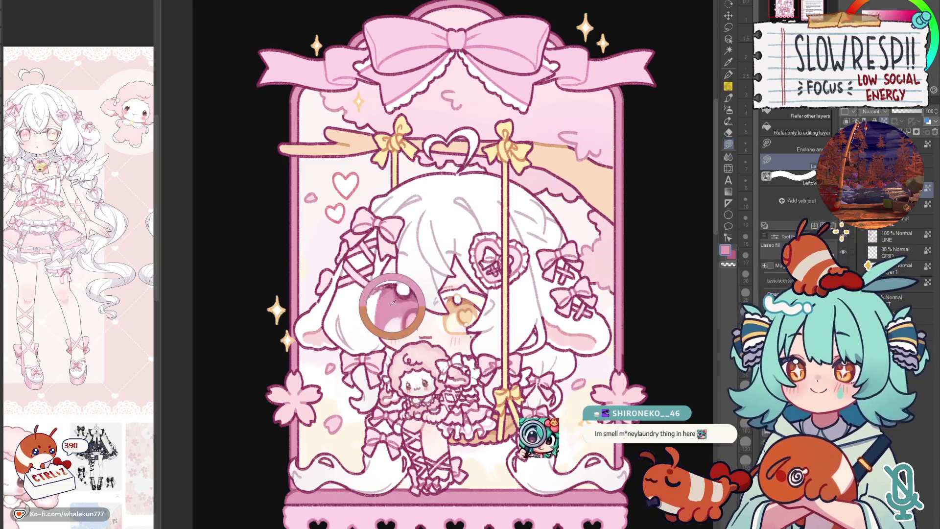
pyautogui.keyDown('alt'); pyautogui.click(345, 184); pyautogui.keyUp('alt')
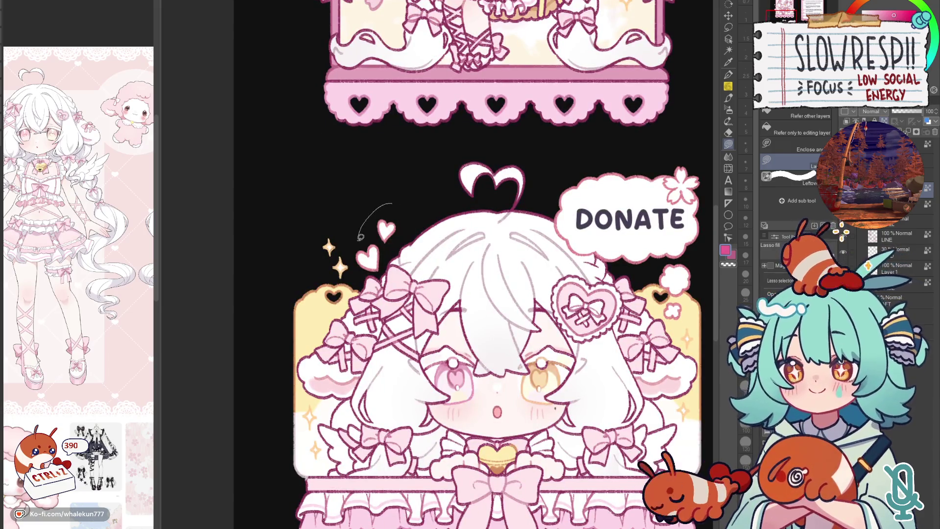
# - Pick the dark magenta outline colour and trace a selection around the DONATE bubble
pyautogui.moveTo(630, 141)
pyautogui.mouseDown()
pyautogui.moveTo(581, 151)
pyautogui.moveTo(670, 132)
pyautogui.mouseUp()
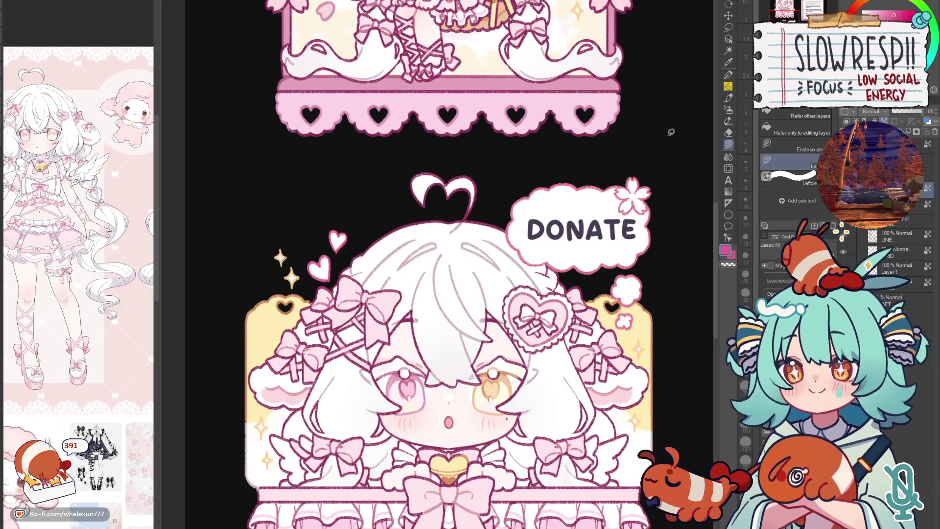
pyautogui.keyDown('alt'); pyautogui.click(541, 297); pyautogui.keyUp('alt')
pyautogui.moveTo(567, 159)
pyautogui.mouseDown()
pyautogui.moveTo(583, 282)
pyautogui.moveTo(677, 173)
pyautogui.mouseUp()
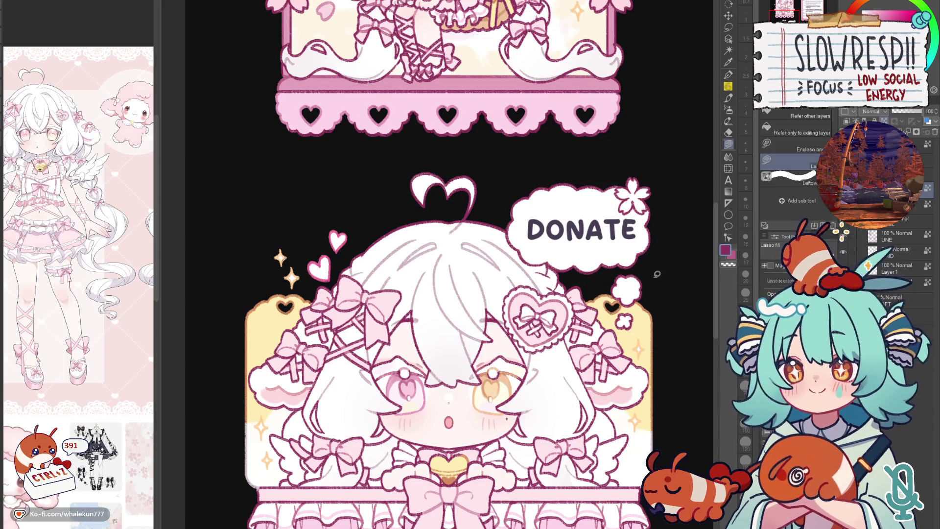
pyautogui.scroll(2, 584, 308)
pyautogui.scroll(2, 645, 167)
# - Redraw the cherry-blossom petal outlines beside DONATE with the G-pen and check mirrored
pyautogui.press('p')
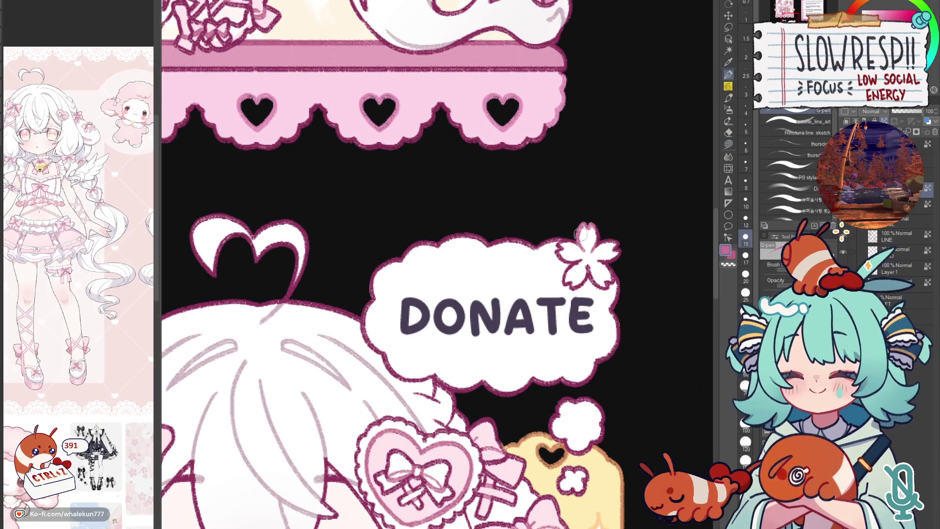
pyautogui.moveTo(565, 250); pyautogui.dragTo(602, 278)
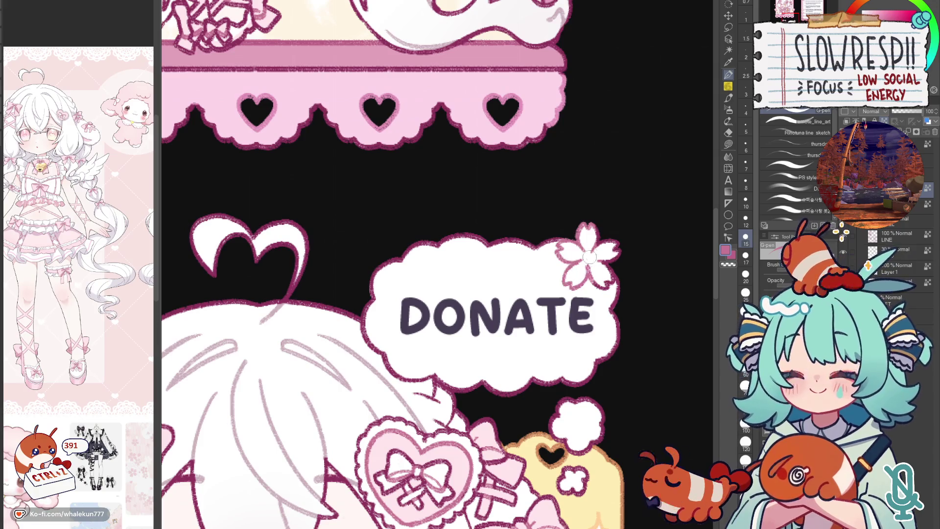
pyautogui.moveTo(603, 278); pyautogui.dragTo(592, 235)
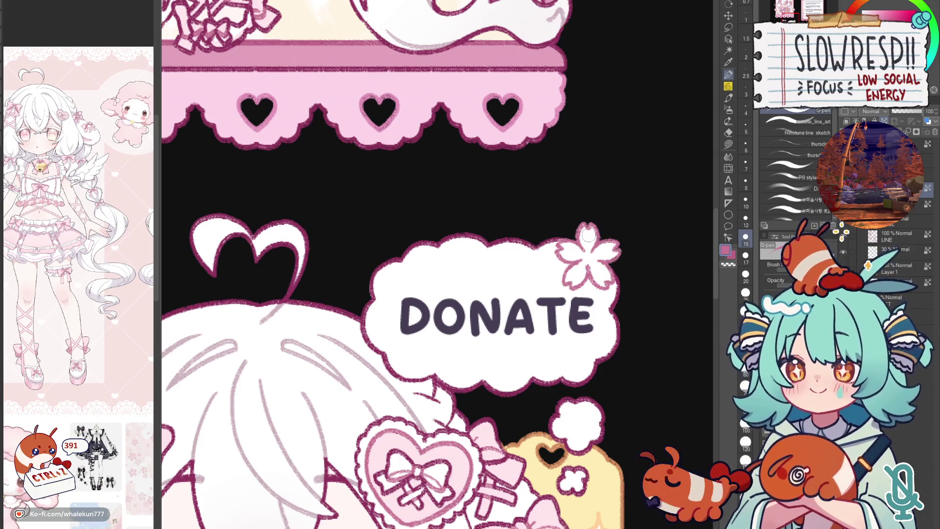
pyautogui.press('h')
pyautogui.press('h')
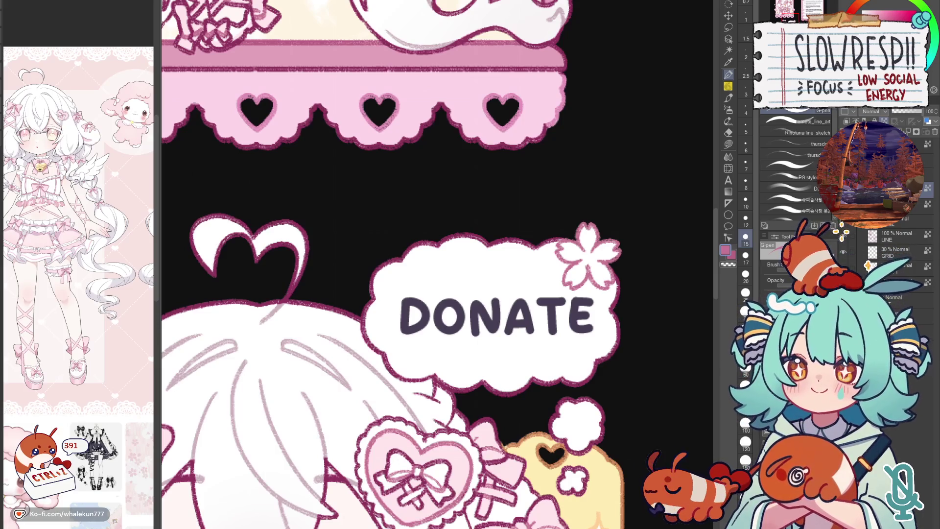
pyautogui.hotkey('alt', 'Tab')
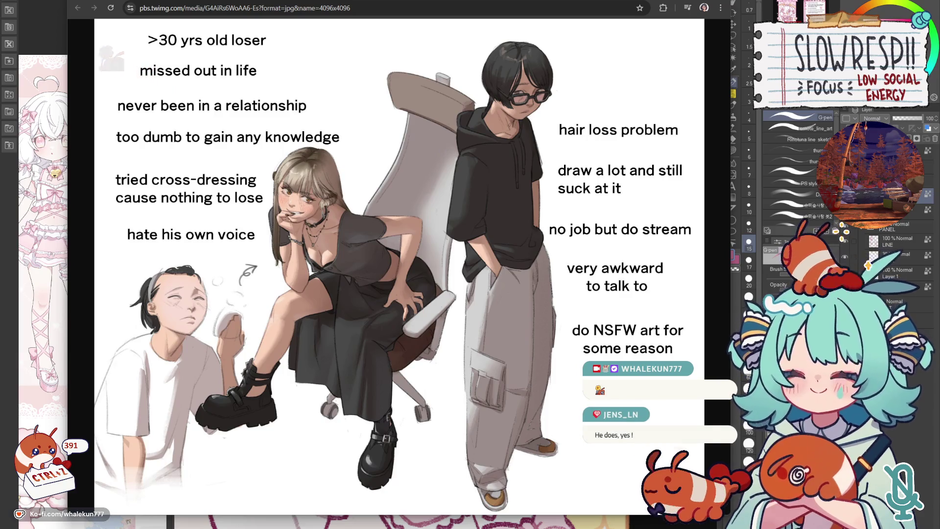
pyautogui.hotkey('ctrl', 'w')
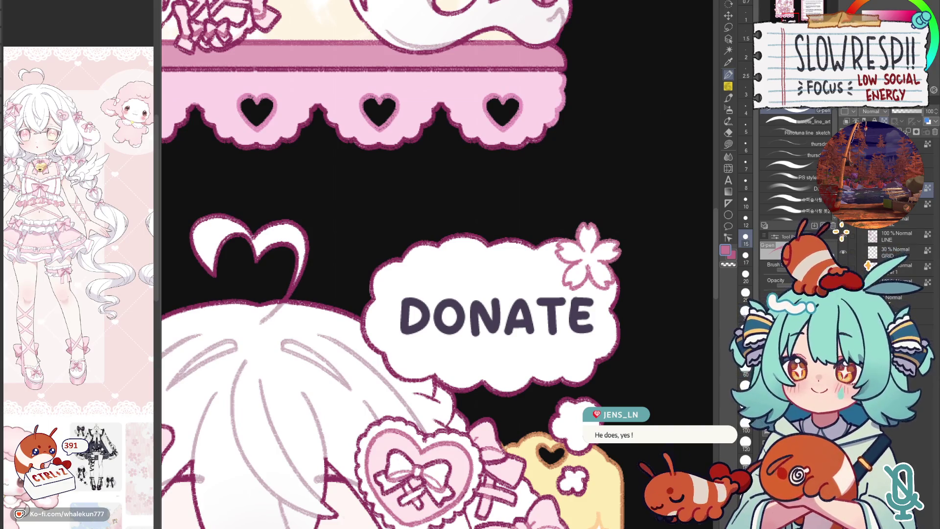
# - Lasso-fill the cherry-blossom flower beside the DONATE bubble with very light pink
pyautogui.press('g')
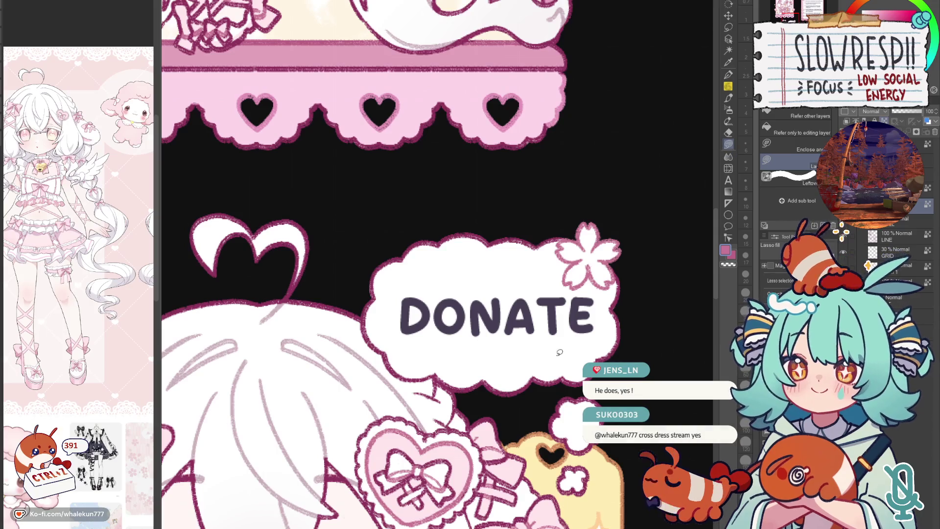
pyautogui.keyDown('alt'); pyautogui.click(581, 250); pyautogui.keyUp('alt')
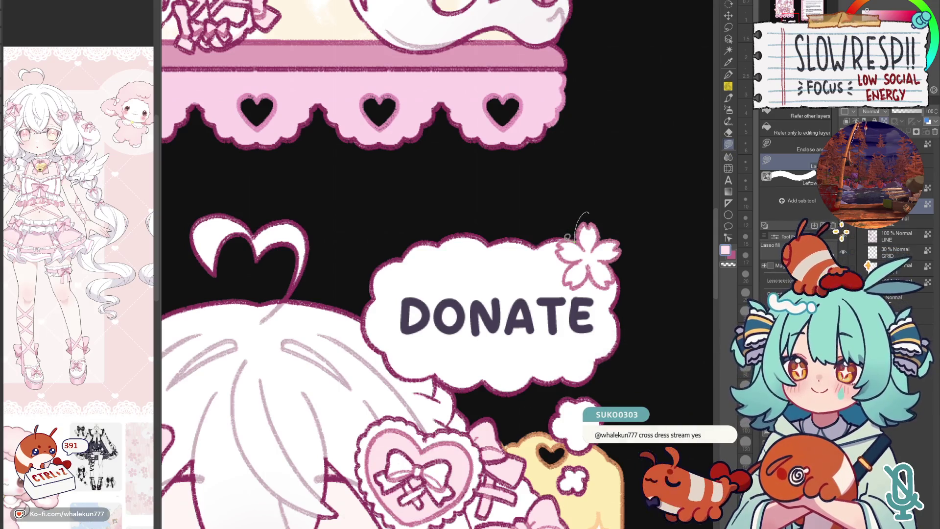
pyautogui.moveTo(572, 278); pyautogui.dragTo(595, 203)
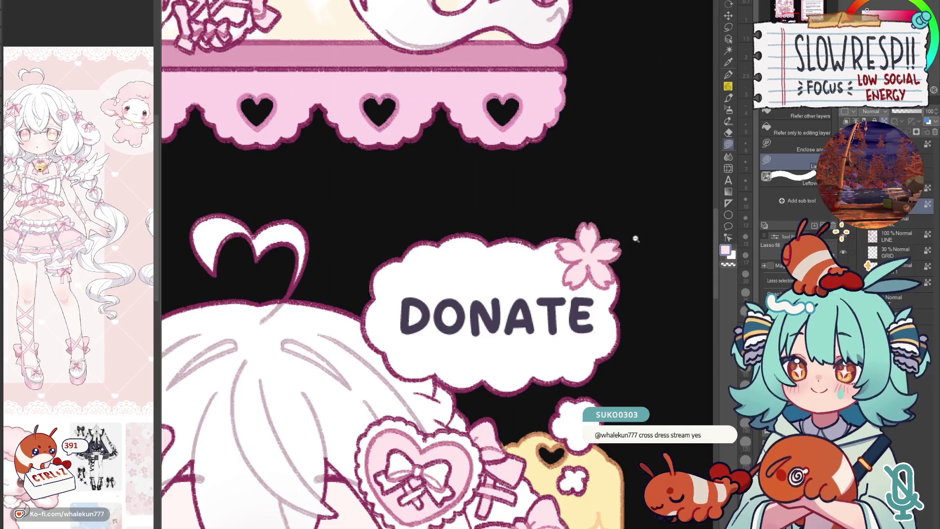
pyautogui.scroll(-5, 636, 240)
pyautogui.scroll(2, 584, 317)
pyautogui.scroll(2, 588, 309)
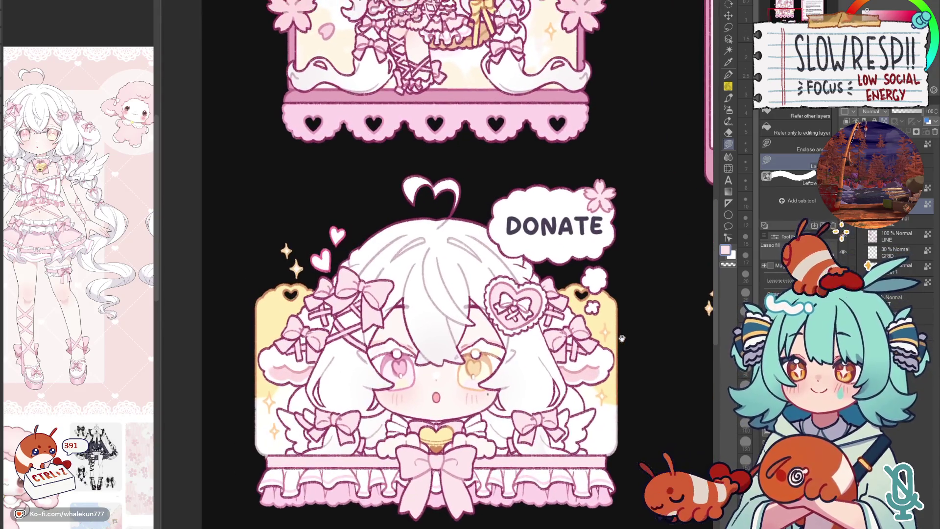
pyautogui.hscroll(3, 629, 429)
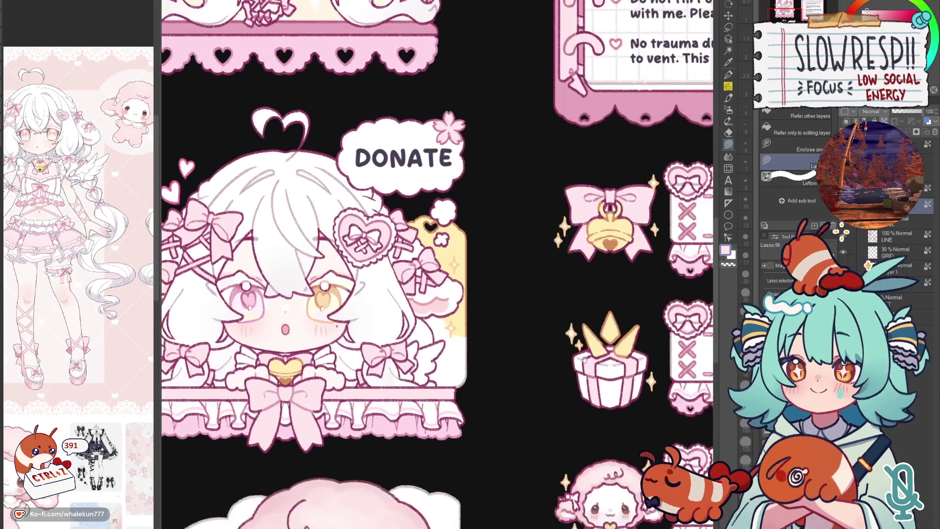
pyautogui.hscroll(3, 498, 391)
pyautogui.scroll(-2, 497, 391)
pyautogui.scroll(-2, 514, 412)
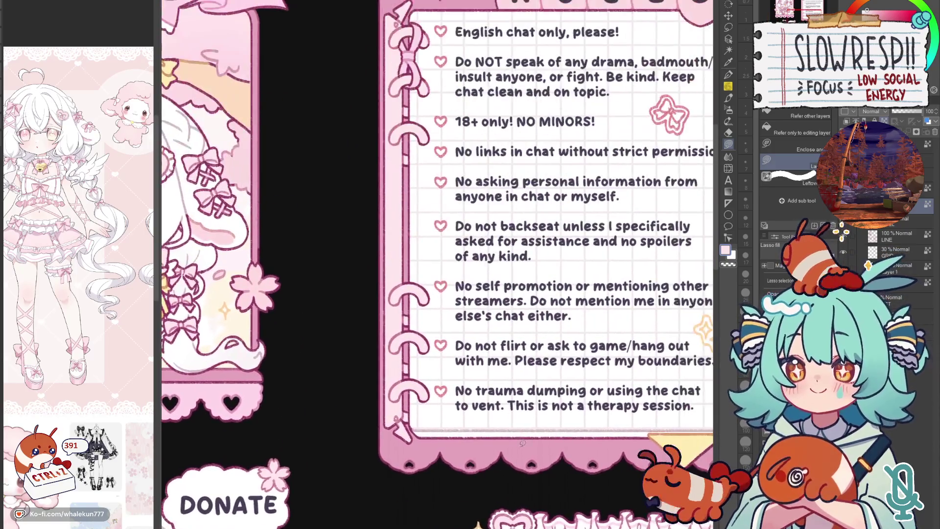
pyautogui.scroll(-3, 583, 466)
pyautogui.scroll(-3, 584, 466)
pyautogui.scroll(1, 593, 316)
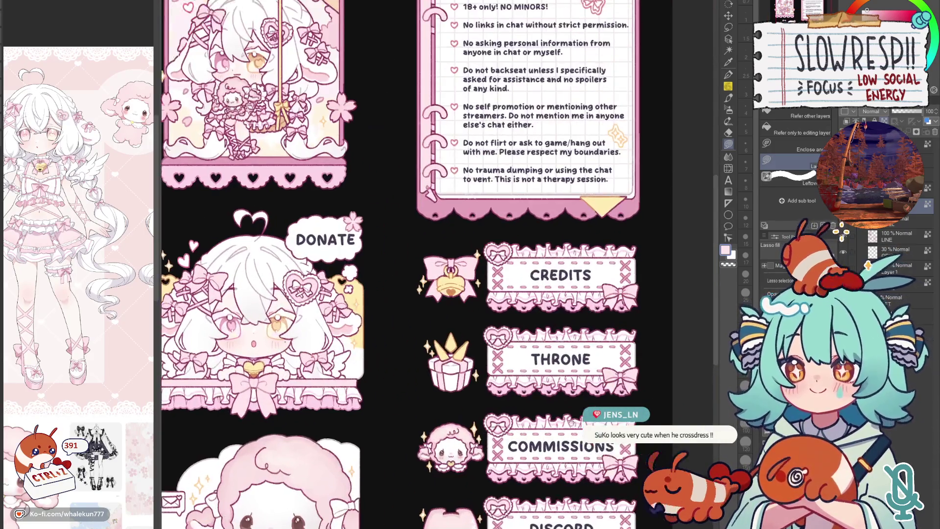
pyautogui.scroll(1, 593, 313)
pyautogui.scroll(3, 623, 257)
pyautogui.scroll(1, 525, 311)
pyautogui.scroll(1, 518, 317)
pyautogui.scroll(2, 515, 321)
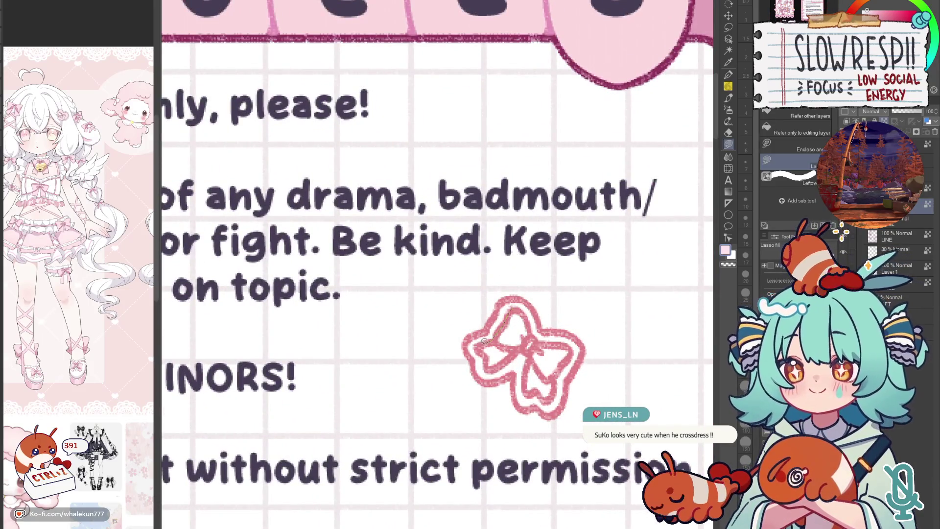
# - Lasso-fill the rules-sheet bow's loops and tails light pink, then pick a deeper pink
pyautogui.moveTo(528, 345); pyautogui.dragTo(541, 332)
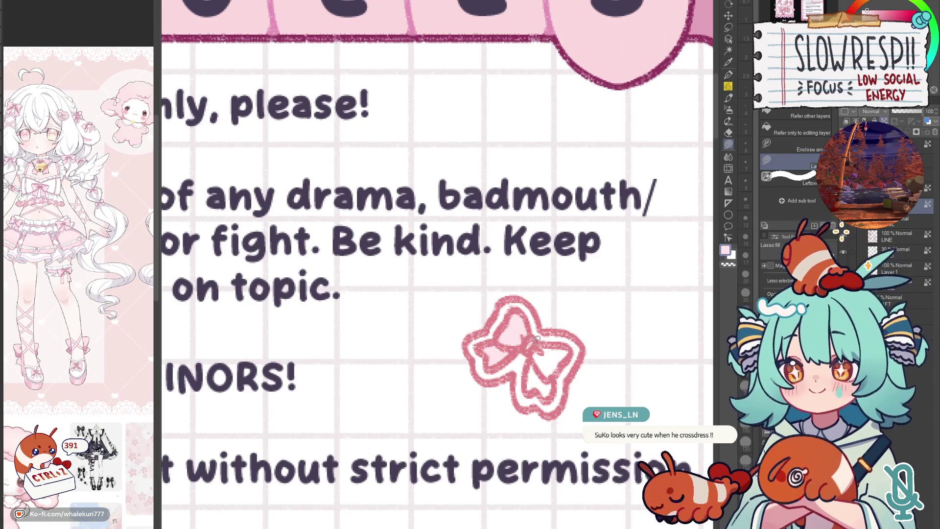
pyautogui.moveTo(557, 375); pyautogui.dragTo(547, 395)
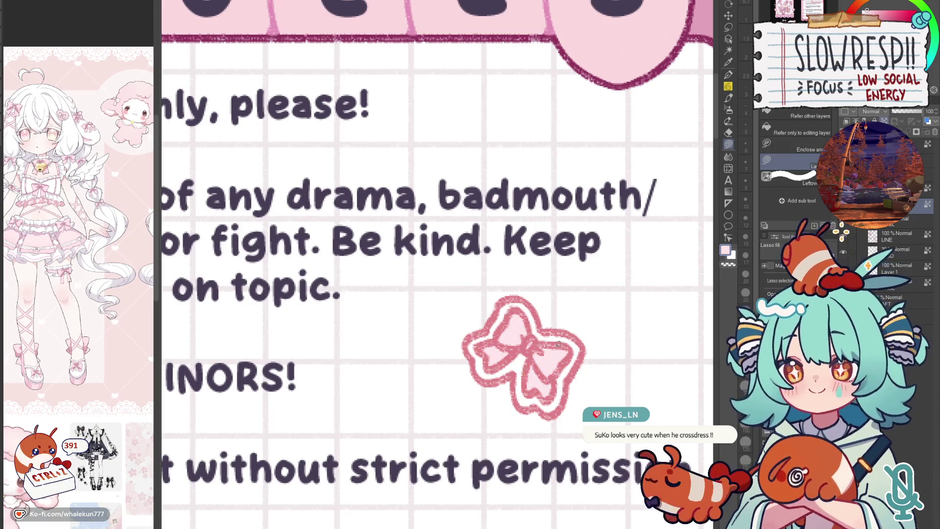
pyautogui.keyDown('alt'); pyautogui.click(557, 36); pyautogui.keyUp('alt')
pyautogui.scroll(-3, 516, 280)
pyautogui.scroll(2, 434, 248)
pyautogui.scroll(1, 434, 247)
pyautogui.moveTo(451, 278); pyautogui.dragTo(515, 368)
pyautogui.scroll(2, 514, 367)
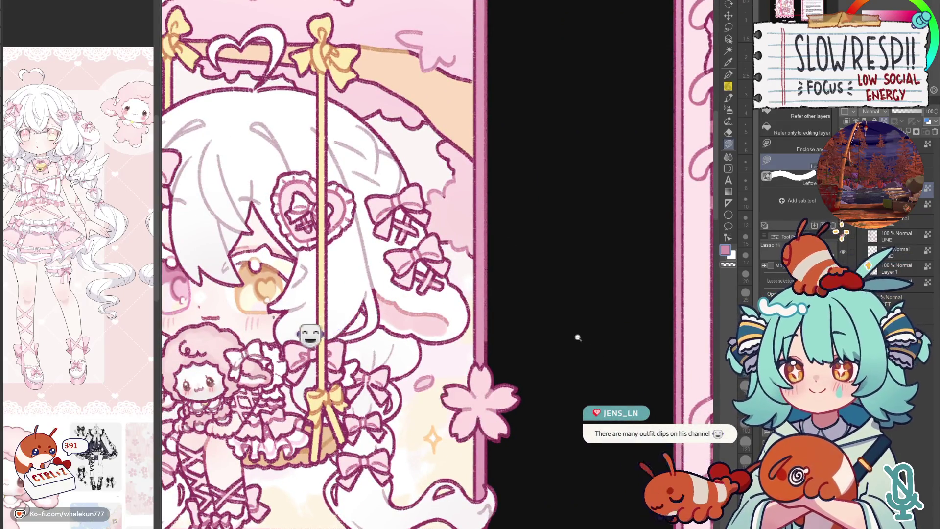
pyautogui.scroll(-2, 581, 336)
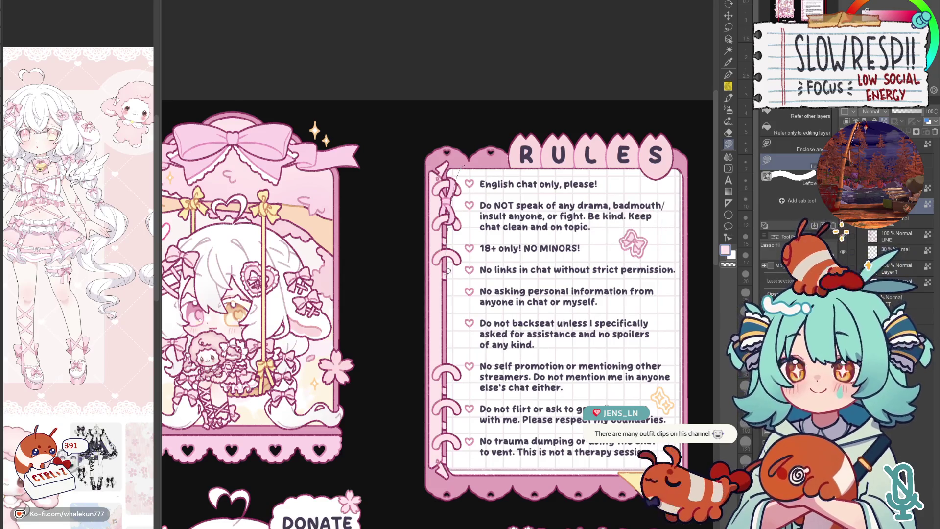
pyautogui.keyDown('alt'); pyautogui.click(550, 267); pyautogui.keyUp('alt')
pyautogui.moveTo(551, 266); pyautogui.dragTo(528, 210)
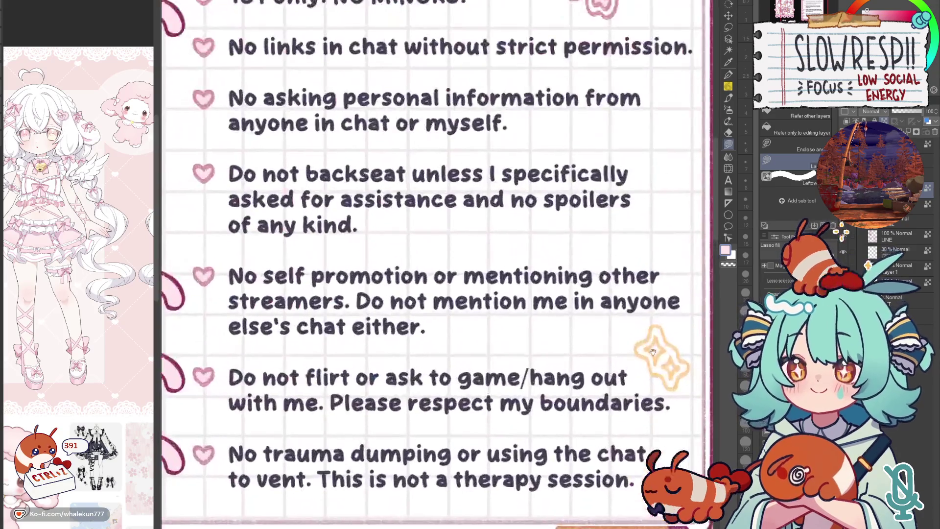
pyautogui.scroll(3, 623, 336)
pyautogui.scroll(-1, 604, 380)
pyautogui.moveTo(604, 380); pyautogui.dragTo(607, 292)
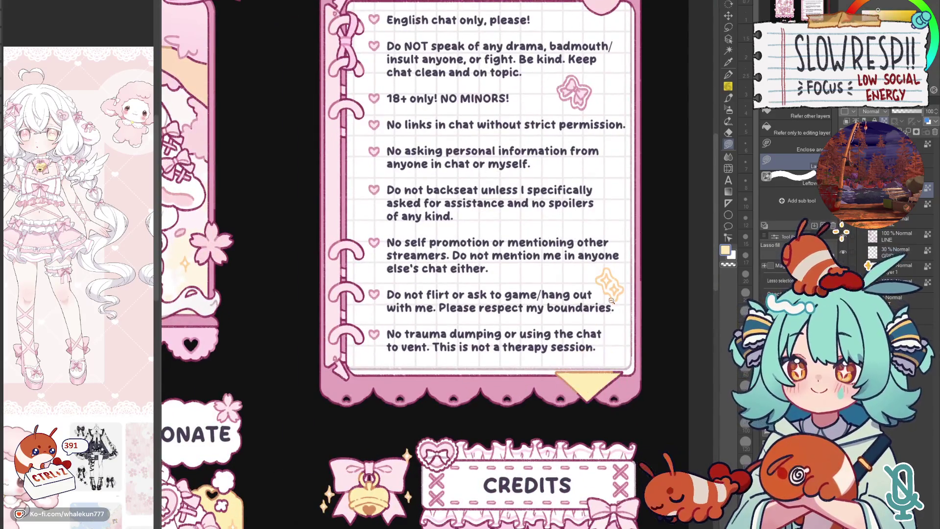
pyautogui.scroll(3, 607, 254)
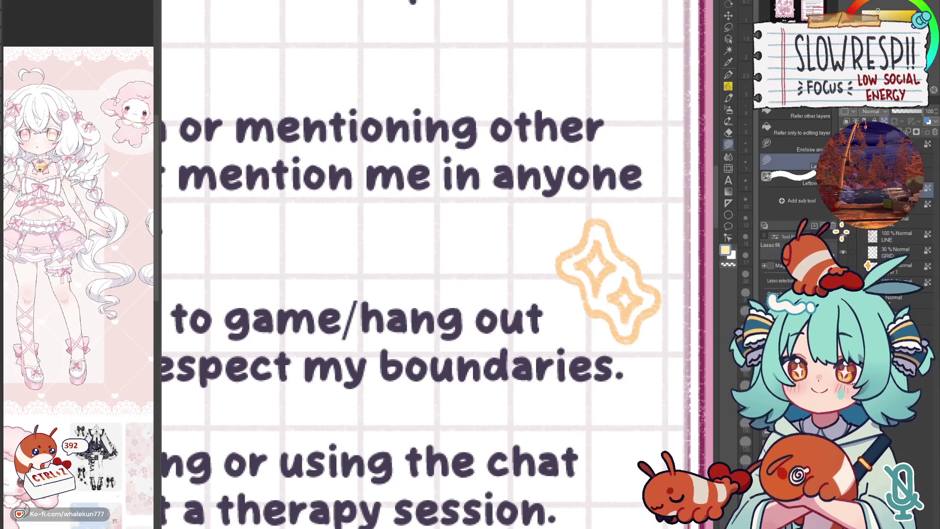
pyautogui.moveTo(596, 254); pyautogui.dragTo(592, 285)
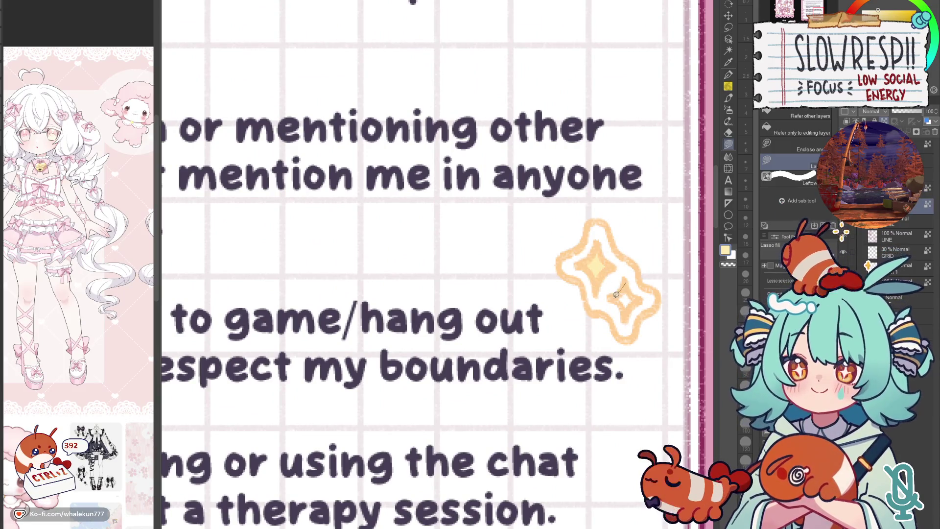
pyautogui.scroll(-3, 632, 309)
pyautogui.scroll(1, 656, 358)
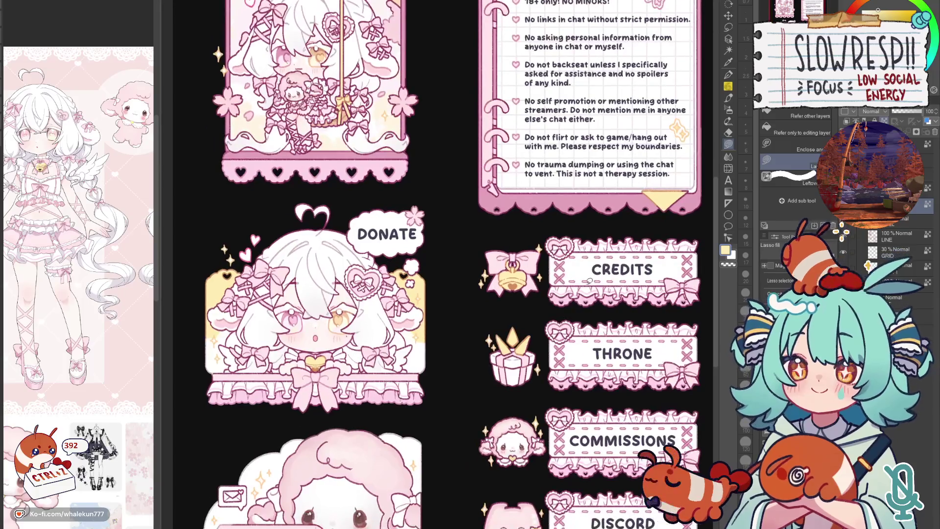
pyautogui.moveTo(545, 401); pyautogui.dragTo(552, 327)
pyautogui.scroll(1, 558, 331)
pyautogui.scroll(3, 559, 331)
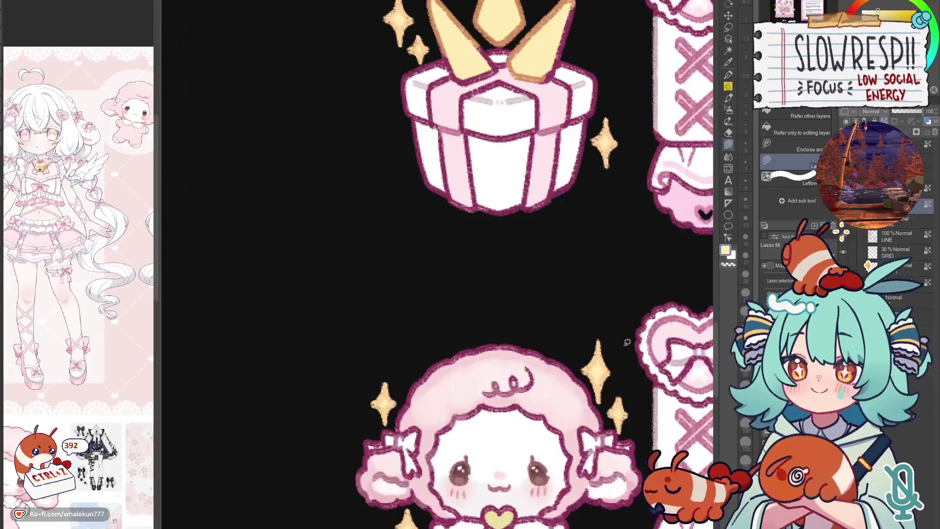
pyautogui.scroll(-2, 536, 322)
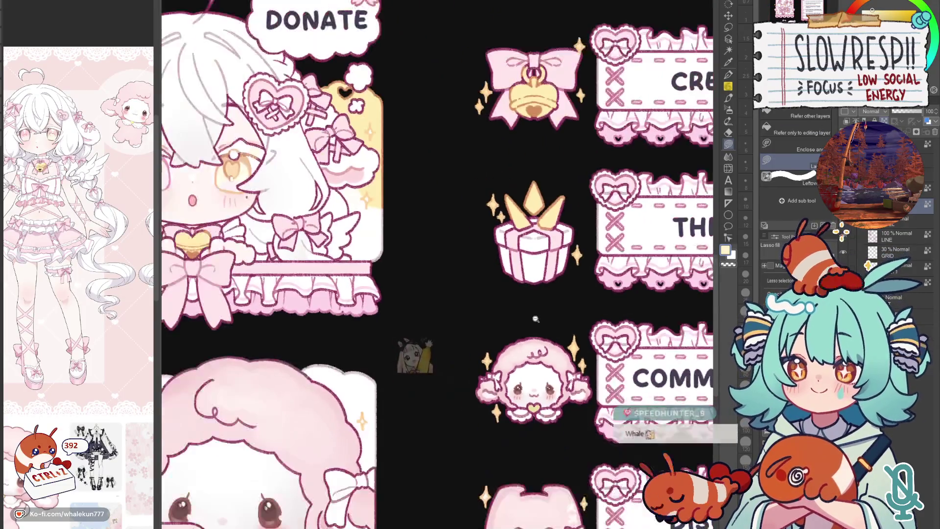
pyautogui.scroll(3, 443, 219)
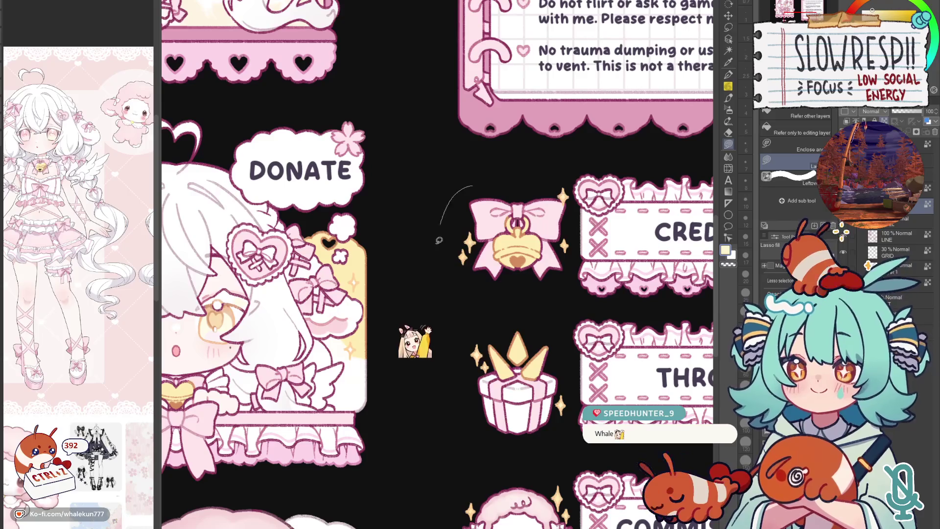
pyautogui.scroll(-3, 443, 219)
pyautogui.scroll(3, 566, 409)
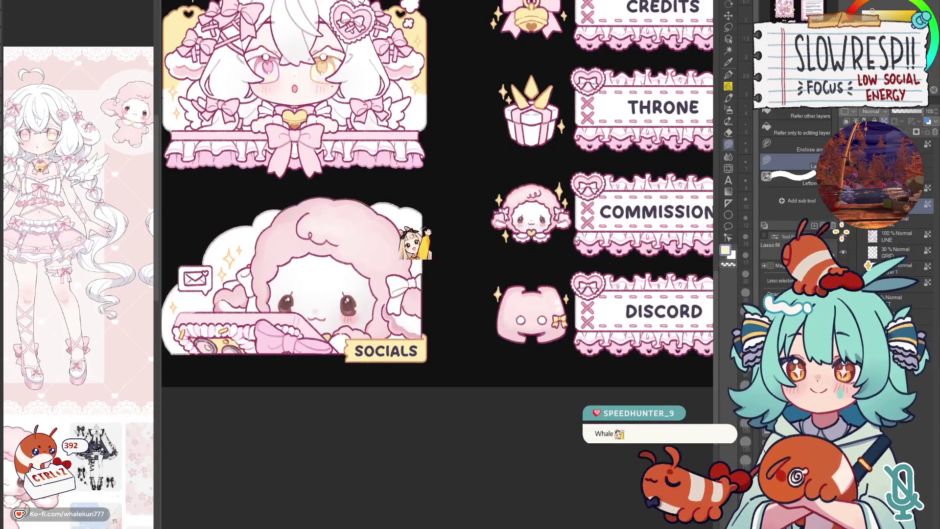
pyautogui.scroll(2, 416, 238)
pyautogui.scroll(2, 414, 104)
pyautogui.scroll(1, 434, 444)
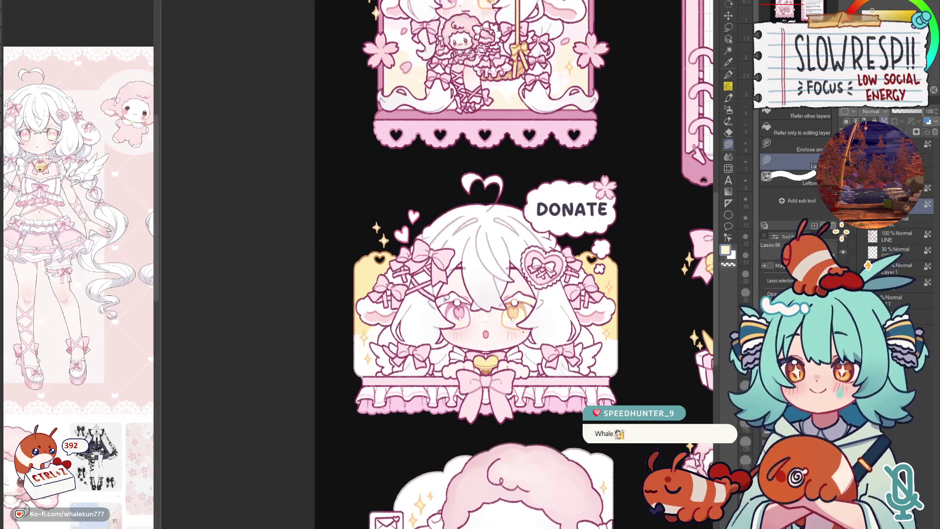
pyautogui.scroll(1, 607, 269)
pyautogui.scroll(5, 515, 235)
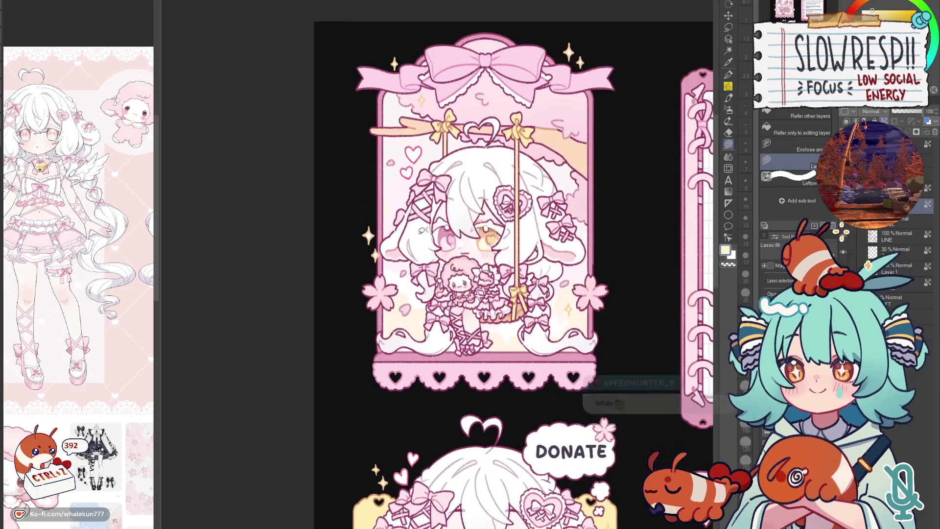
pyautogui.scroll(1, 562, 313)
pyautogui.scroll(2, 572, 94)
pyautogui.press('h')
pyautogui.press('h')
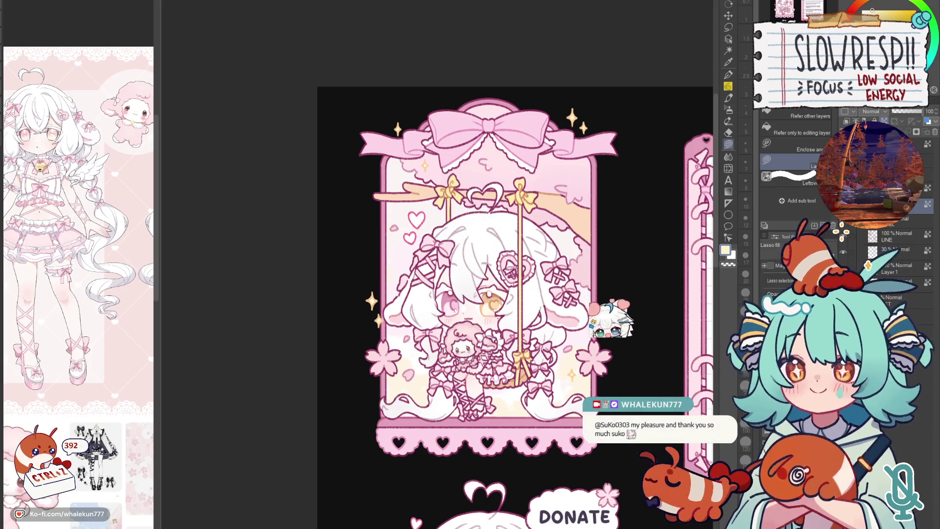
# - Pick pink as the drawing colour over the swing panel and add a new layer
pyautogui.moveTo(665, 394); pyautogui.dragTo(567, 363)
pyautogui.scroll(2, 546, 336)
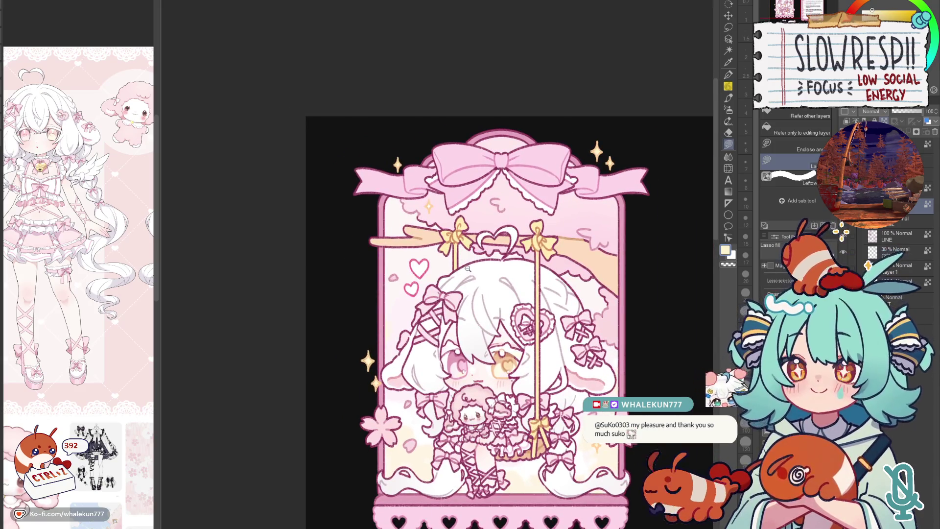
pyautogui.moveTo(461, 276); pyautogui.dragTo(490, 289)
pyautogui.keyDown('alt'); pyautogui.click(441, 279); pyautogui.keyUp('alt')
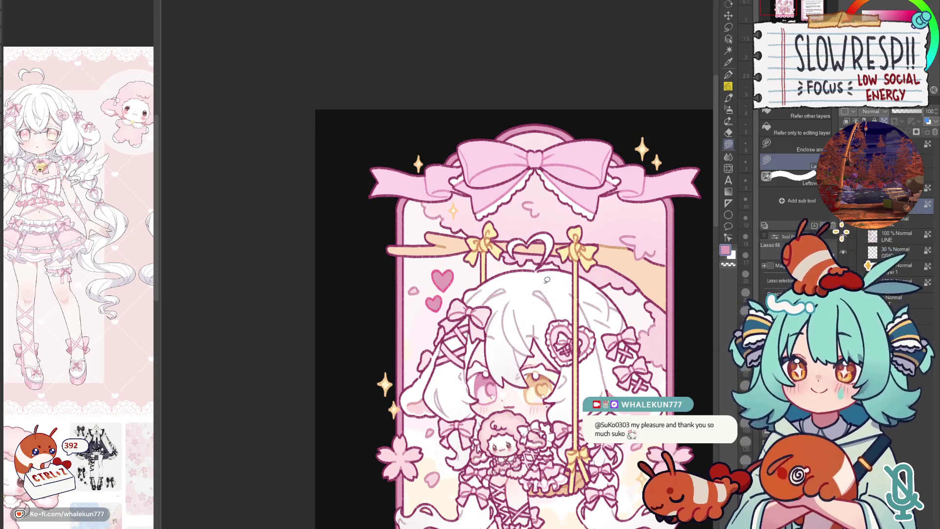
pyautogui.hotkey('ctrl', 'shift', 'n')
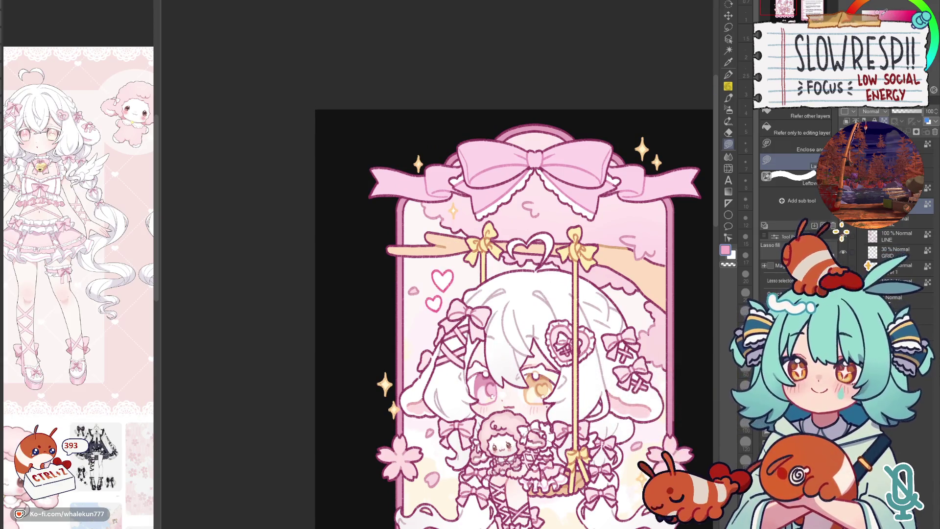
# - Sketch a thin test curve beside the donate character and undo it
pyautogui.moveTo(580, 432); pyautogui.dragTo(515, 273)
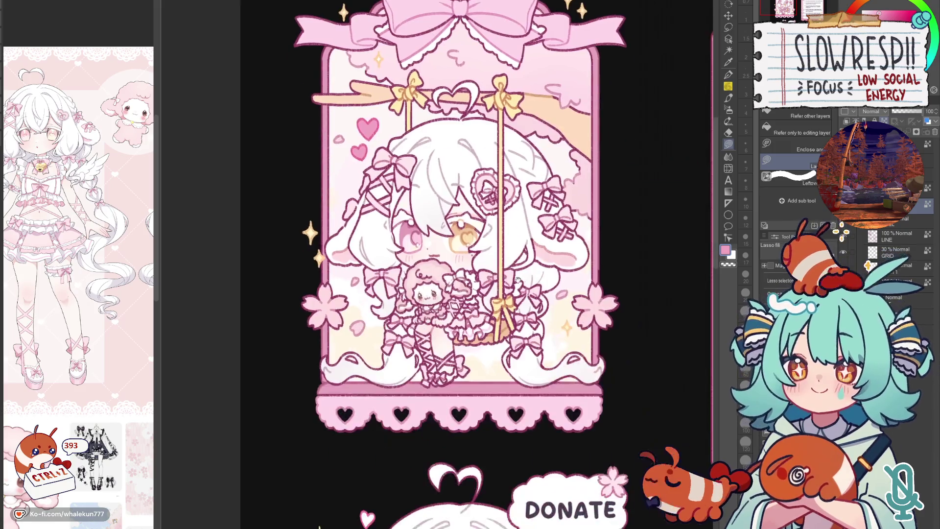
pyautogui.scroll(-3, 515, 274)
pyautogui.scroll(1, 514, 273)
pyautogui.moveTo(383, 302); pyautogui.dragTo(362, 347)
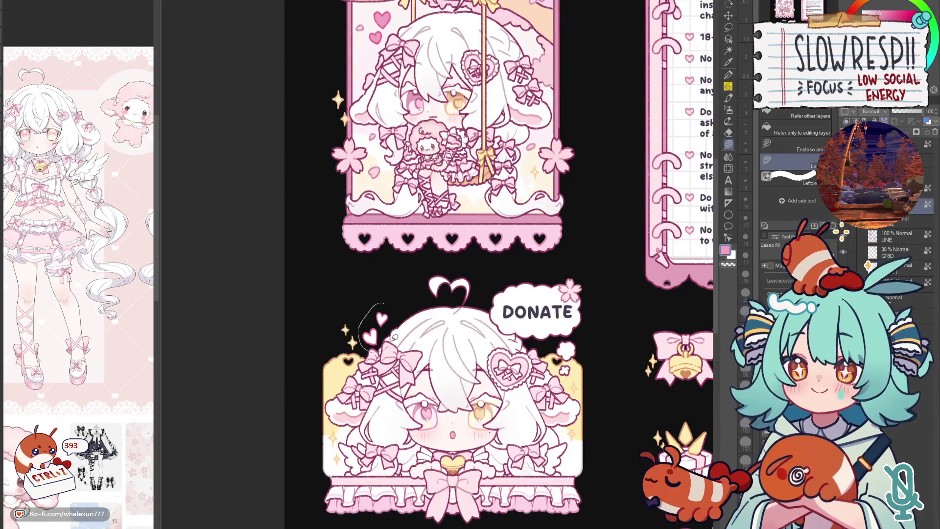
pyautogui.hotkey('ctrl', 'z')
pyautogui.scroll(-3, 520, 307)
pyautogui.scroll(2, 524, 308)
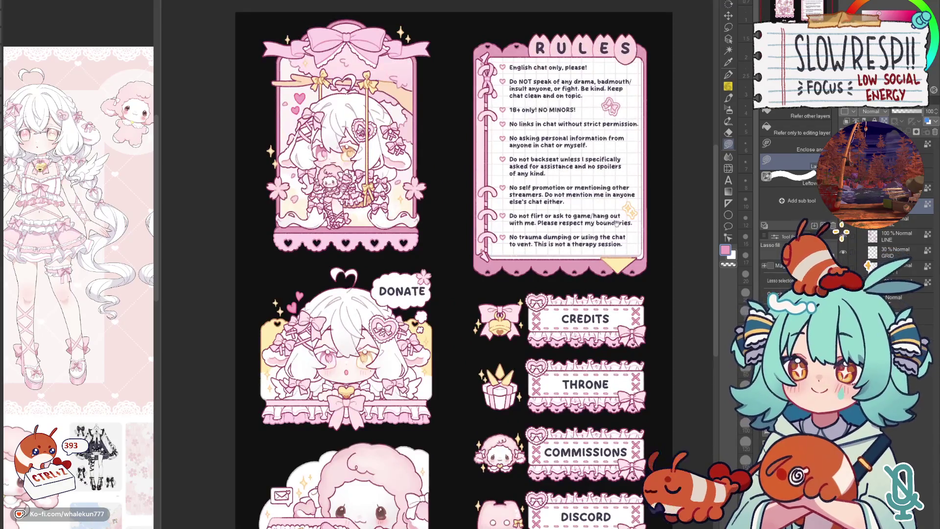
pyautogui.moveTo(599, 187); pyautogui.dragTo(591, 278)
pyautogui.scroll(2, 503, 187)
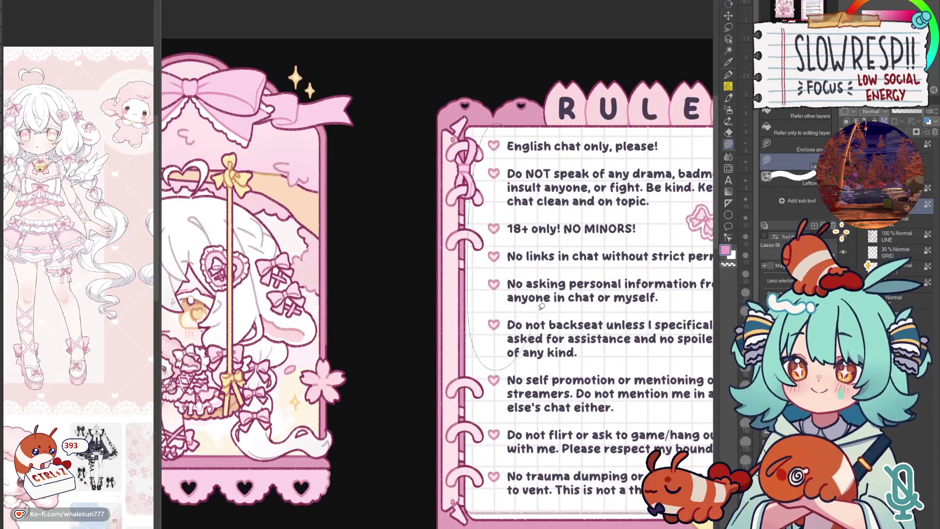
pyautogui.scroll(-3, 557, 354)
pyautogui.moveTo(559, 355); pyautogui.dragTo(609, 277)
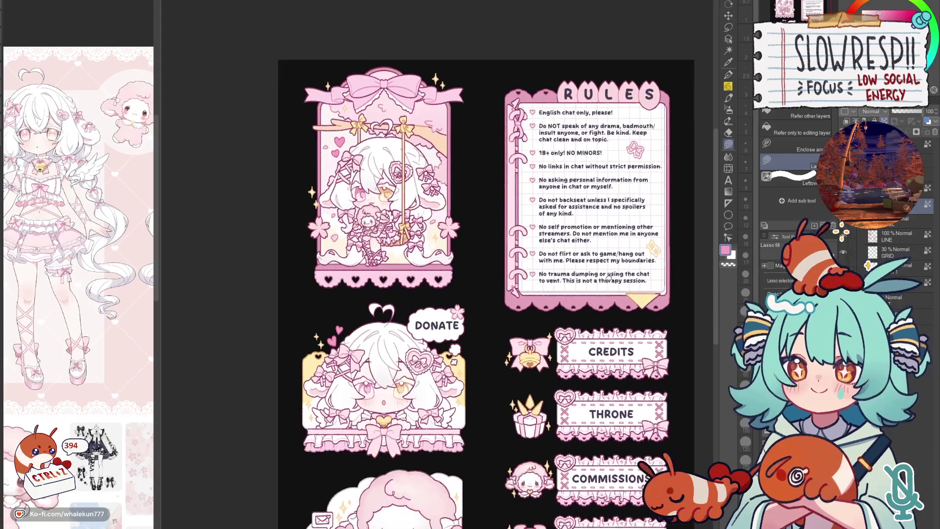
pyautogui.moveTo(621, 398); pyautogui.dragTo(614, 302)
pyautogui.moveTo(603, 339)
pyautogui.mouseDown()
pyautogui.moveTo(580, 376)
pyautogui.moveTo(571, 339)
pyautogui.moveTo(578, 369)
pyautogui.mouseUp()
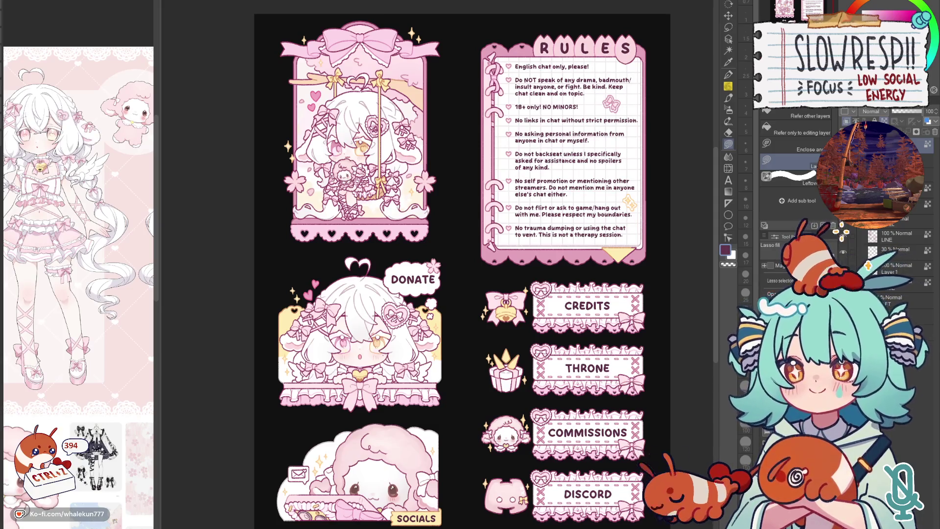
pyautogui.scroll(1, 464, 330)
pyautogui.scroll(2, 464, 330)
pyautogui.scroll(3, 463, 331)
pyautogui.scroll(-10, 477, 263)
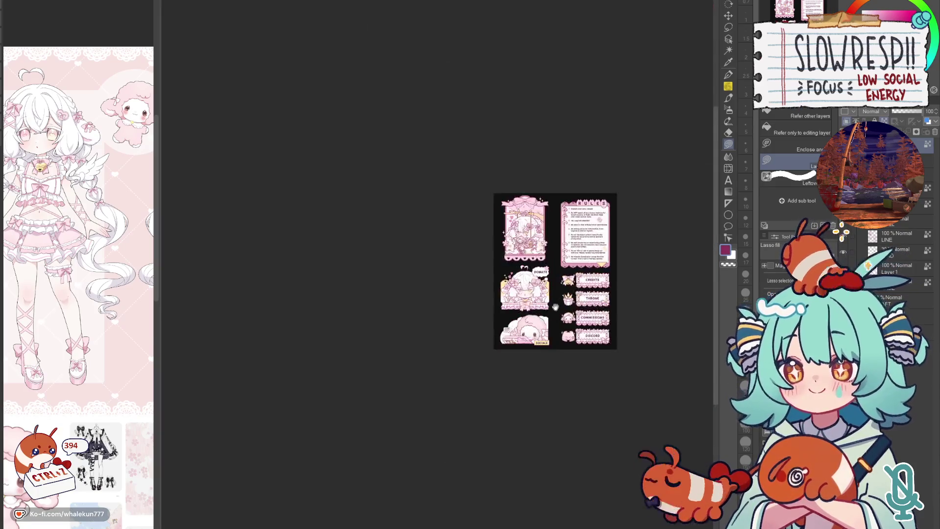
pyautogui.moveTo(499, 244); pyautogui.dragTo(569, 229)
pyautogui.scroll(4, 569, 229)
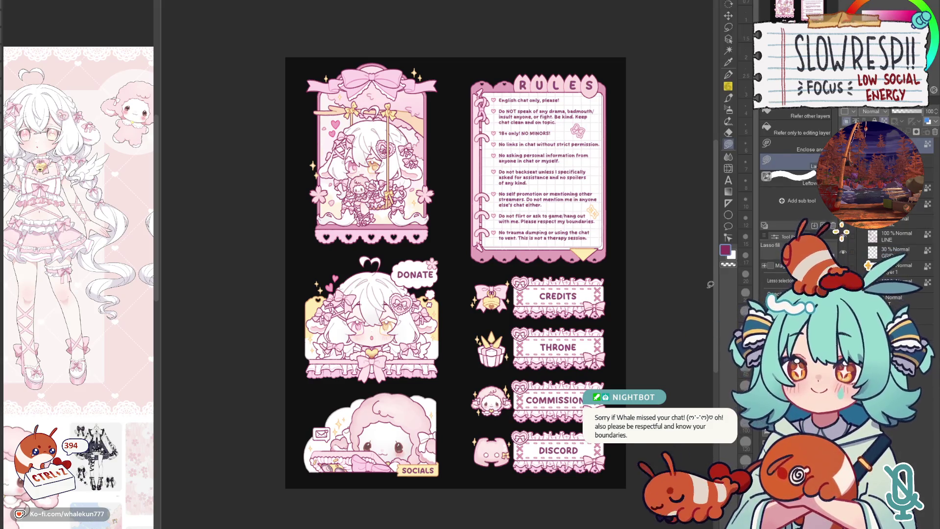
pyautogui.scroll(2, 428, 264)
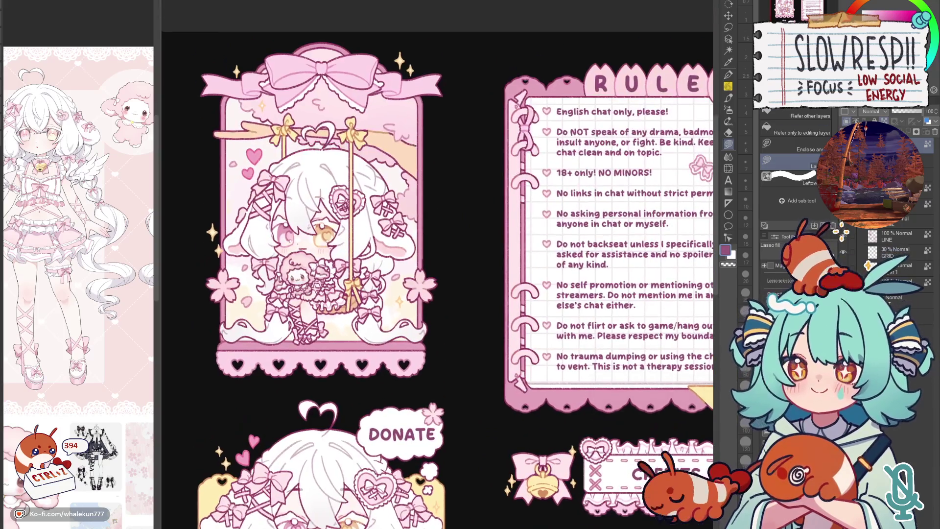
# - Sample the small bunny's dark outline colour as the drawing colour
pyautogui.moveTo(646, 48); pyautogui.dragTo(536, 122)
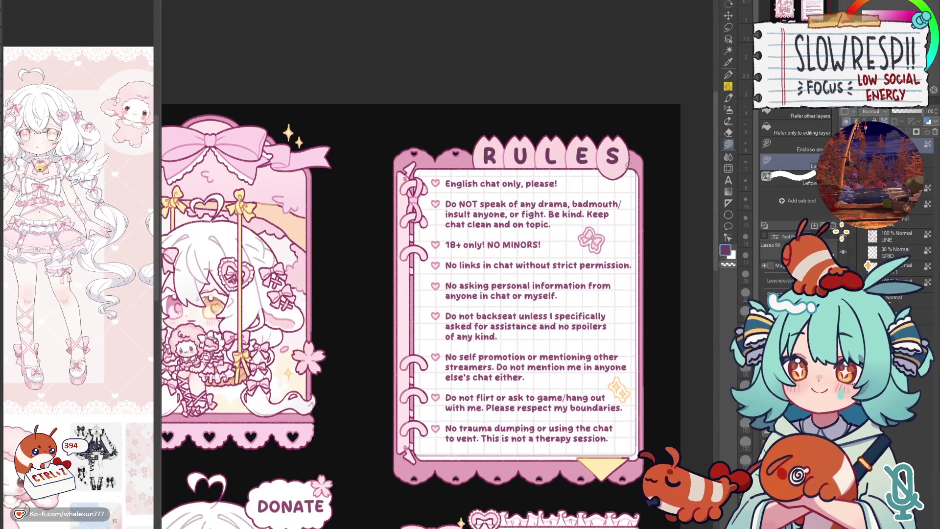
pyautogui.scroll(-3, 453, 284)
pyautogui.scroll(1, 453, 285)
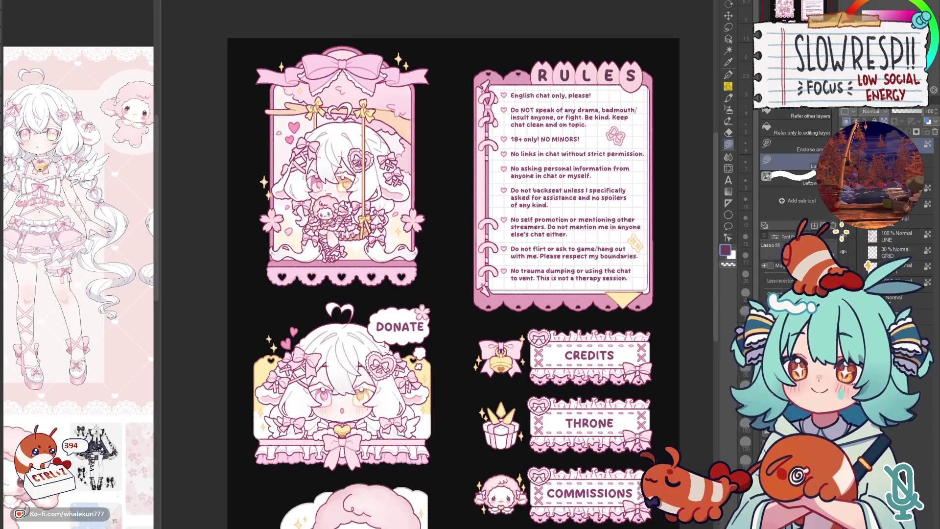
pyautogui.scroll(4, 305, 208)
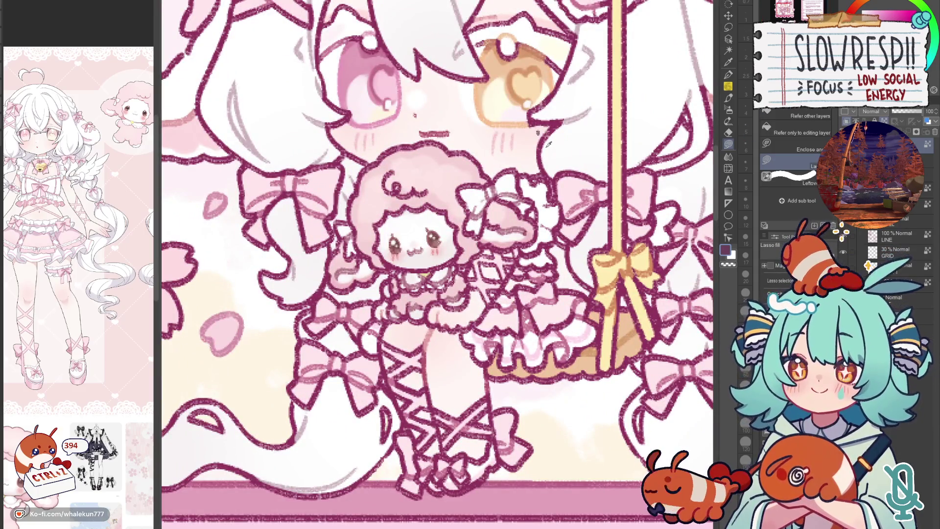
pyautogui.keyDown('alt'); pyautogui.click(543, 132); pyautogui.keyUp('alt')
pyautogui.keyDown('alt'); pyautogui.click(539, 131); pyautogui.keyUp('alt')
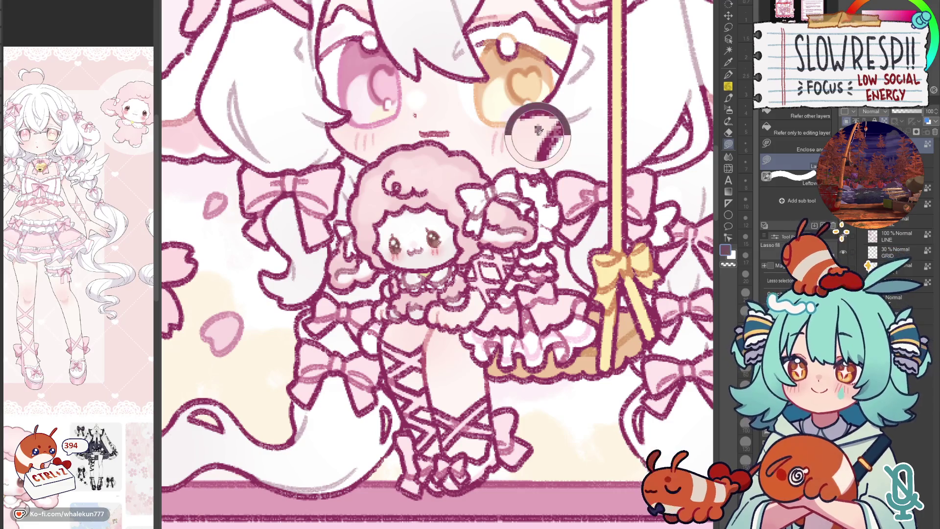
pyautogui.scroll(-3, 437, 243)
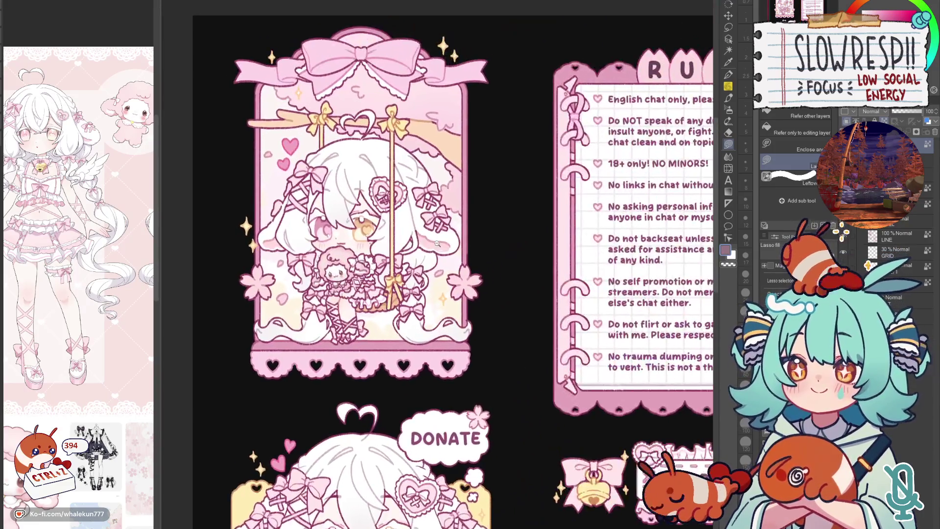
# - Pan over the RULES, DONATE and button panels and back to the RULES panel top
pyautogui.moveTo(437, 243); pyautogui.dragTo(299, 377)
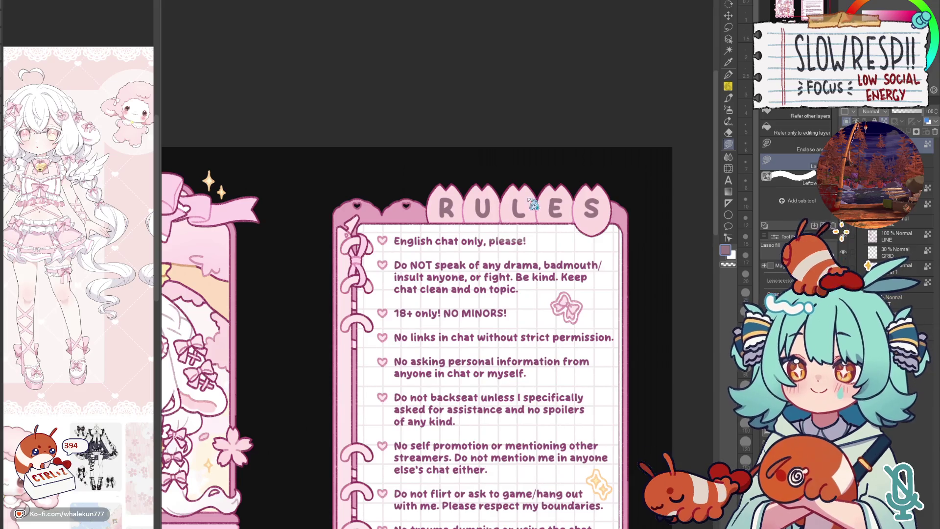
pyautogui.scroll(-3, 640, 167)
pyautogui.scroll(2, 640, 166)
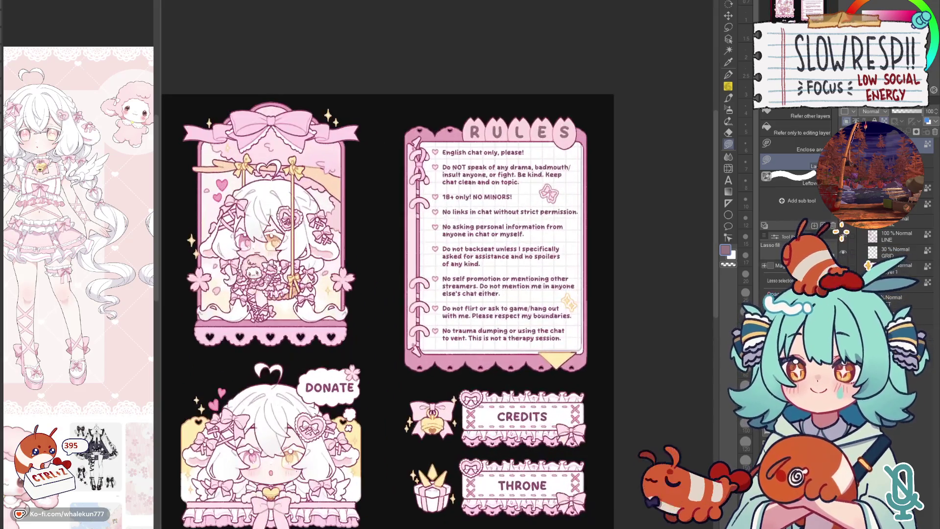
pyautogui.moveTo(573, 166); pyautogui.dragTo(563, 280)
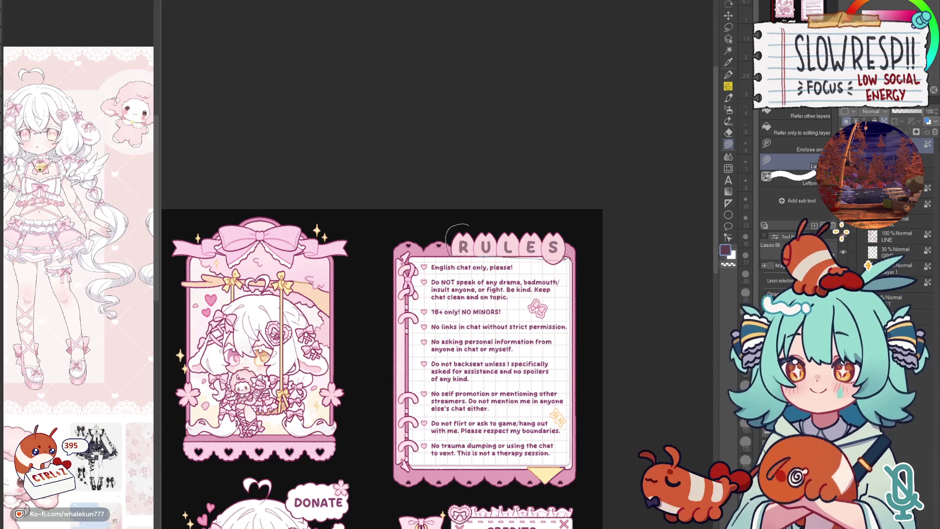
pyautogui.scroll(-3, 586, 256)
pyautogui.scroll(5, 586, 257)
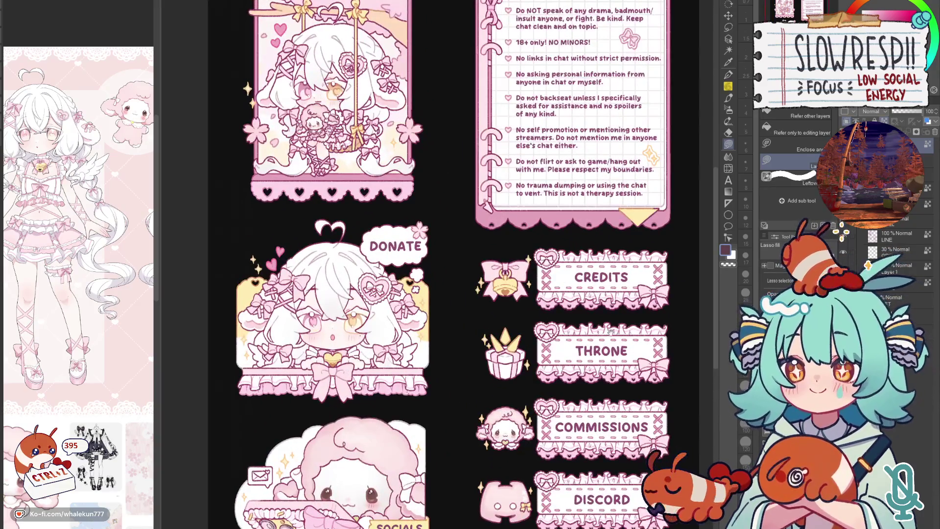
pyautogui.moveTo(591, 246); pyautogui.dragTo(565, 239)
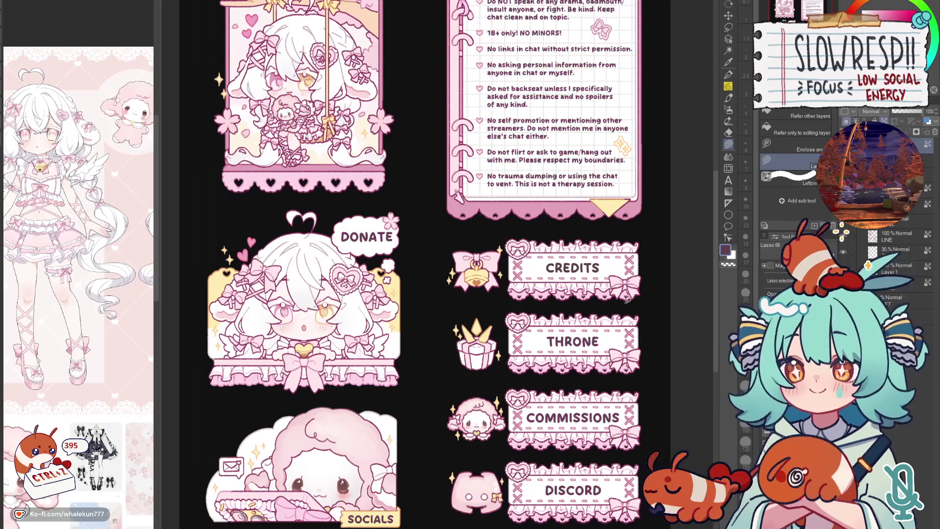
pyautogui.moveTo(589, 204); pyautogui.dragTo(566, 382)
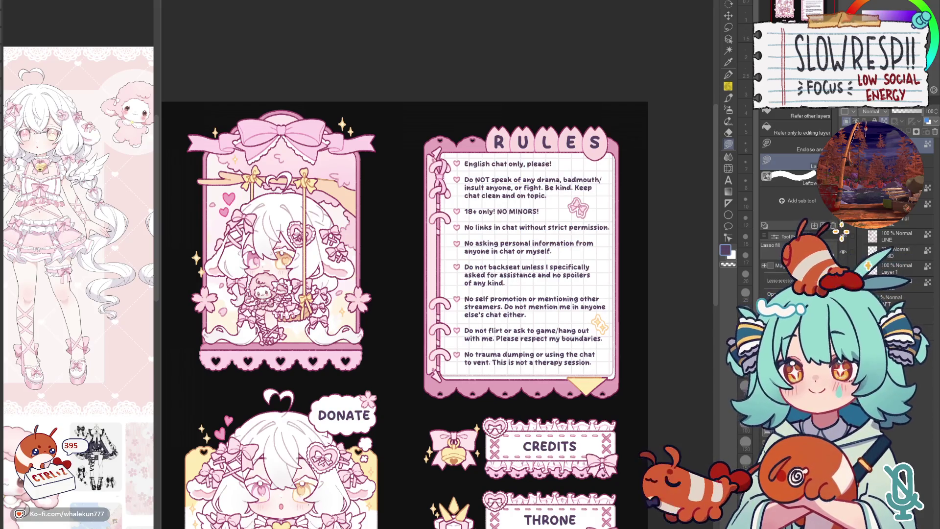
pyautogui.scroll(-5, 441, 264)
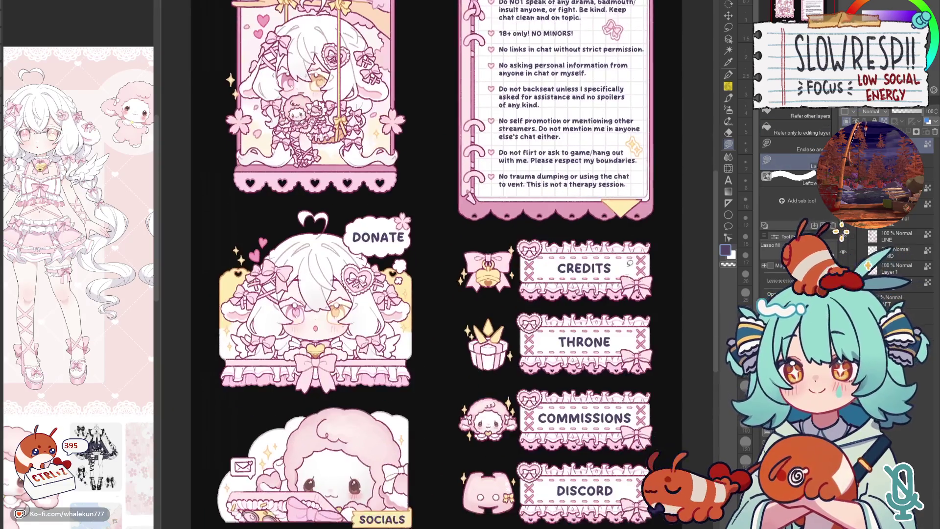
pyautogui.scroll(-3, 441, 265)
pyautogui.scroll(2, 663, 206)
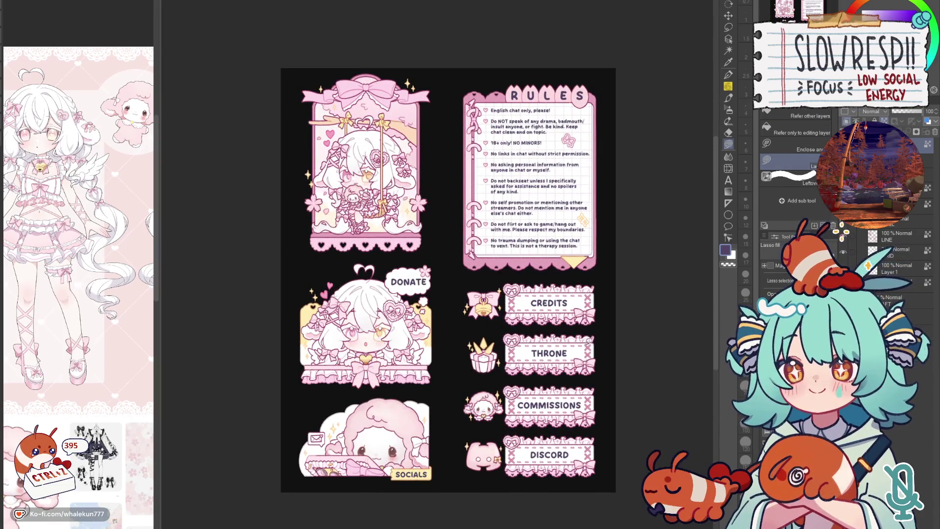
pyautogui.scroll(1, 573, 361)
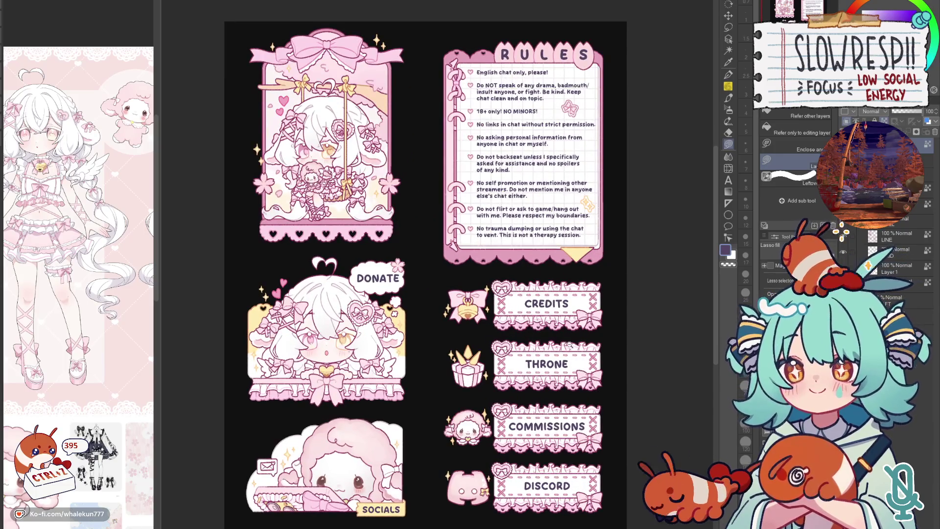
pyautogui.scroll(1, 574, 361)
pyautogui.scroll(-1, 602, 354)
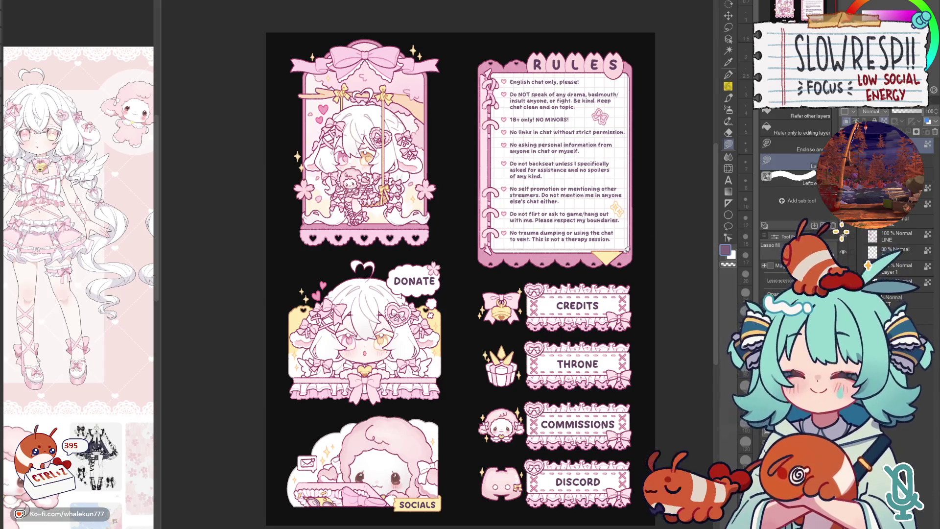
# - Mirror the sheet horizontally a few times to check the design's balance
pyautogui.press('h')
pyautogui.press('h')
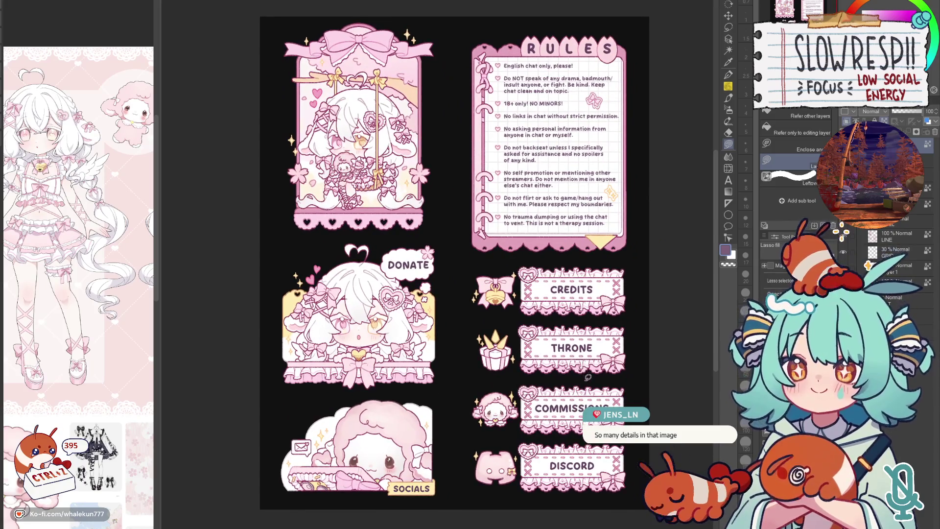
pyautogui.press('h')
pyautogui.press('h')
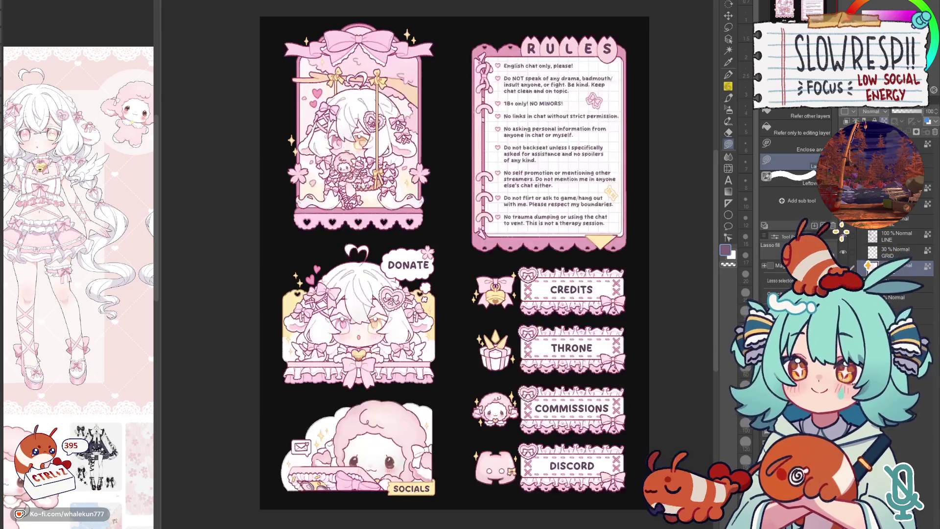
pyautogui.scroll(-1, 675, 365)
pyautogui.press('h')
pyautogui.press('h')
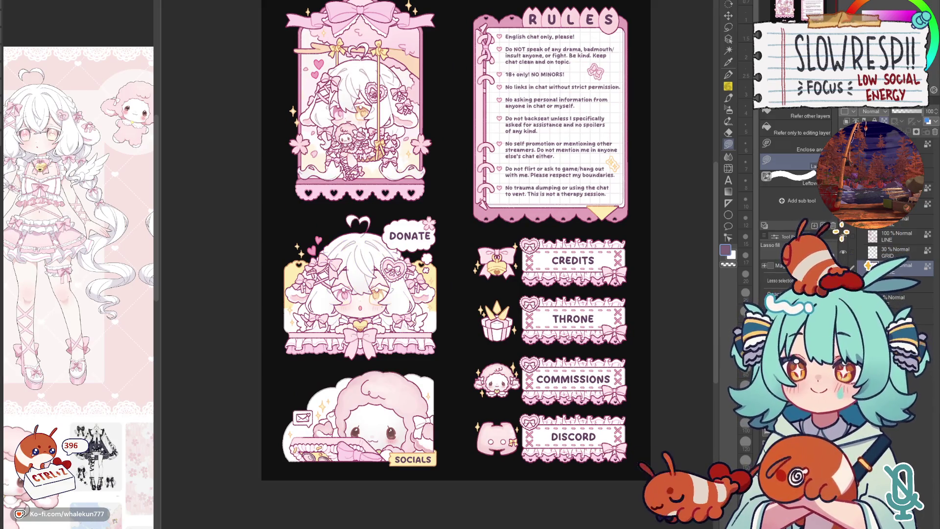
pyautogui.press('h')
pyautogui.press('h')
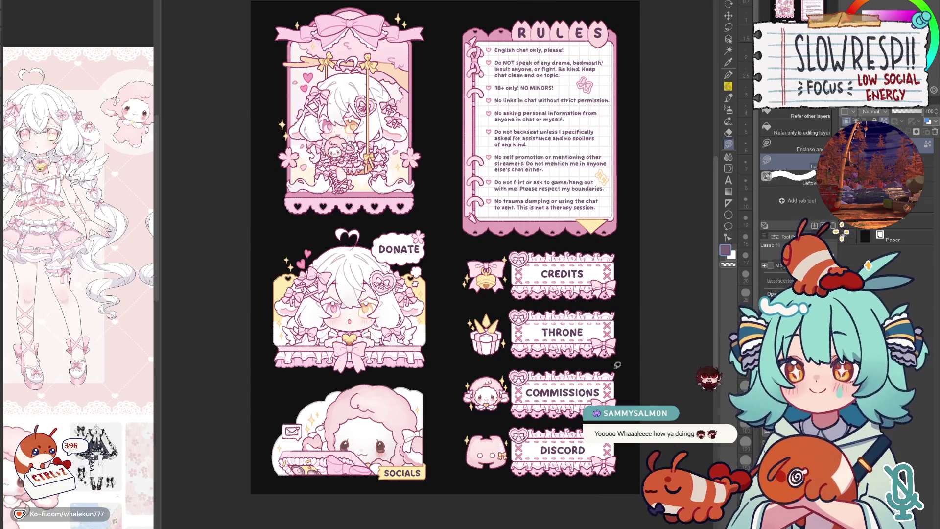
# - Shift the sheet slightly and switch to the Text tool
pyautogui.moveTo(625, 383); pyautogui.dragTo(630, 372)
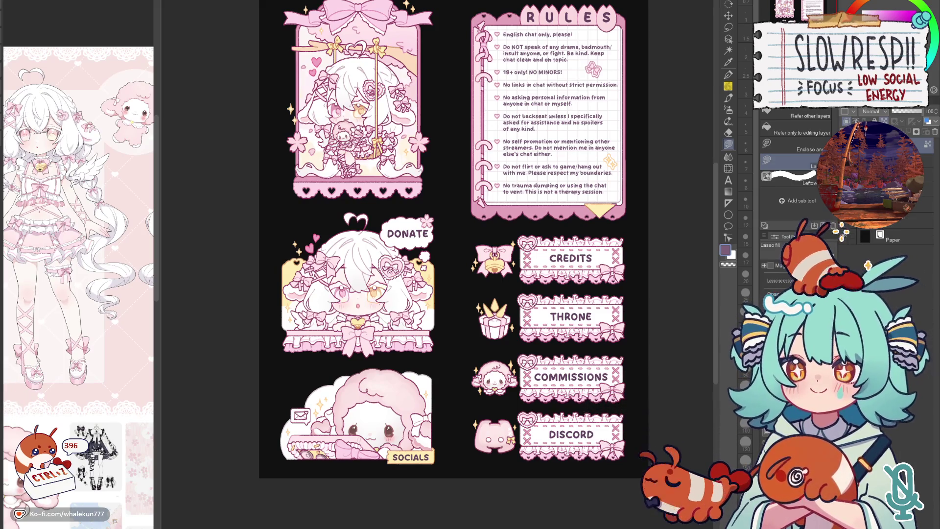
pyautogui.press('t')
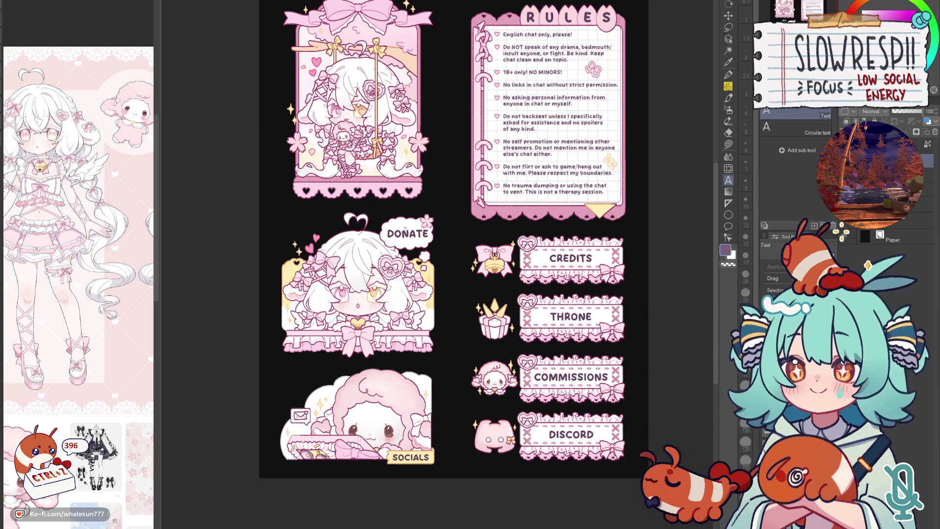
# - Select the DONATE label, leave edit mode and nudge it slightly right and up
pyautogui.click(406, 234)
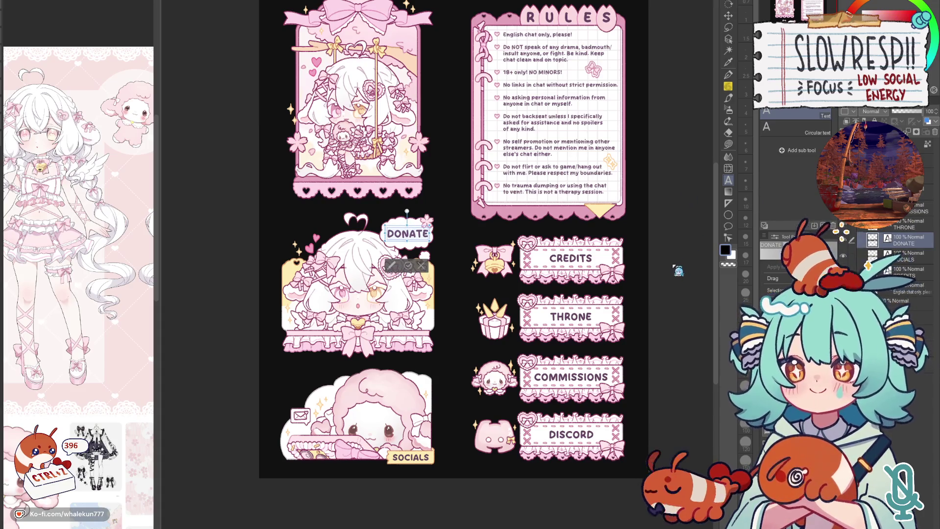
pyautogui.click(435, 232)
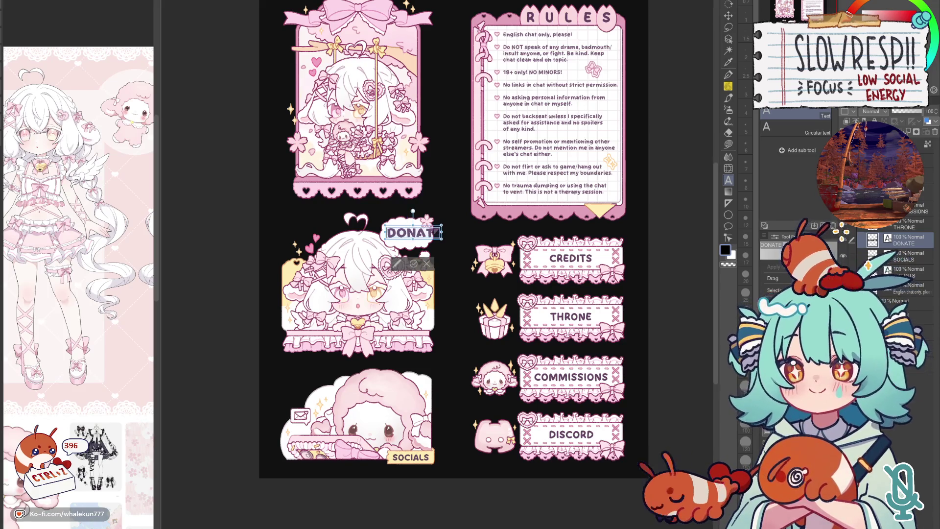
pyautogui.press('Escape')
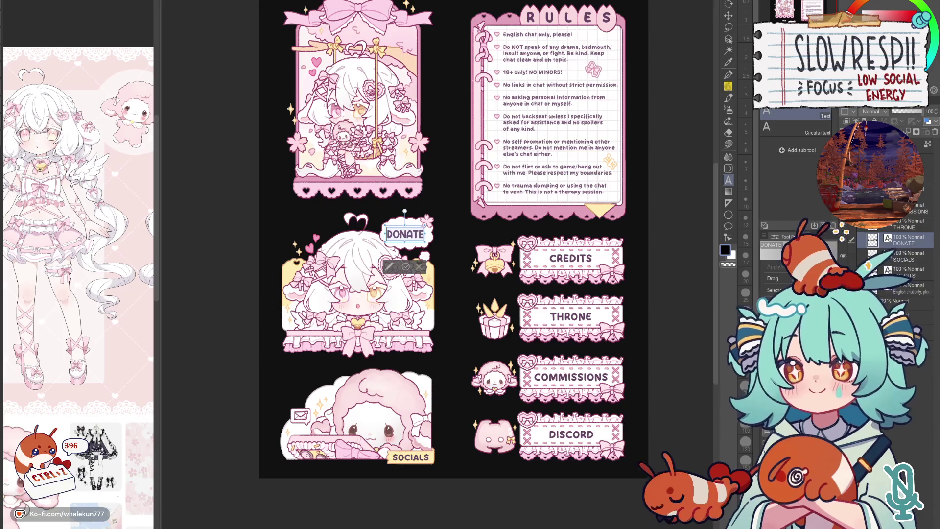
pyautogui.moveTo(405, 234); pyautogui.dragTo(407, 232)
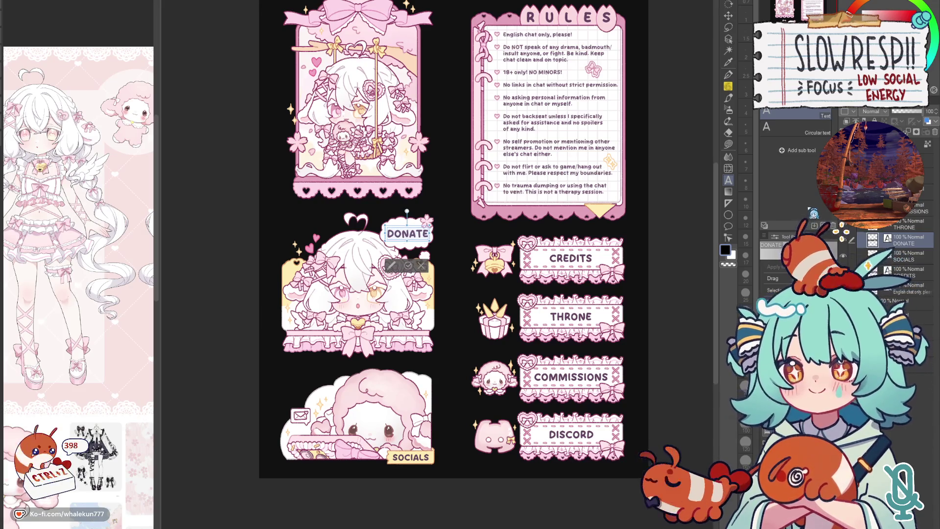
# - Pick a purple-grey colour and select the THRONE label
pyautogui.click(905, 237)
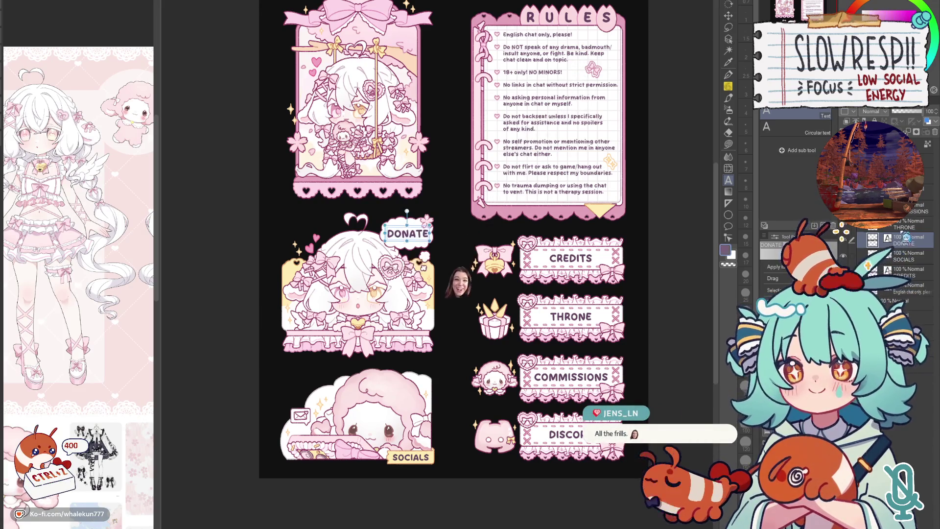
pyautogui.click(906, 225)
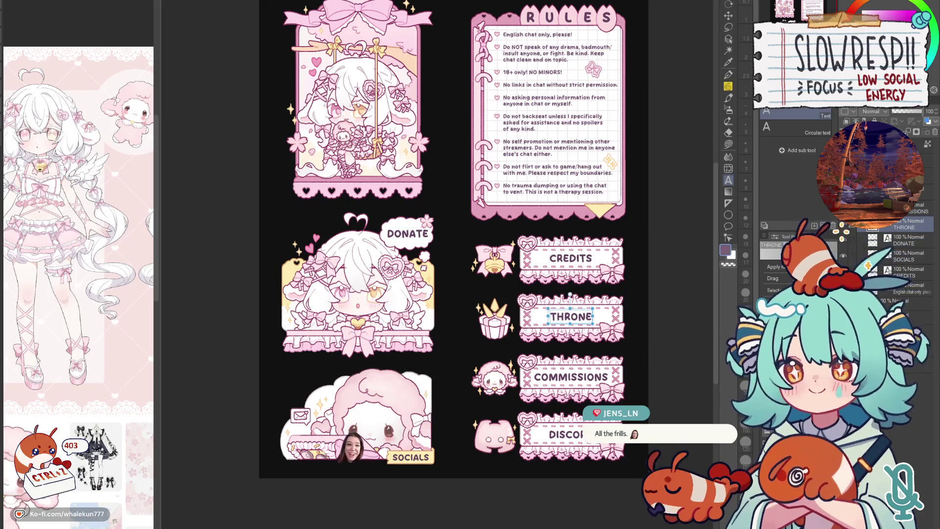
pyautogui.scroll(-5, 882, 264)
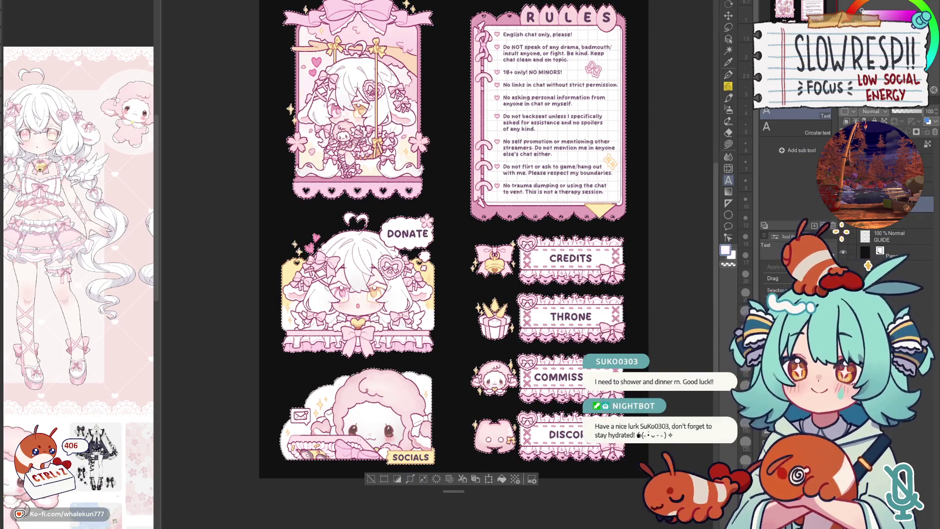
# - Swap to white, take the G-pen and move onto Layer 2 then the layer below
pyautogui.press('x')
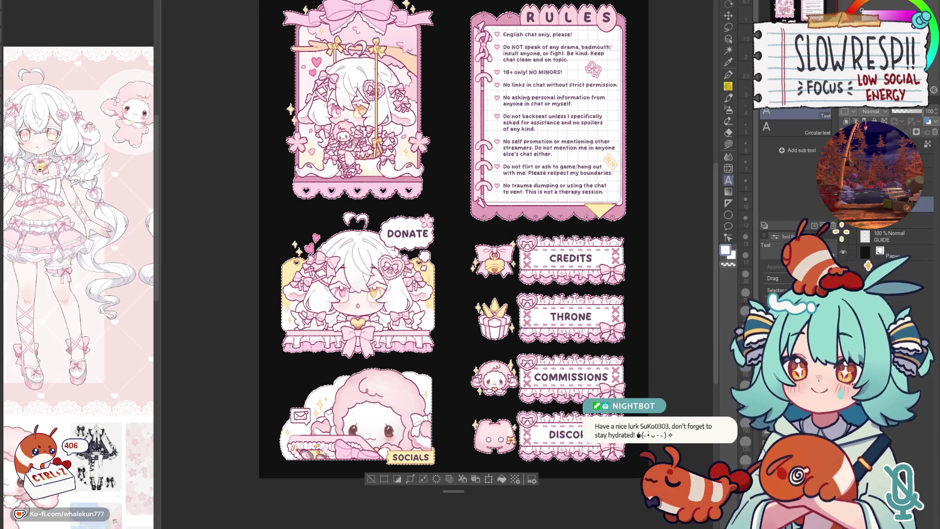
pyautogui.press('p')
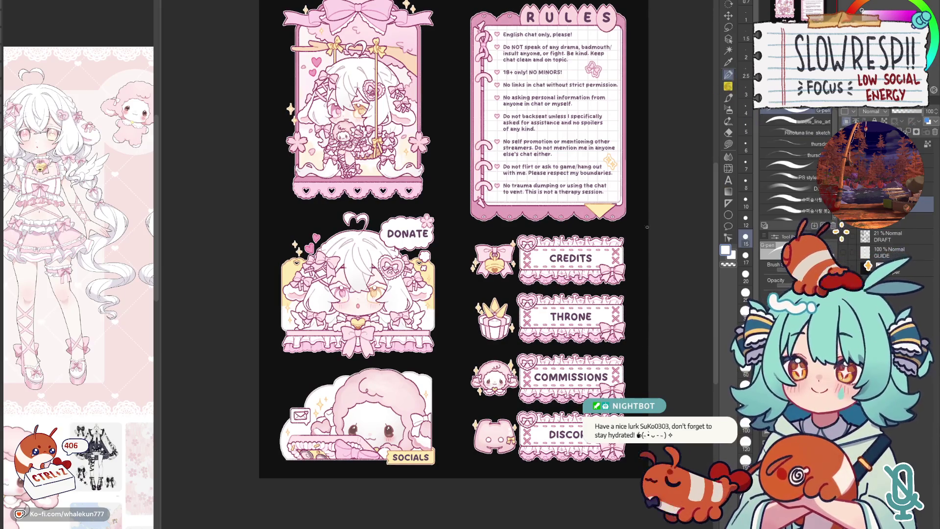
pyautogui.moveTo(662, 253); pyautogui.dragTo(667, 276)
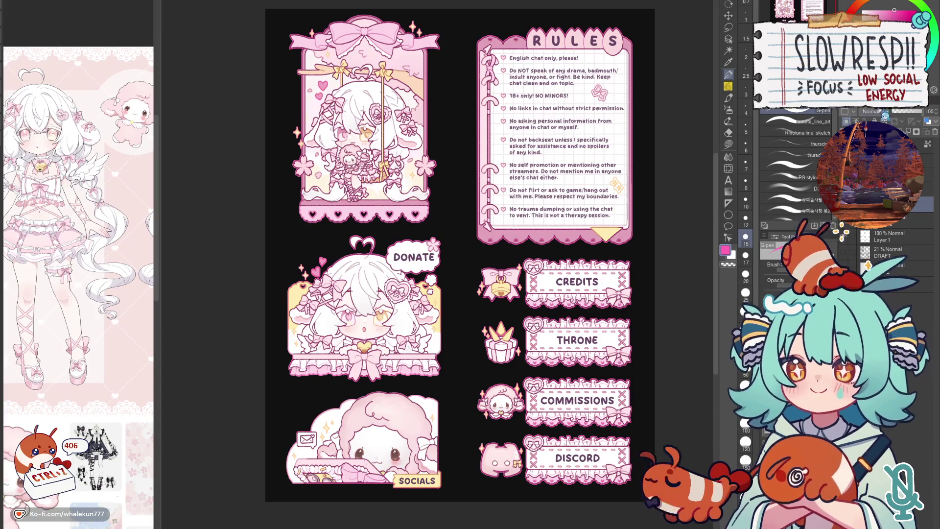
pyautogui.hotkey('ctrl', 'Tab')
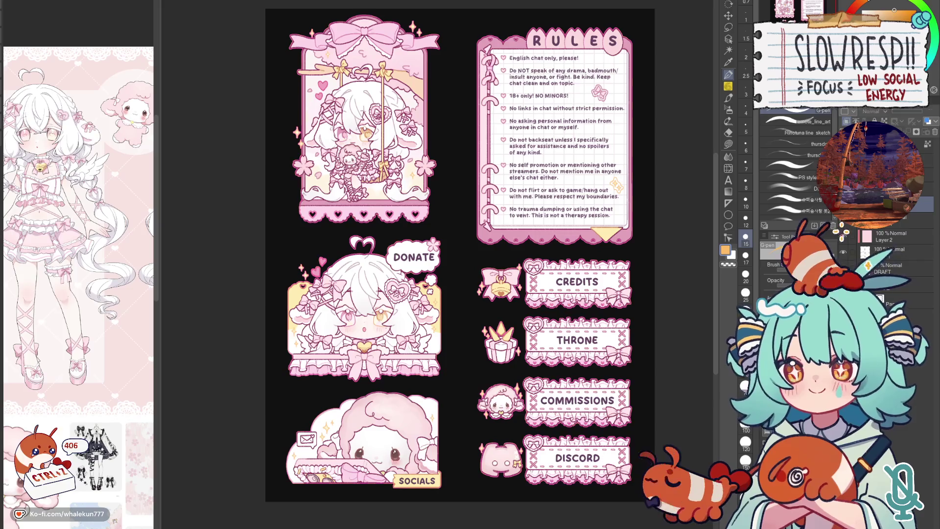
pyautogui.hotkey('alt', '[')
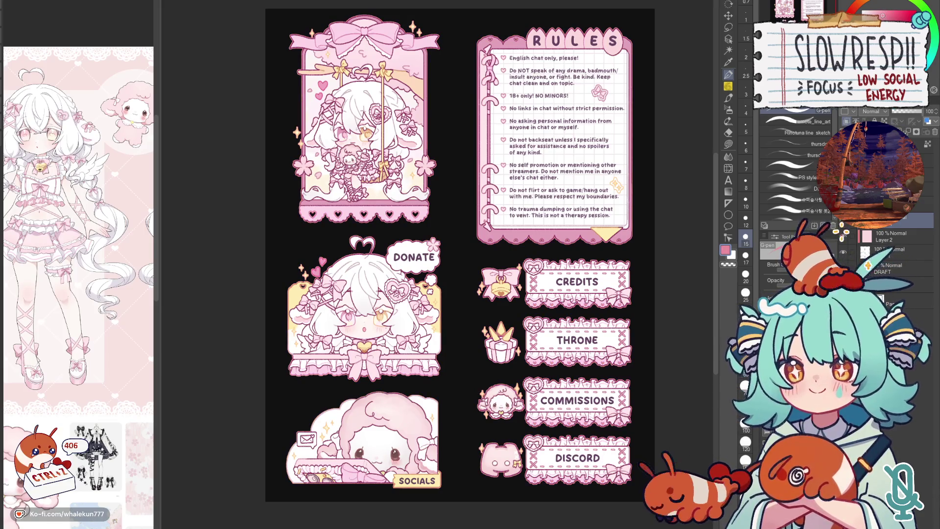
# - Mirror-check the sheet and pick brown as the drawing colour from the palette
pyautogui.moveTo(638, 344); pyautogui.dragTo(644, 320)
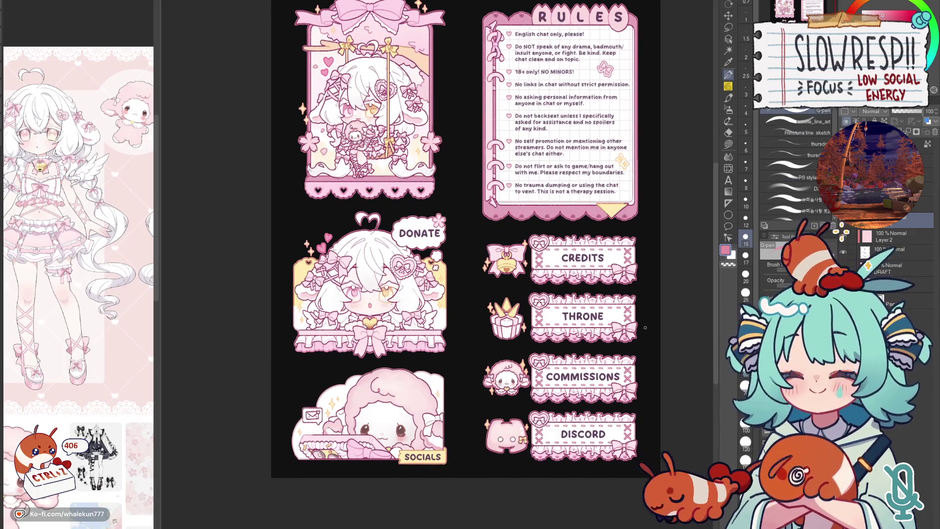
pyautogui.press('h')
pyautogui.press('h')
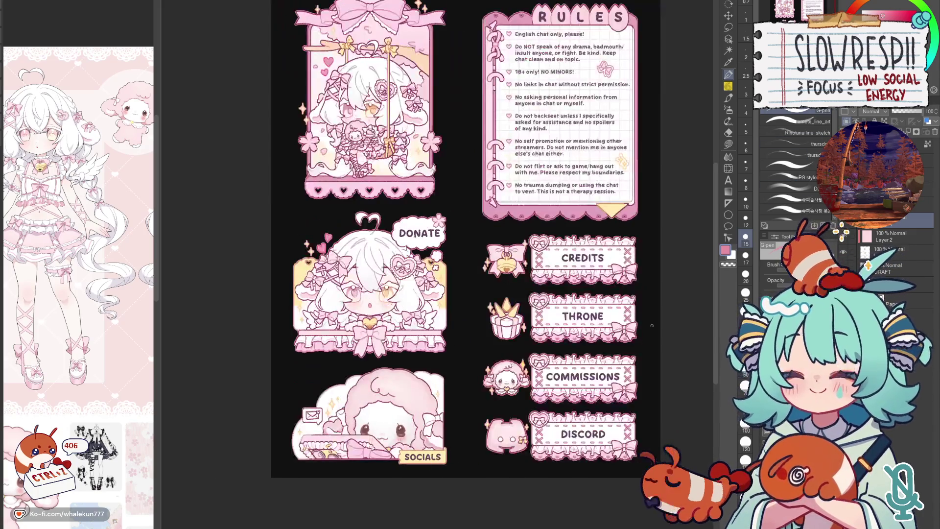
pyautogui.moveTo(452, 402); pyautogui.dragTo(489, 353)
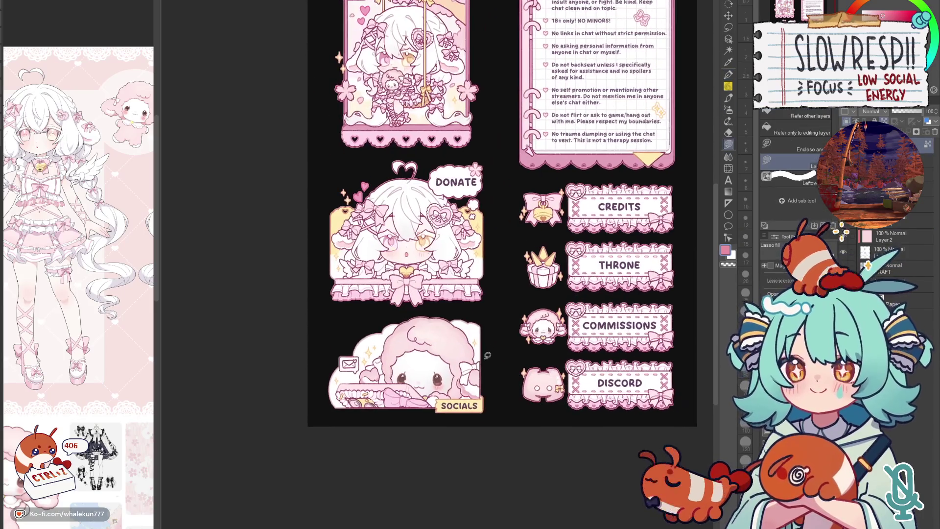
pyautogui.keyDown('alt'); pyautogui.click(487, 385); pyautogui.keyUp('alt')
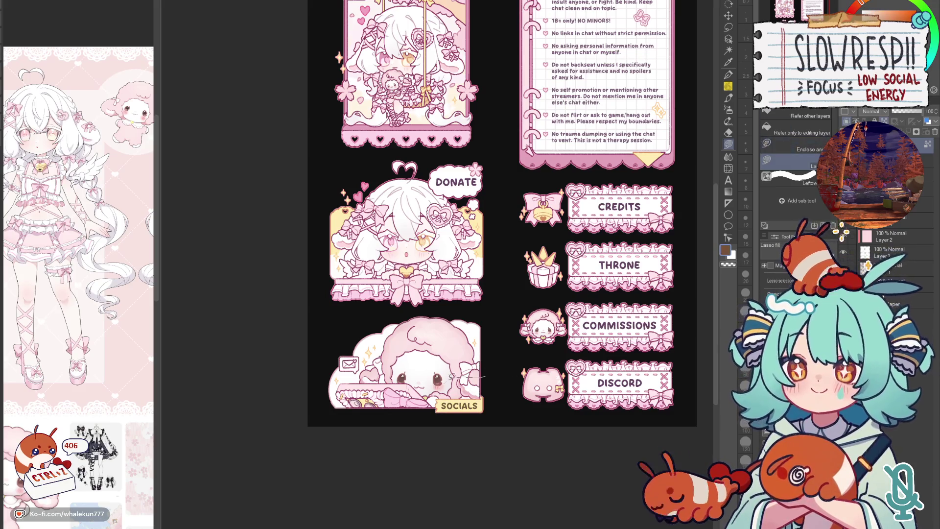
pyautogui.moveTo(650, 304)
pyautogui.mouseDown()
pyautogui.moveTo(619, 305)
pyautogui.moveTo(578, 382)
pyautogui.mouseUp()
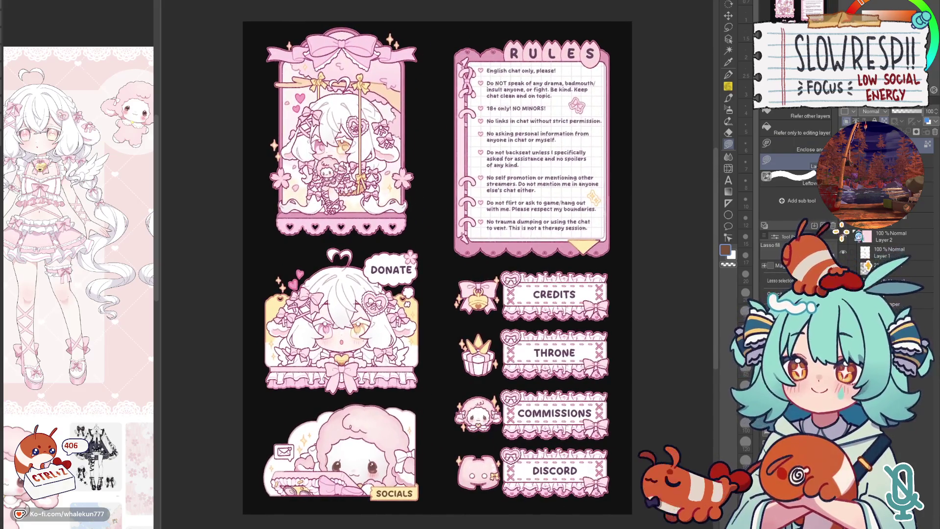